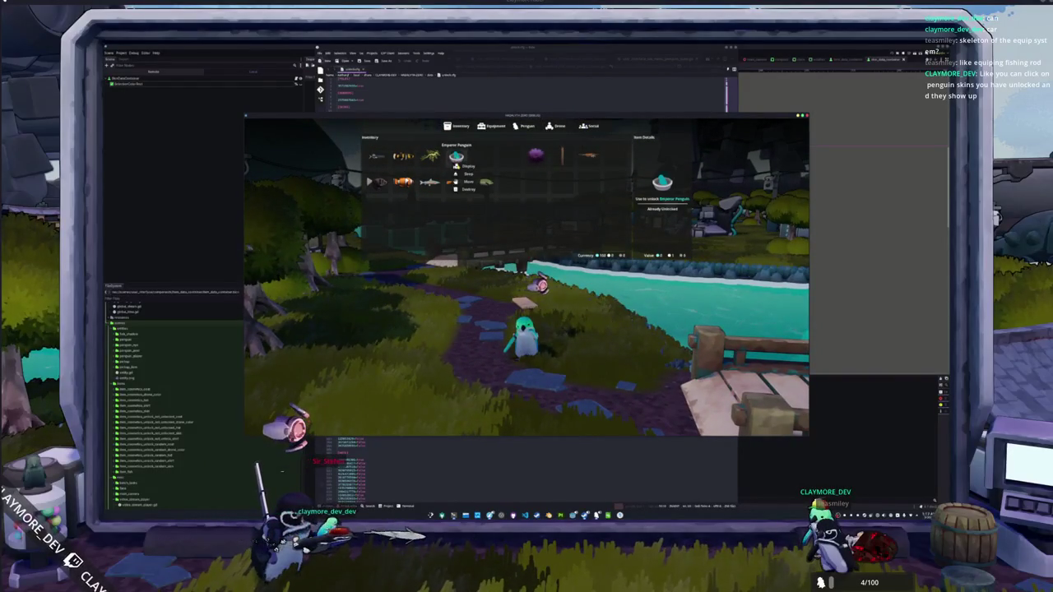
# - Orbit the camera around the penguin with E, toggle the inventory with I, then stop the game
pyautogui.press('i')
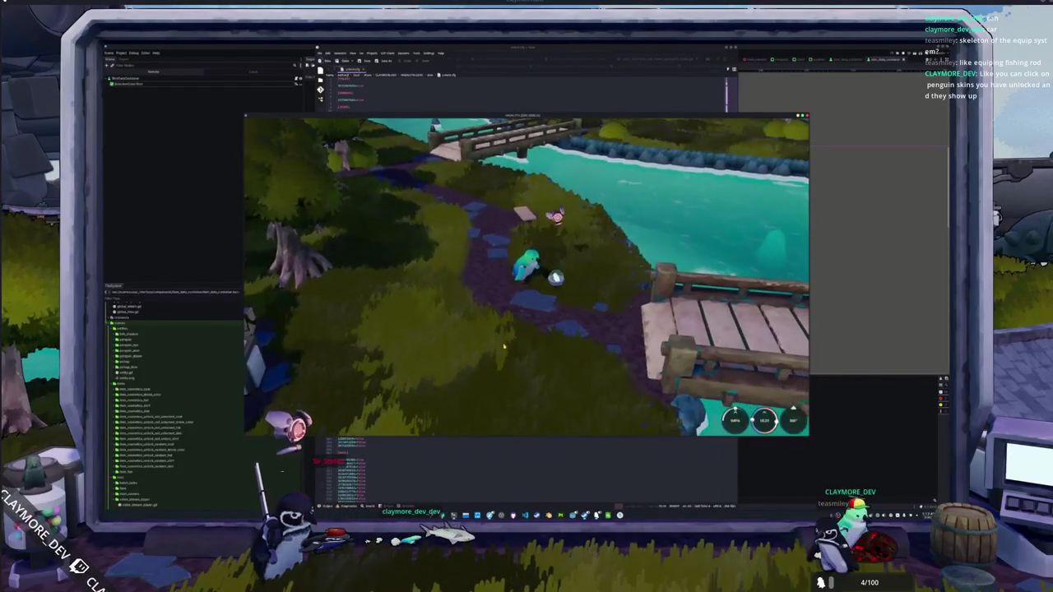
pyautogui.press('e')
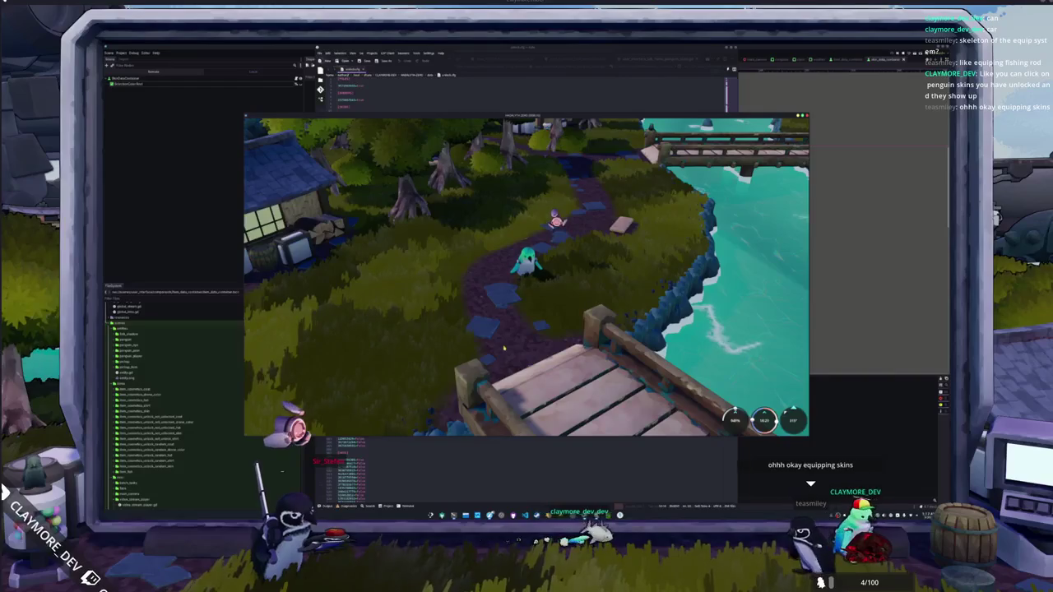
pyautogui.press('i')
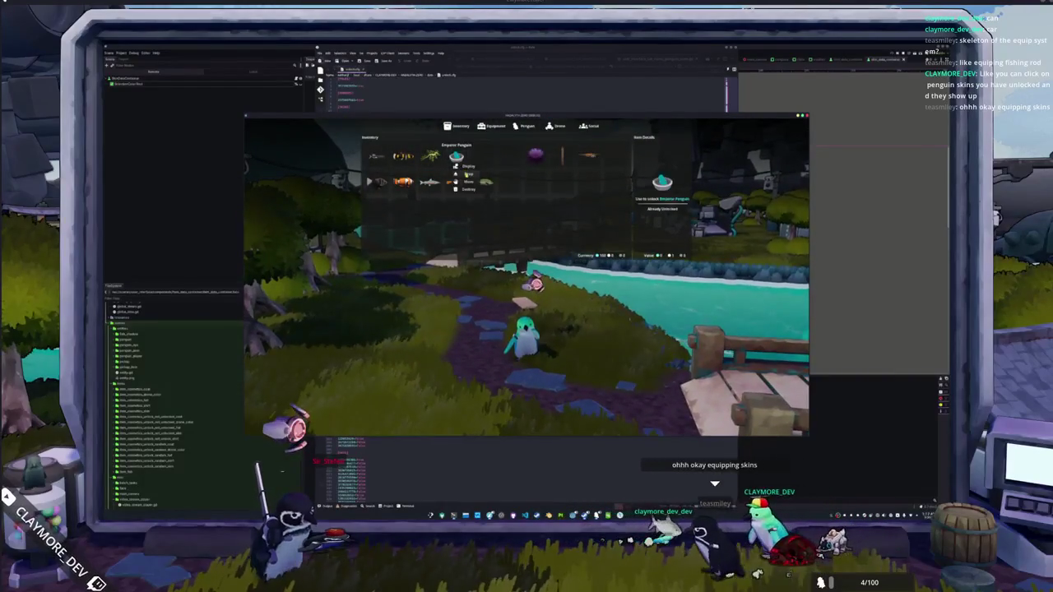
pyautogui.press('i')
pyautogui.press('e')
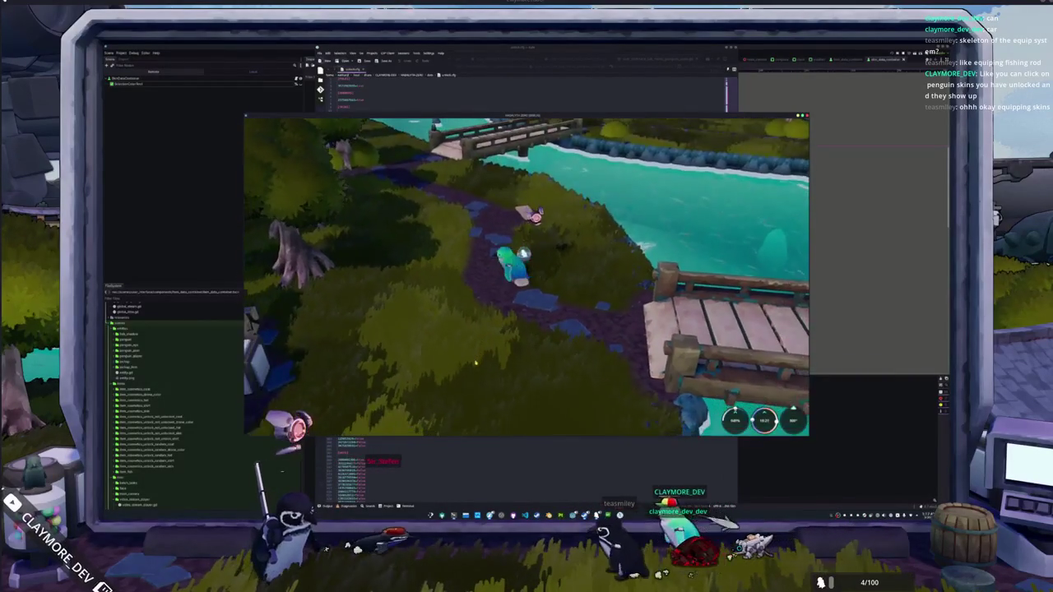
pyautogui.press('e')
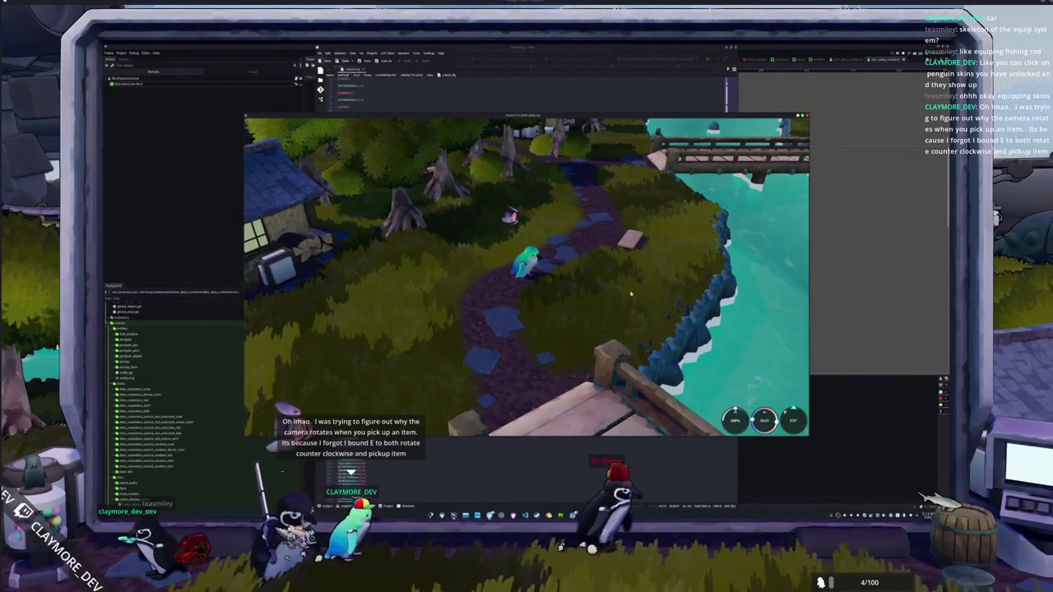
pyautogui.press('F5')
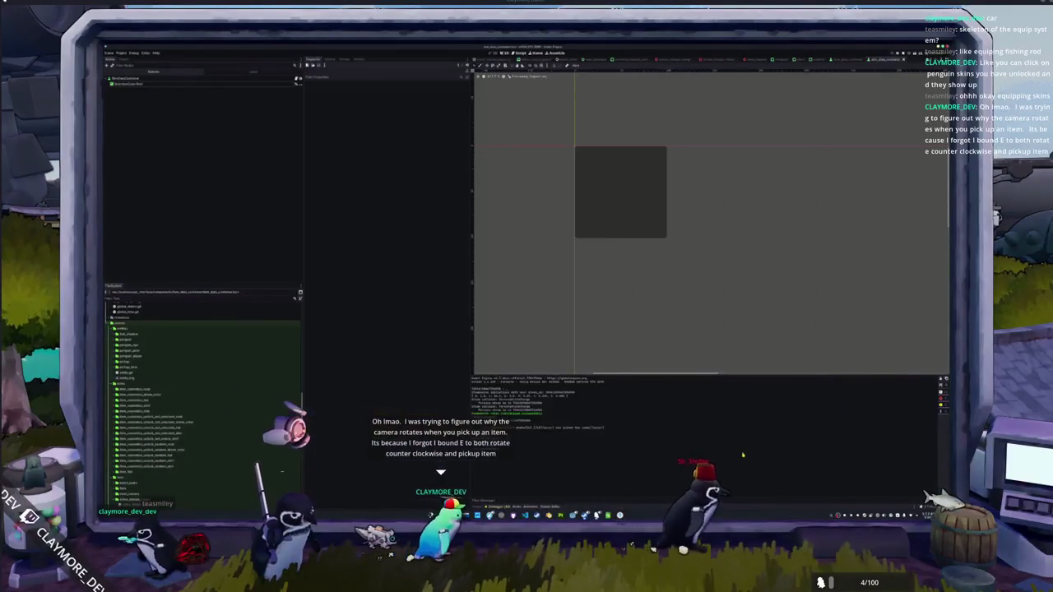
# - Open Project Settings on the Input Map and scroll through the action bindings
pyautogui.click(121, 52)
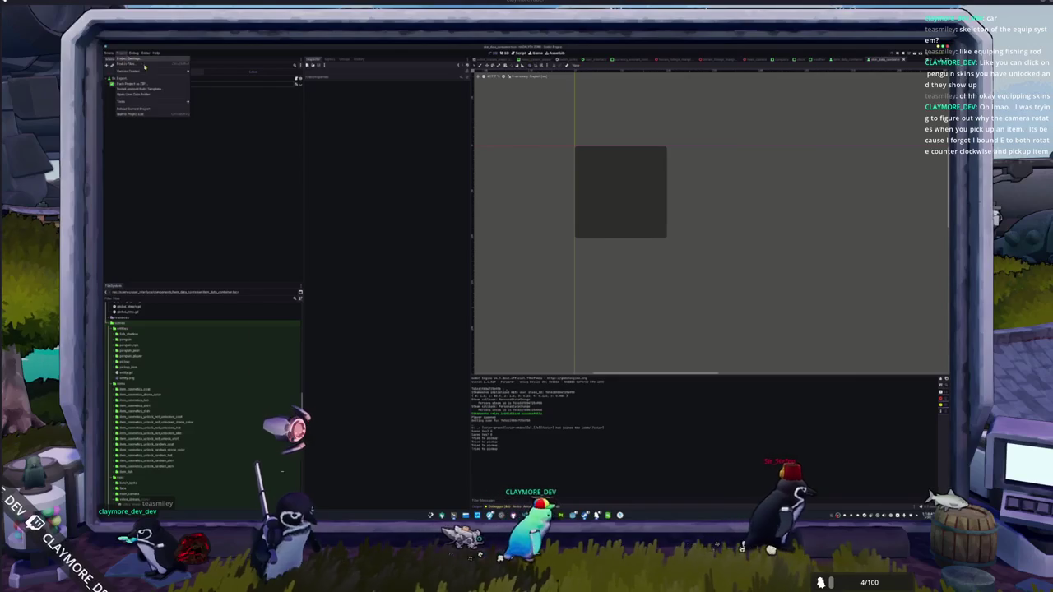
pyautogui.click(131, 78)
pyautogui.click(280, 225)
pyautogui.scroll(-10, 381, 346)
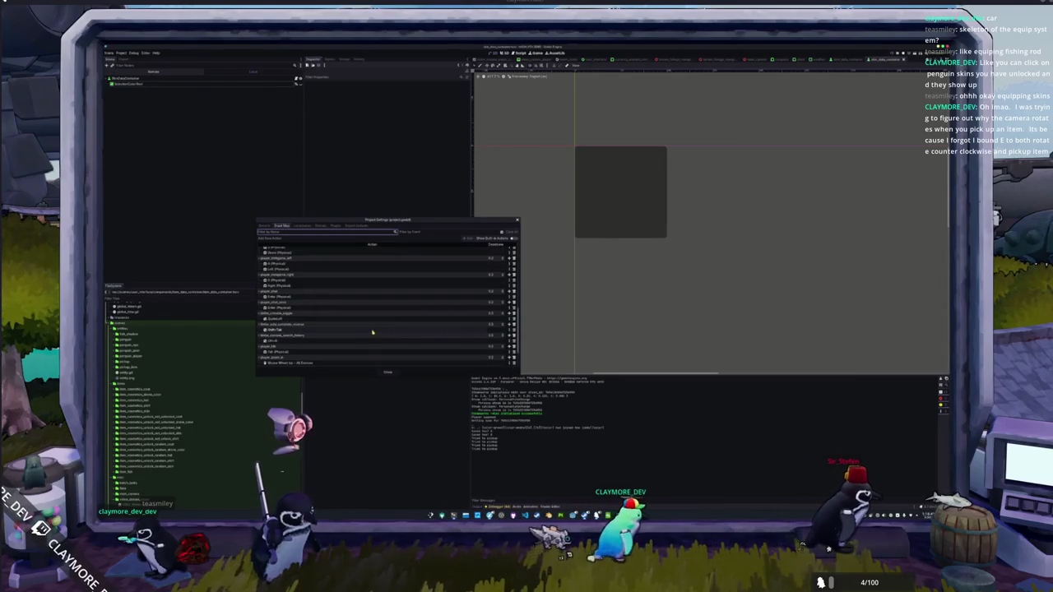
pyautogui.scroll(5, 380, 338)
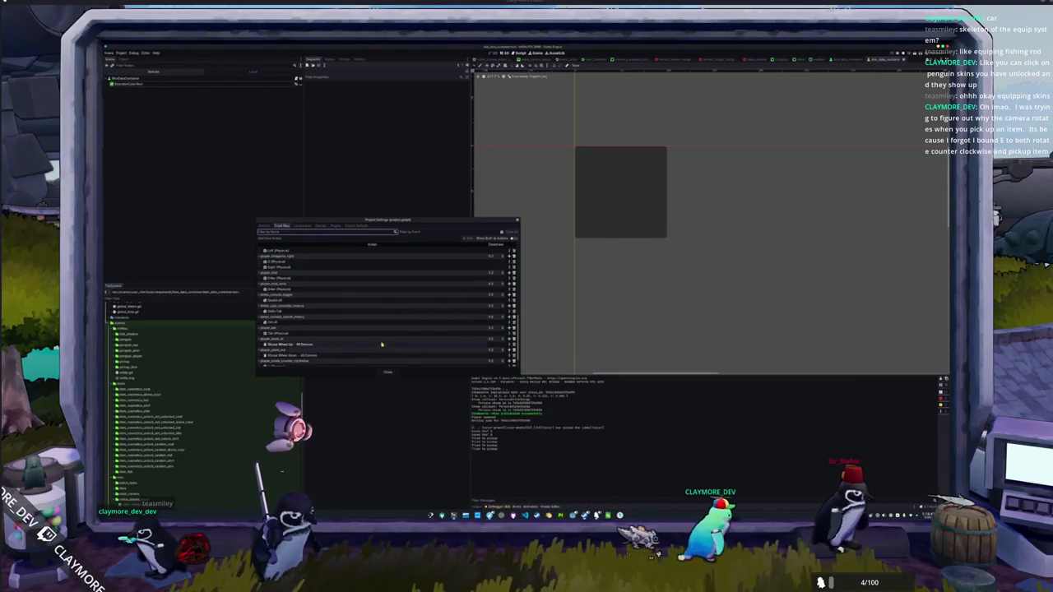
pyautogui.scroll(3, 382, 302)
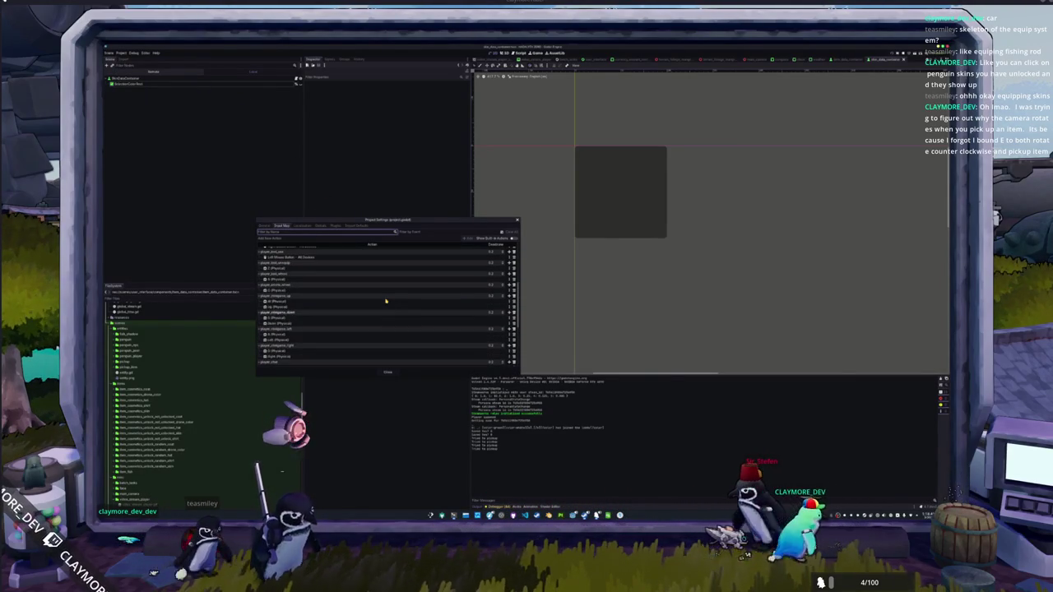
pyautogui.scroll(2, 367, 283)
pyautogui.scroll(2, 367, 282)
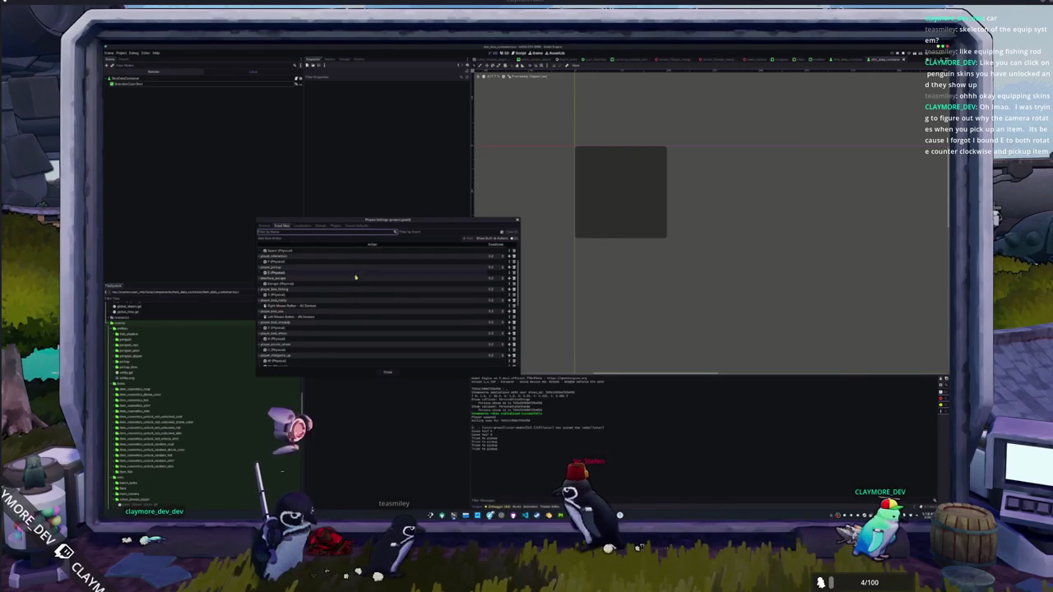
# - Inspect the E key bound to player_pickup, then close the event dialog and Project Settings
pyautogui.doubleClick(356, 272)
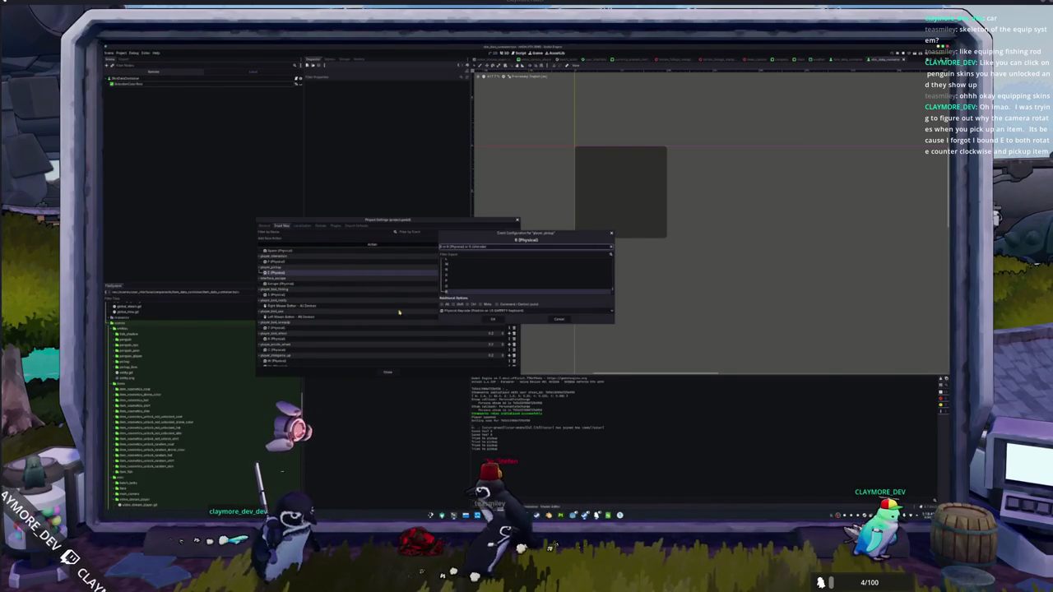
pyautogui.click(494, 320)
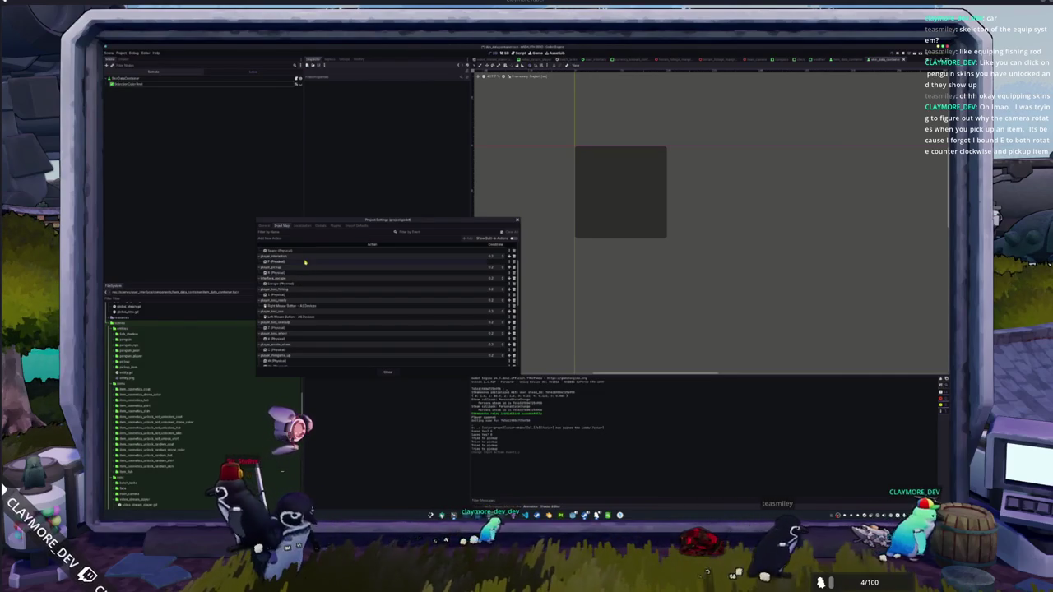
pyautogui.click(391, 373)
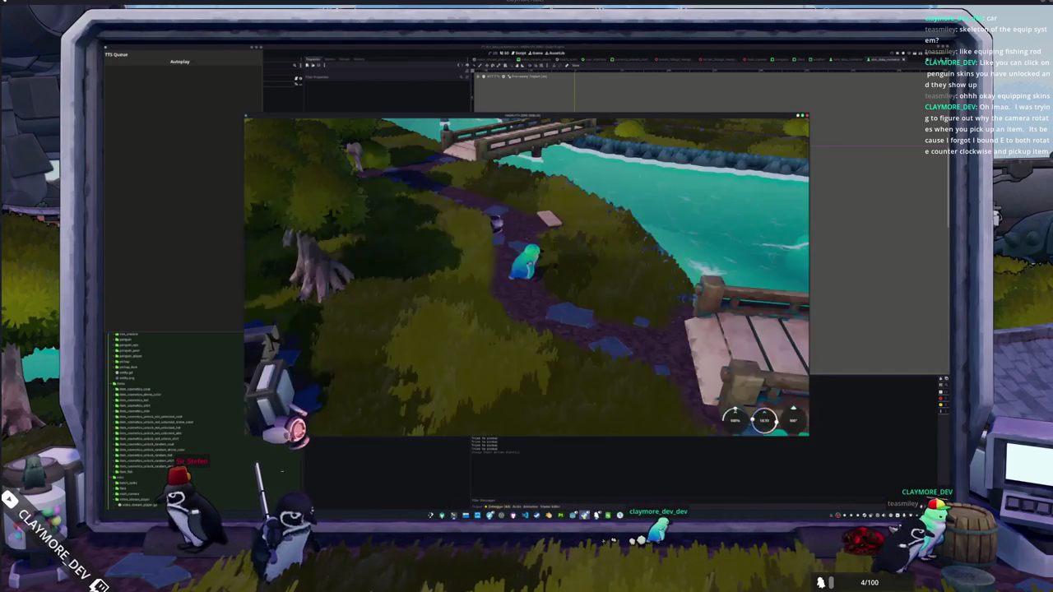
# - Orbit the camera with Q and check the Emperor Penguin item's details in the inventory
pyautogui.press('q')
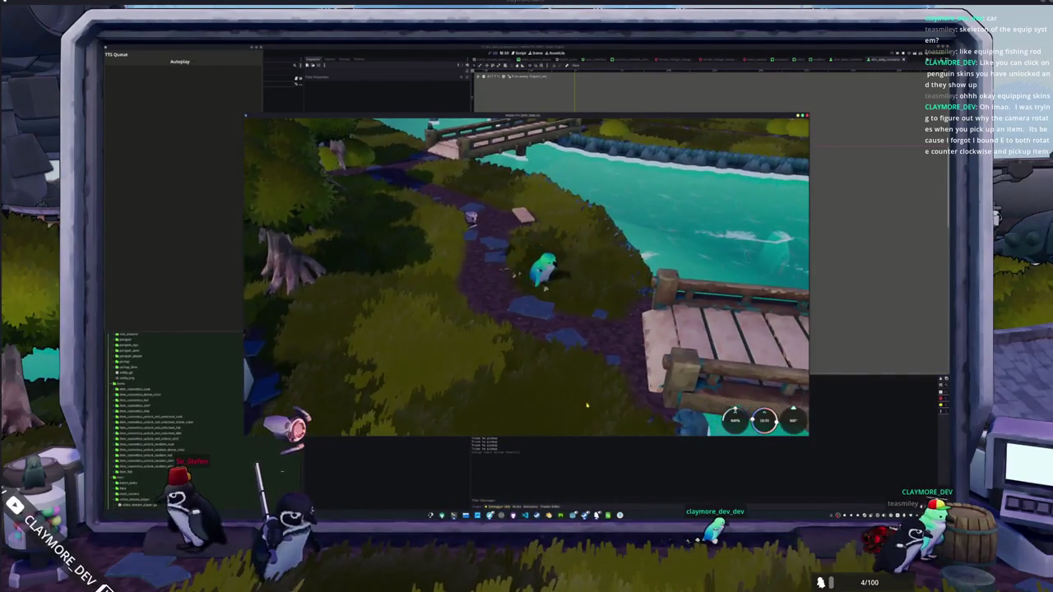
pyautogui.press('q')
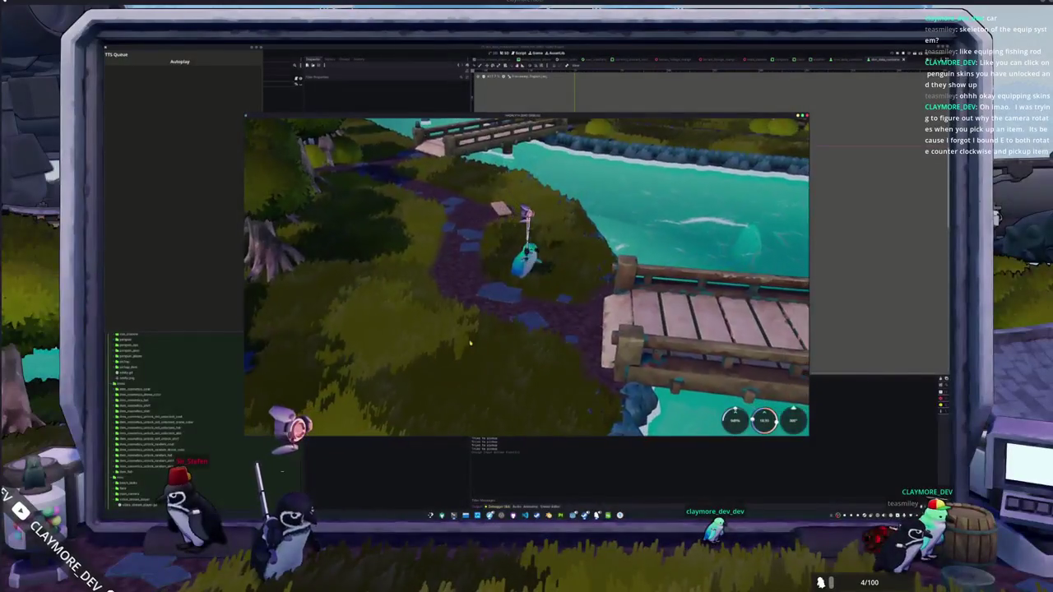
pyautogui.press('i')
pyautogui.click(456, 158)
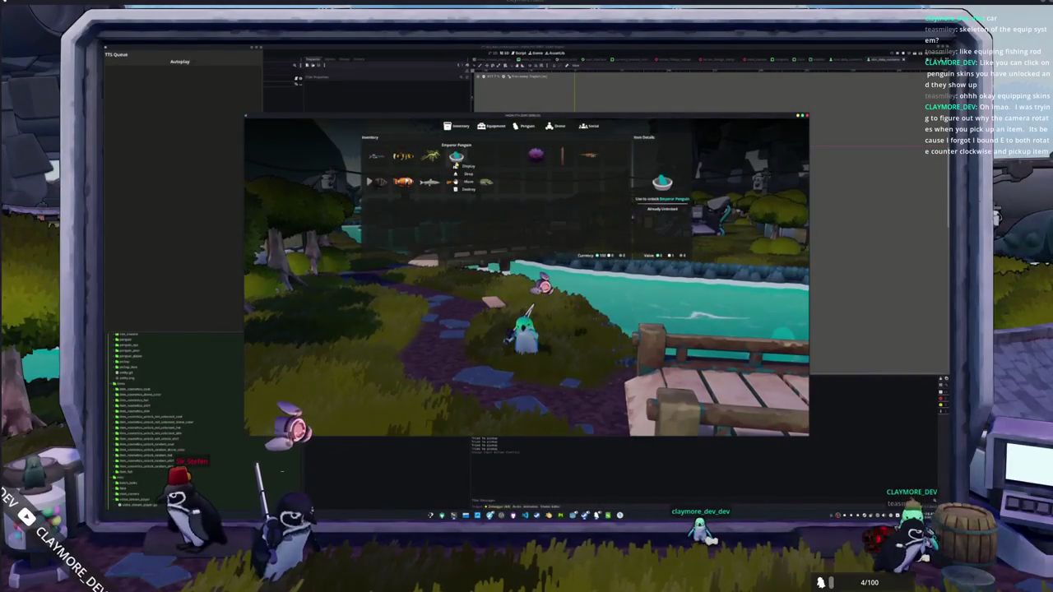
pyautogui.press('i')
pyautogui.press('q')
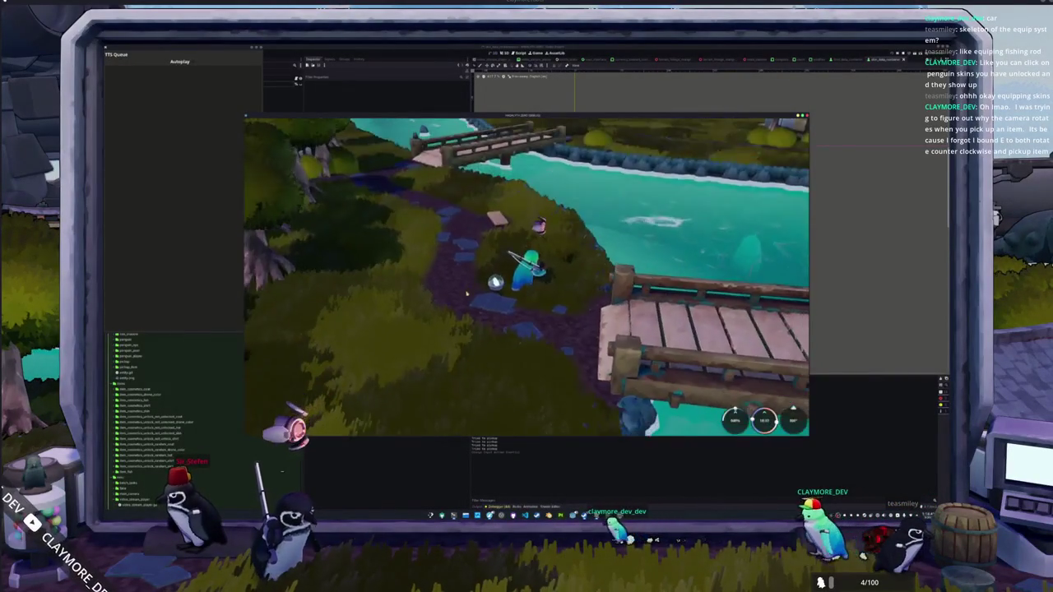
pyautogui.press('q')
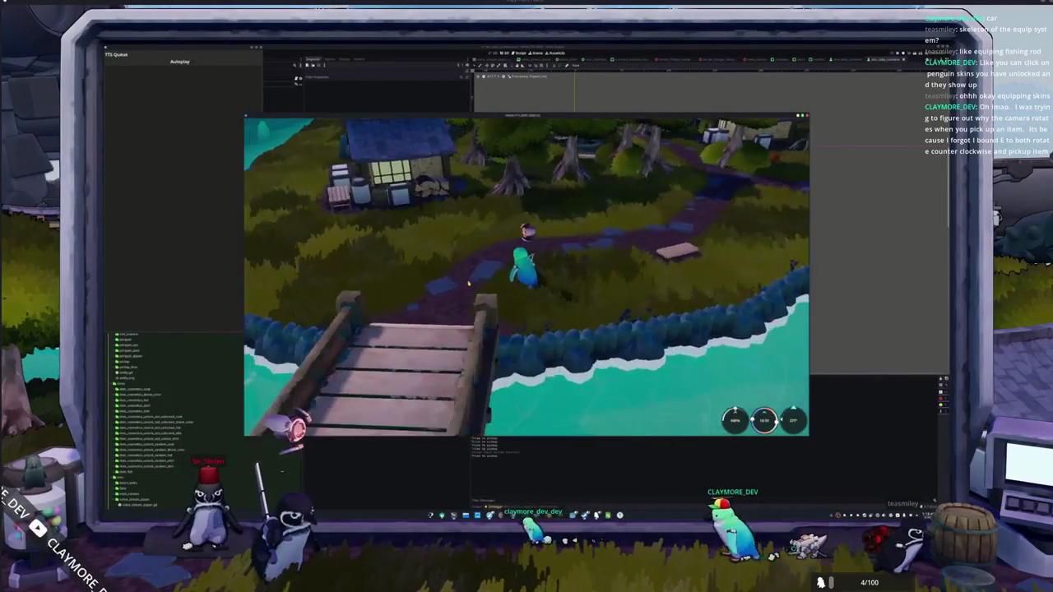
pyautogui.press('q')
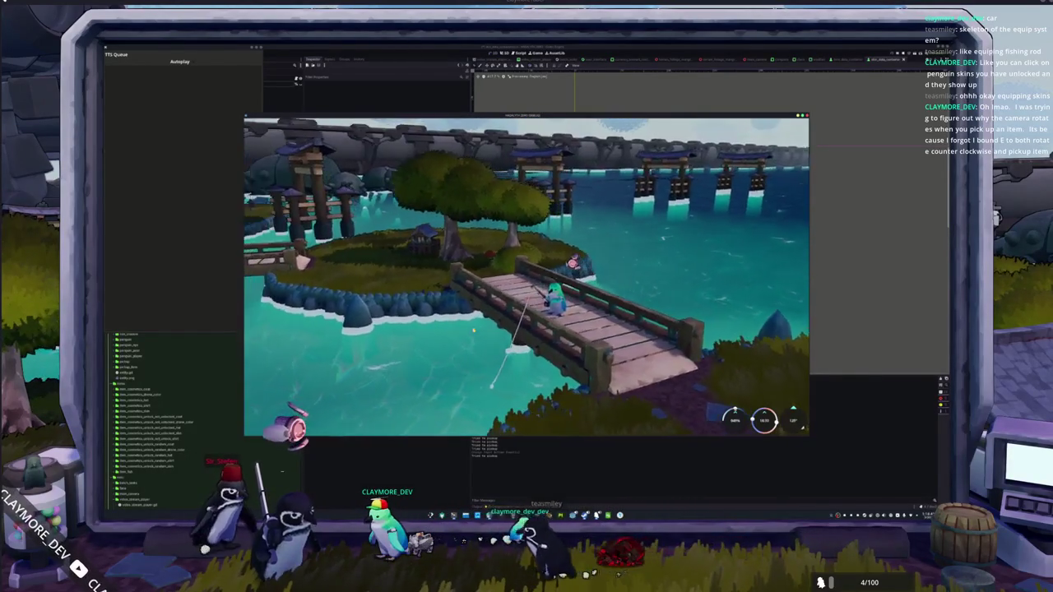
# - Swing and zoom the camera around the bridge, then cast the fishing line
pyautogui.press('e')
pyautogui.scroll(2, 526, 277)
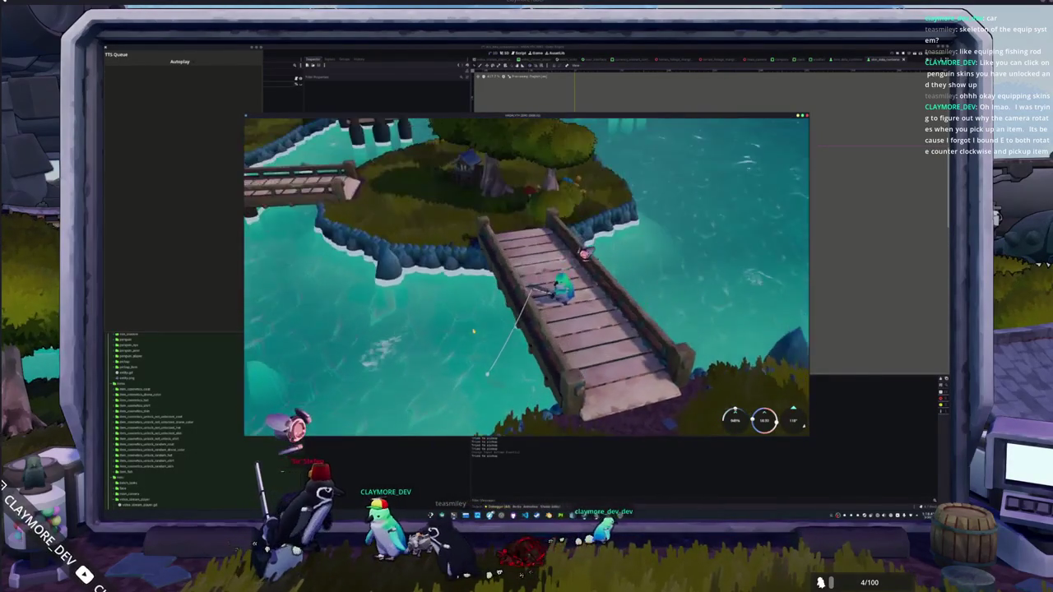
pyautogui.press('e')
pyautogui.scroll(-2, 527, 278)
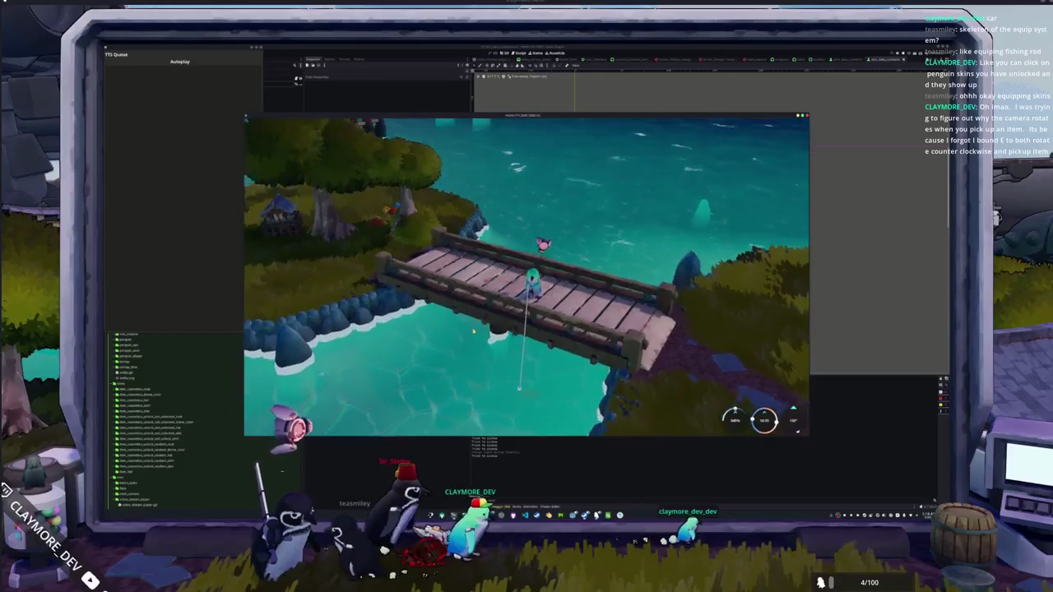
pyautogui.scroll(-1, 526, 278)
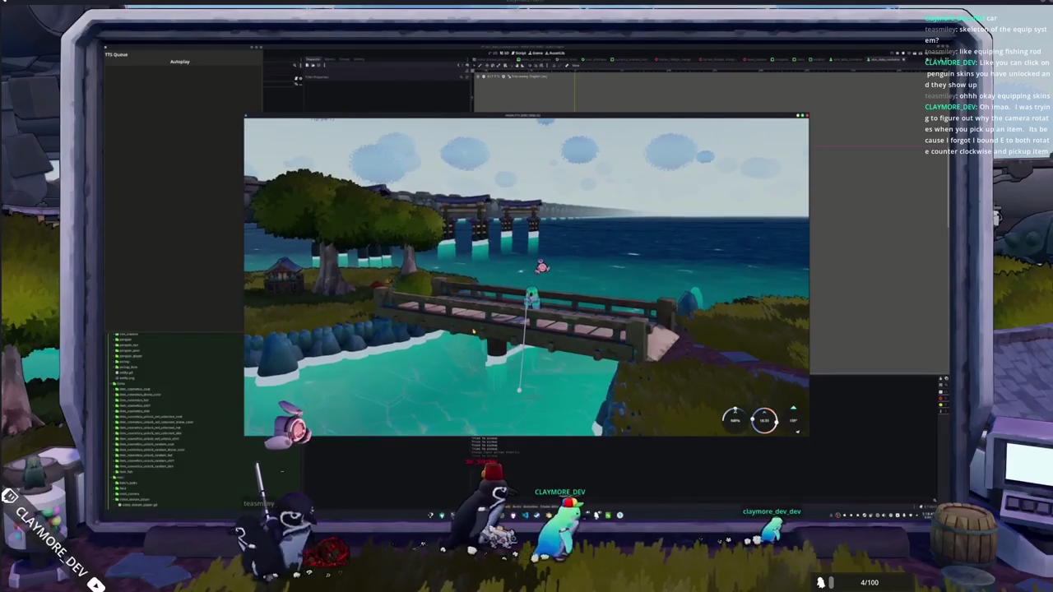
pyautogui.press('q')
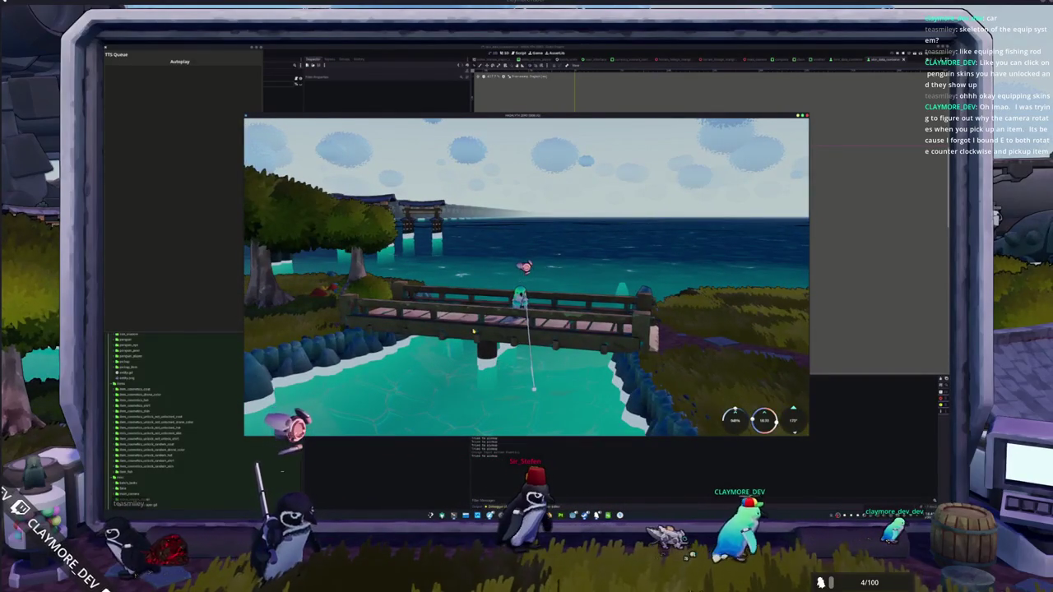
pyautogui.scroll(3, 473, 332)
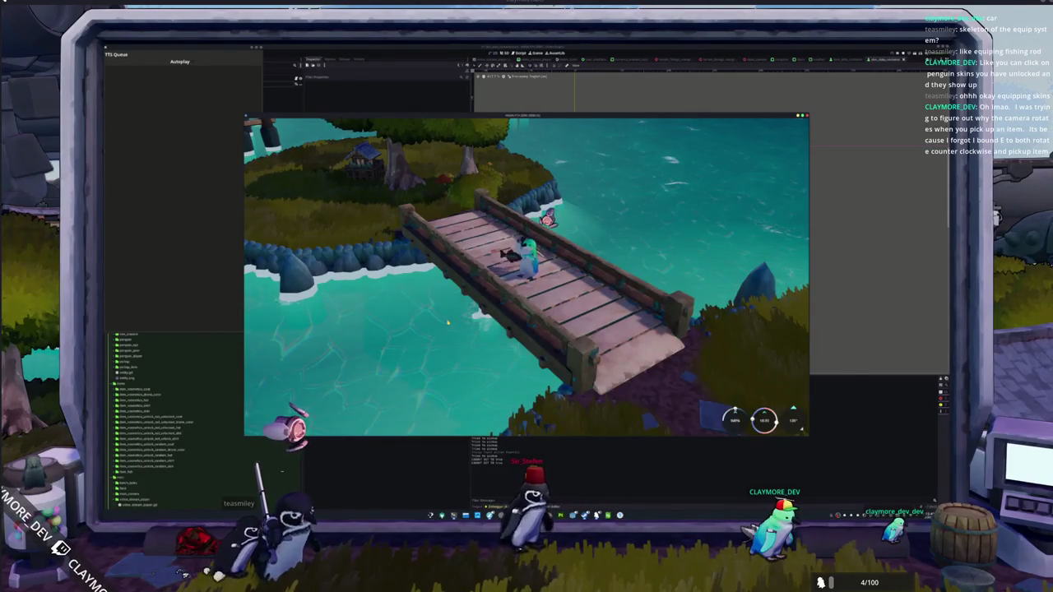
pyautogui.click(448, 323)
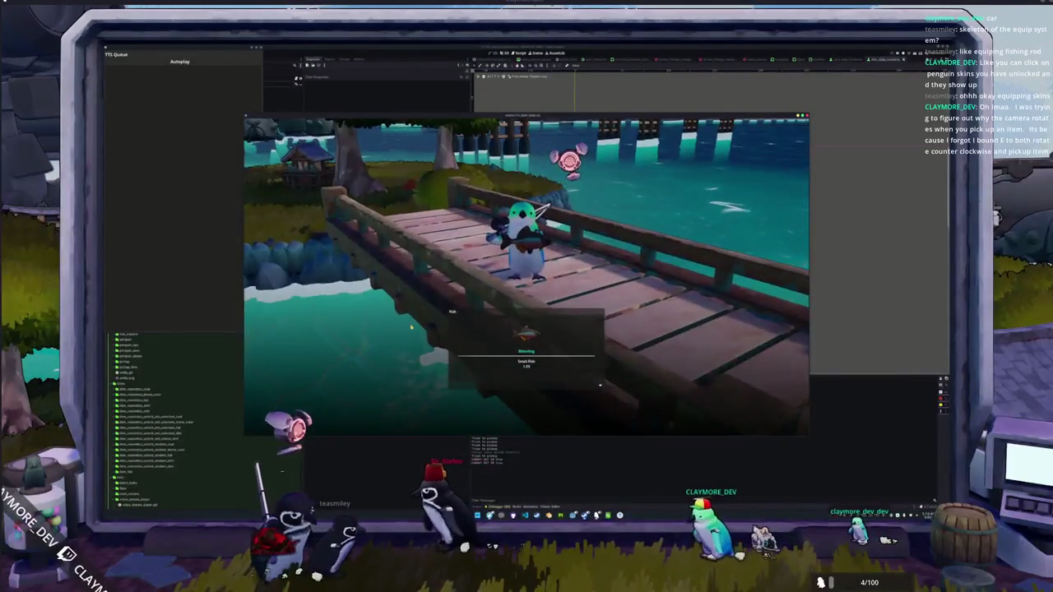
# - Check the caught Bitterling fish and the Penguin skins list, then stop the game and save
pyautogui.press('Tab')
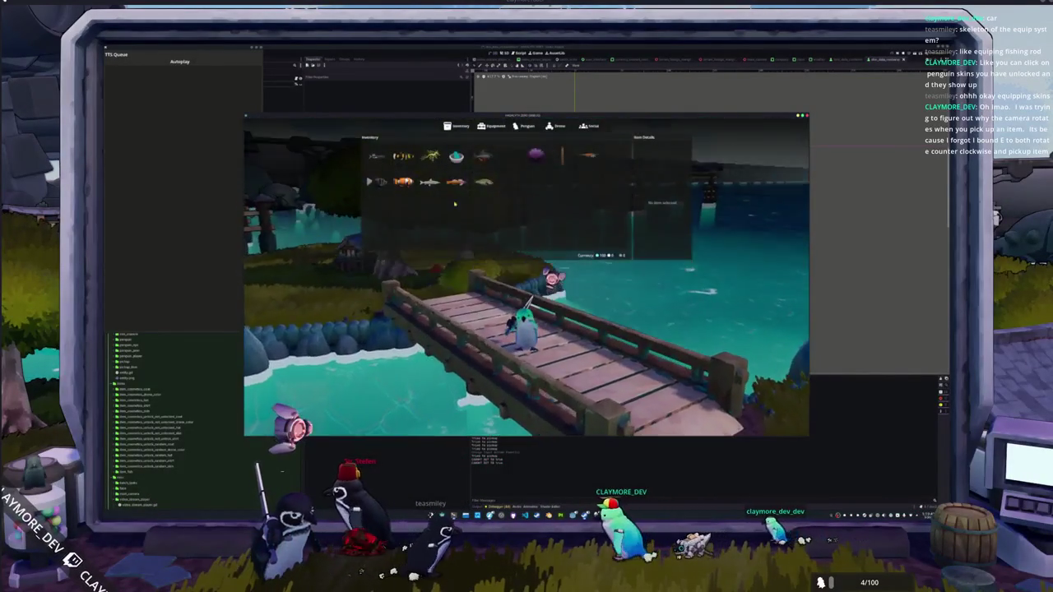
pyautogui.rightClick(483, 159)
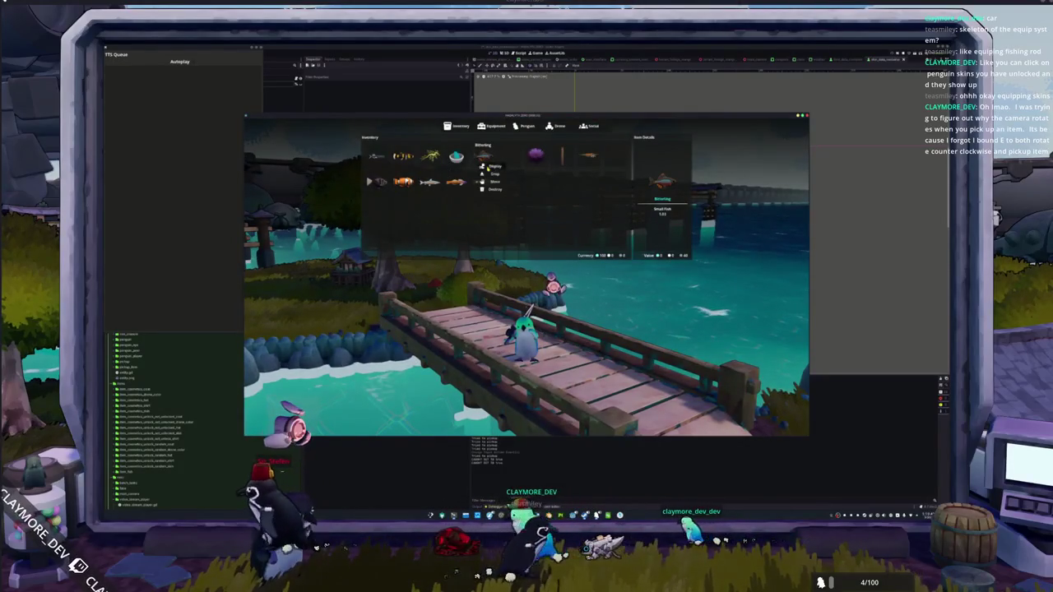
pyautogui.click(493, 166)
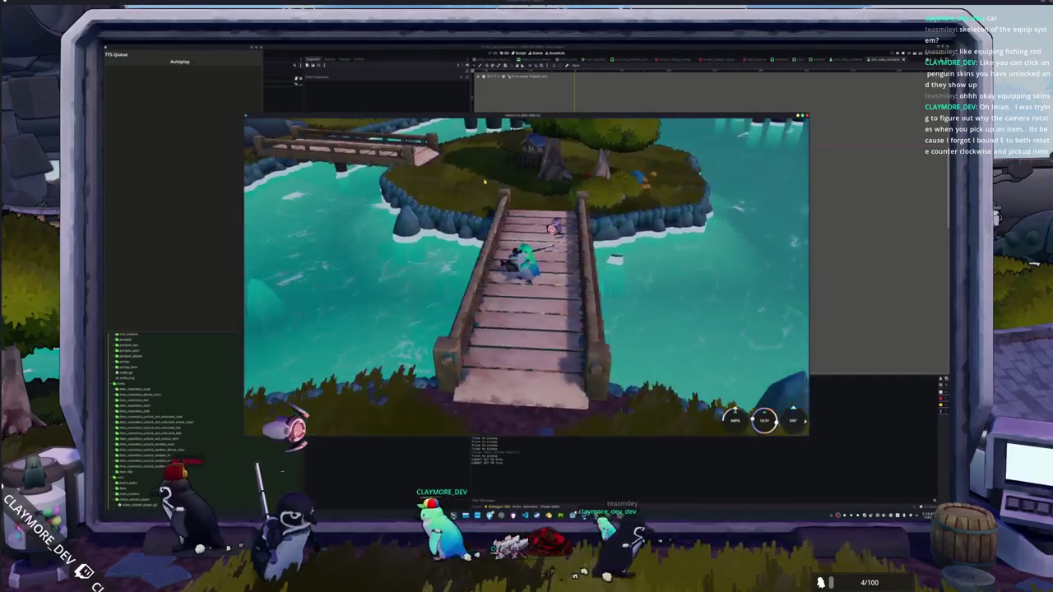
pyautogui.press('Tab')
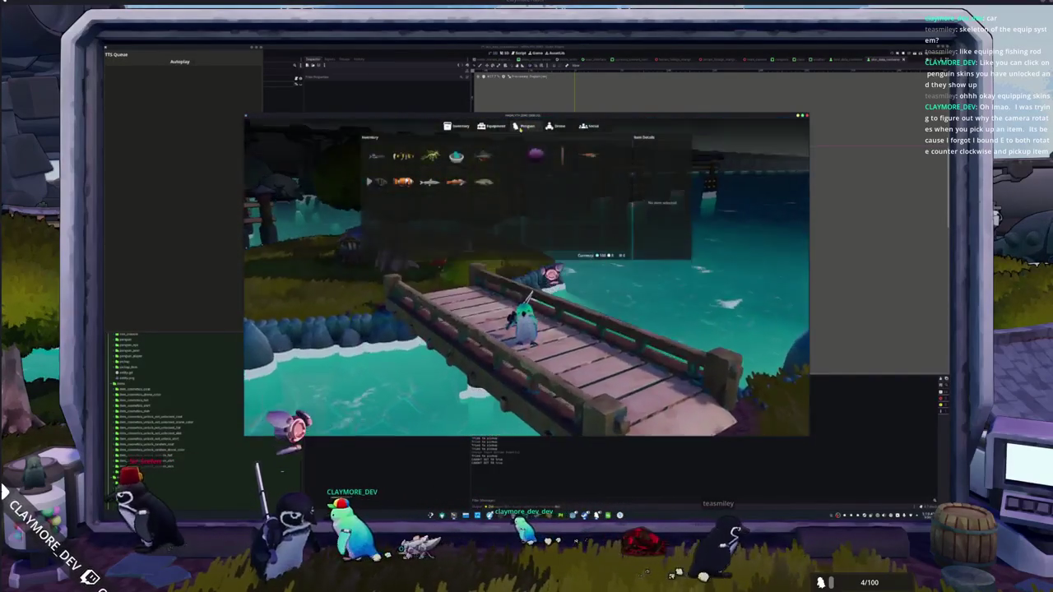
pyautogui.click(520, 127)
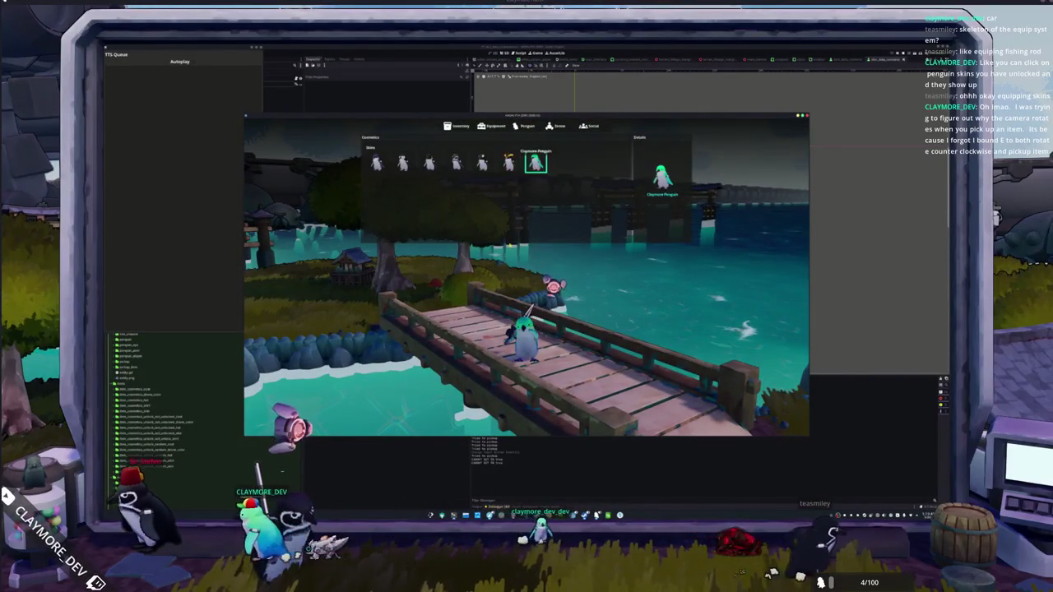
pyautogui.press('Tab')
pyautogui.press('F8')
pyautogui.hotkey('ctrl', 's')
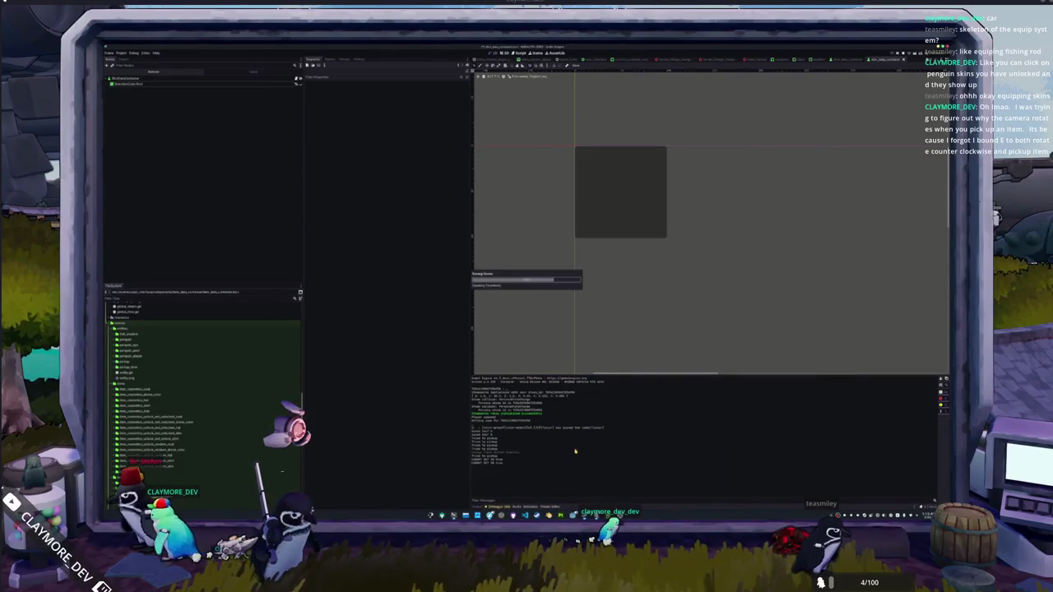
# - Pan and zoom the 2D view and collapse the video_stream_player folder in the FileSystem dock
pyautogui.scroll(-3, 698, 275)
pyautogui.moveTo(698, 275)
pyautogui.mouseDown()
pyautogui.moveTo(643, 214)
pyautogui.moveTo(607, 209)
pyautogui.mouseUp()
pyautogui.scroll(-5, 164, 372)
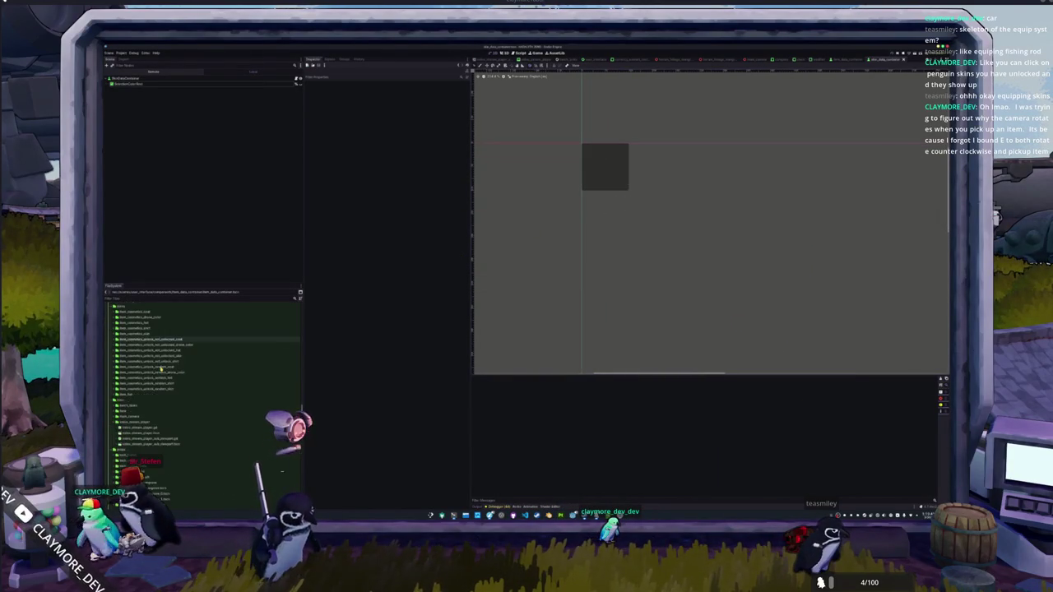
pyautogui.doubleClick(133, 422)
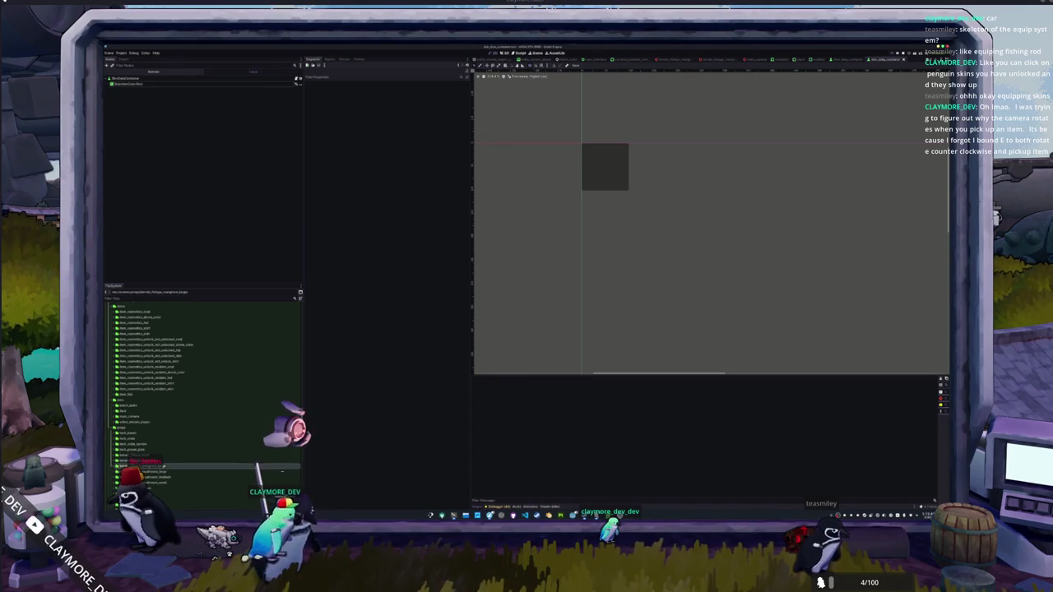
pyautogui.scroll(-5, 165, 387)
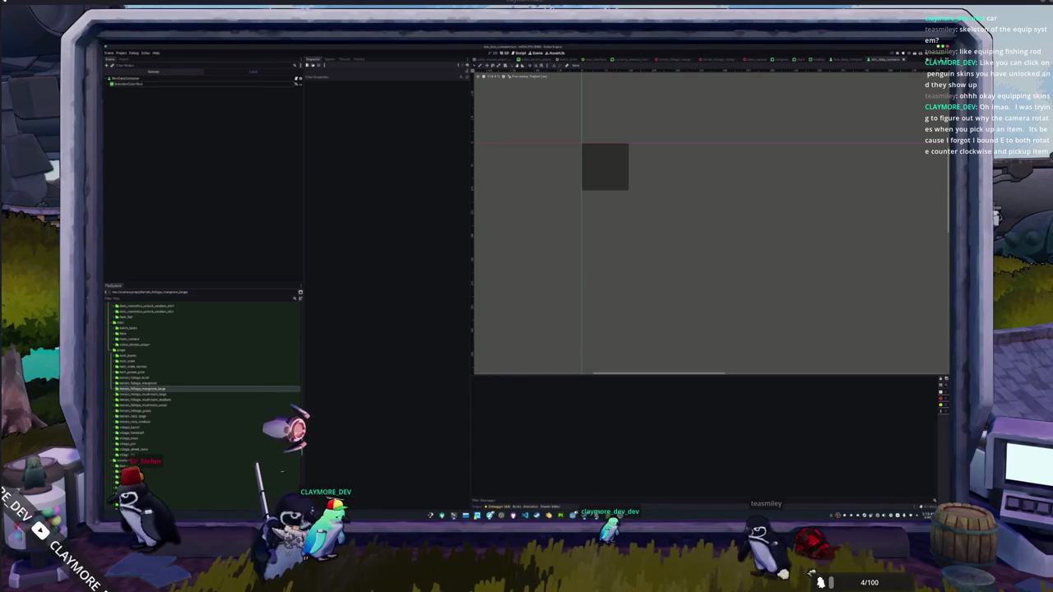
pyautogui.hotkey('alt', 'Tab')
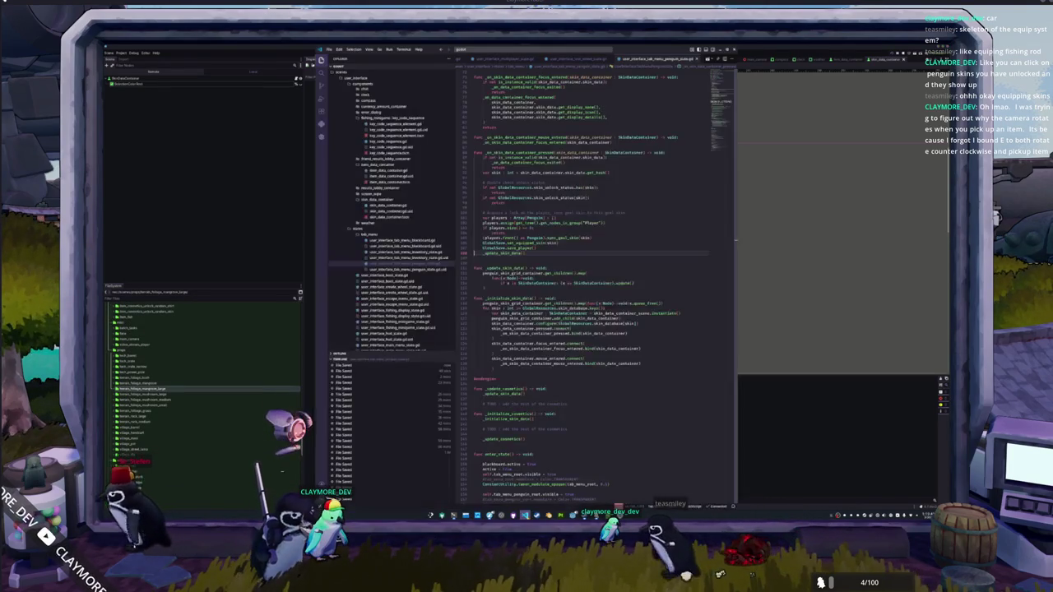
# - Open skin_data_container.gd through the quick file search
pyautogui.click(508, 58)
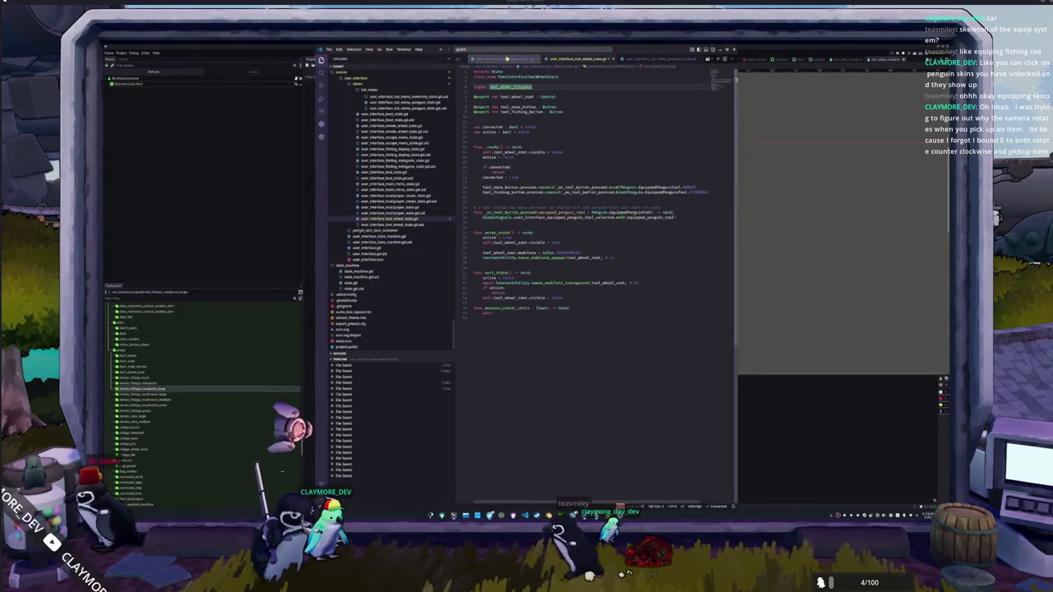
pyautogui.click(527, 59)
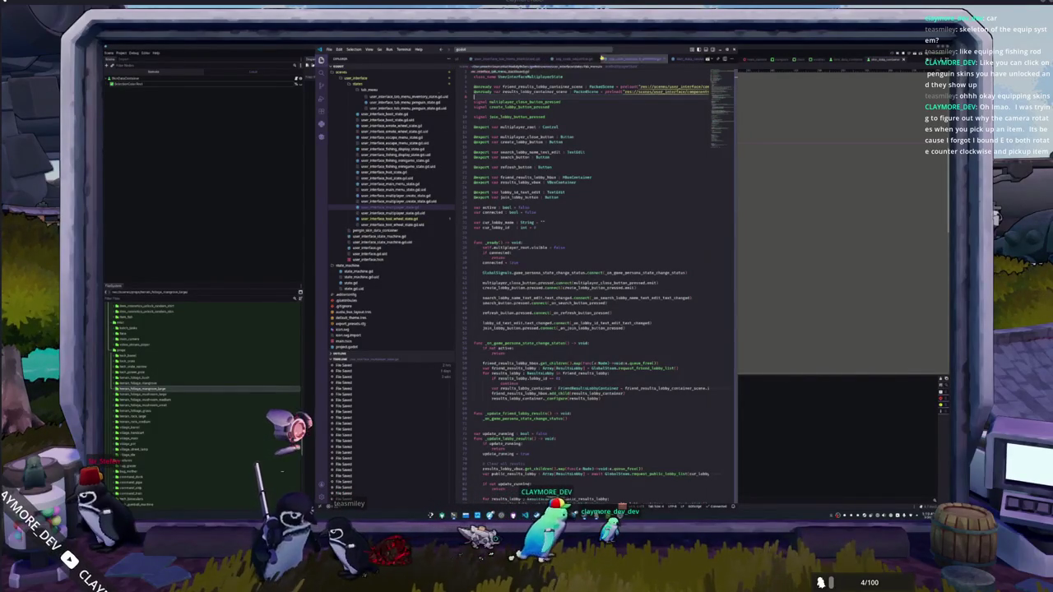
pyautogui.click(589, 51)
pyautogui.write('skin_data_con')
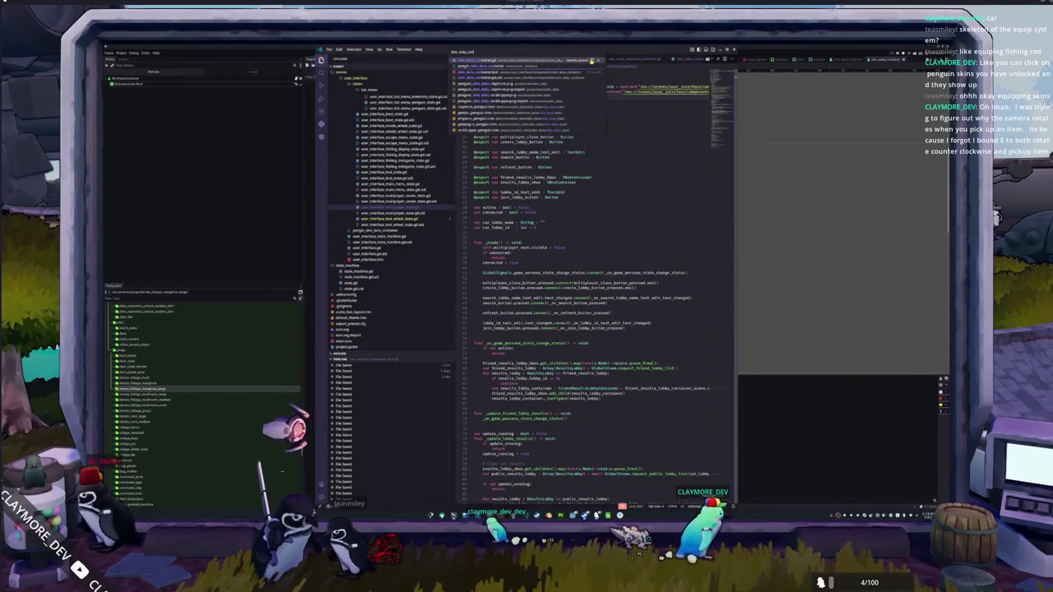
pyautogui.press('Return')
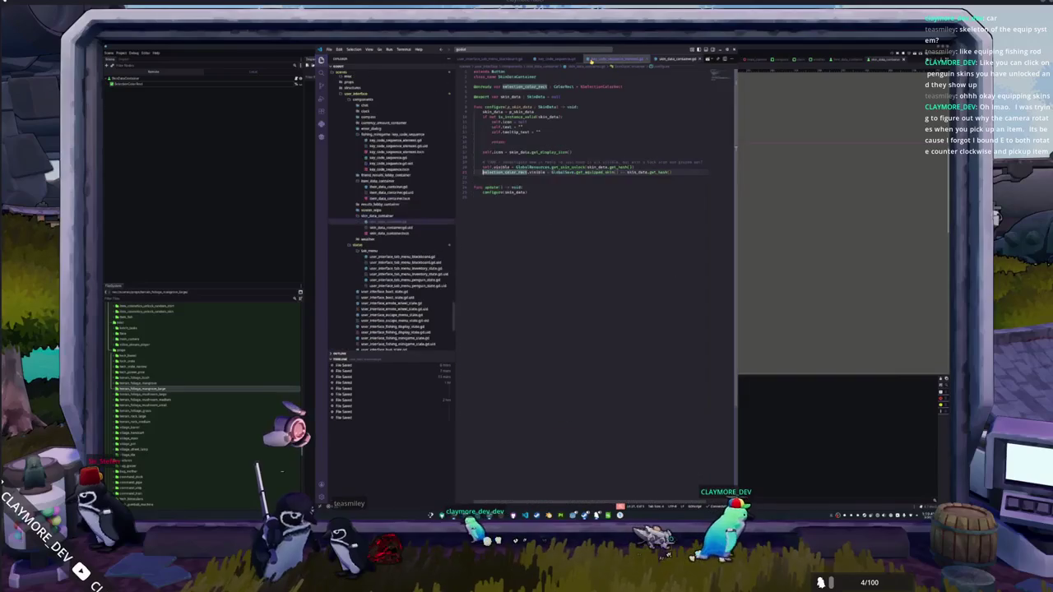
# - Add a 'not GlobalResources.get_skin_unlock(skin_data.get_hash())' check below the TODO comment
pyautogui.press('Return')
pyautogui.press('Return')
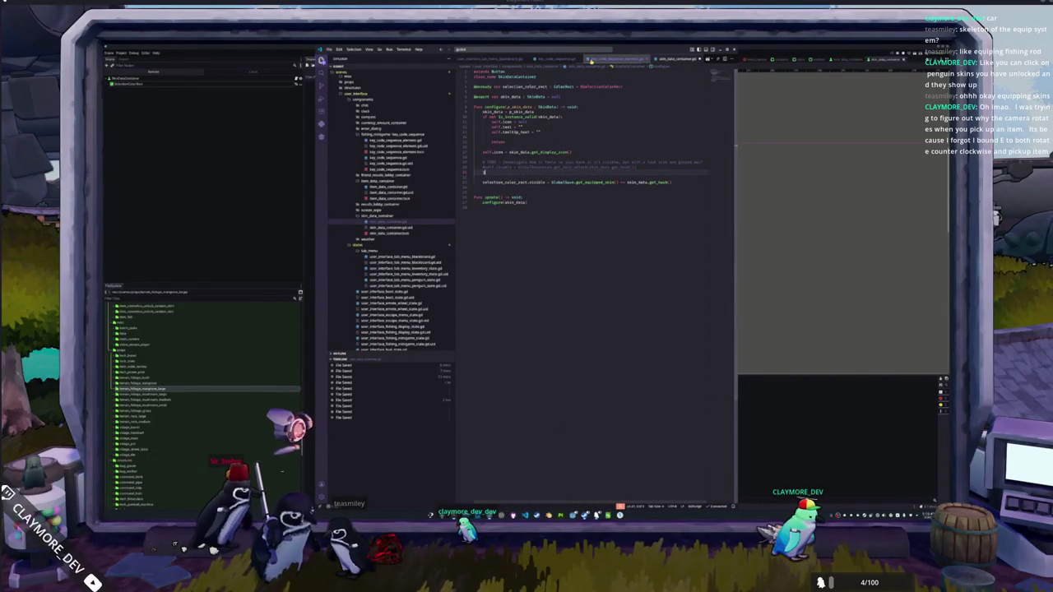
pyautogui.write('if not GlobalReso')
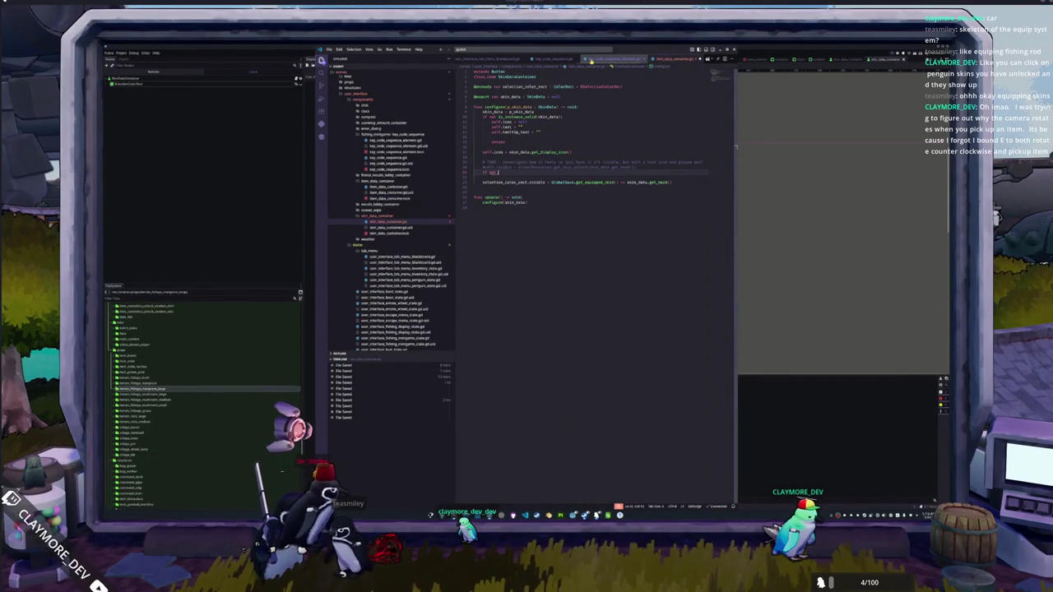
pyautogui.press('Return')
pyautogui.write('.get_skin_unlock')
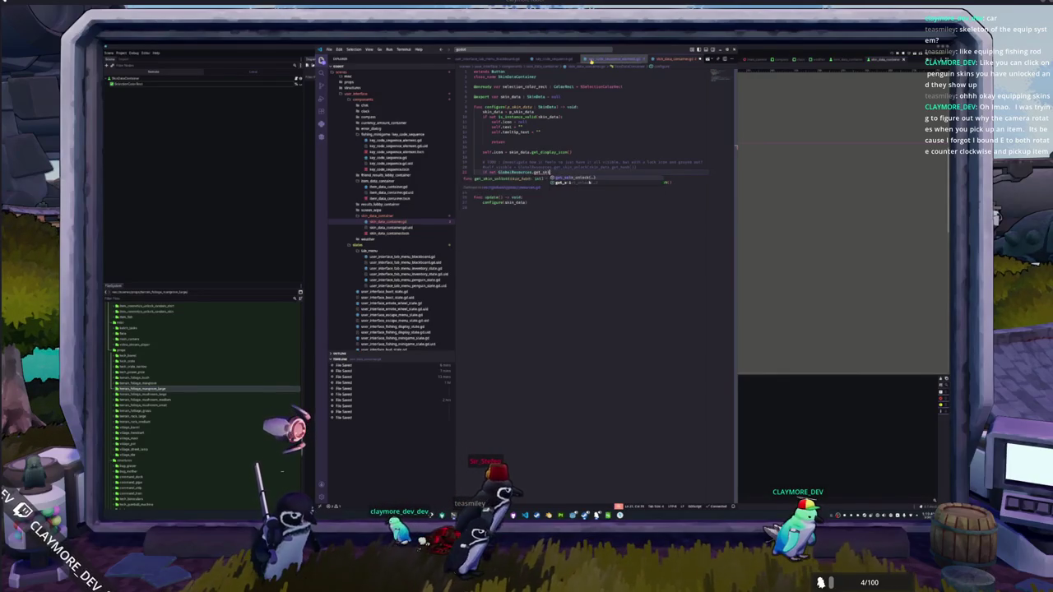
pyautogui.write('(skin')
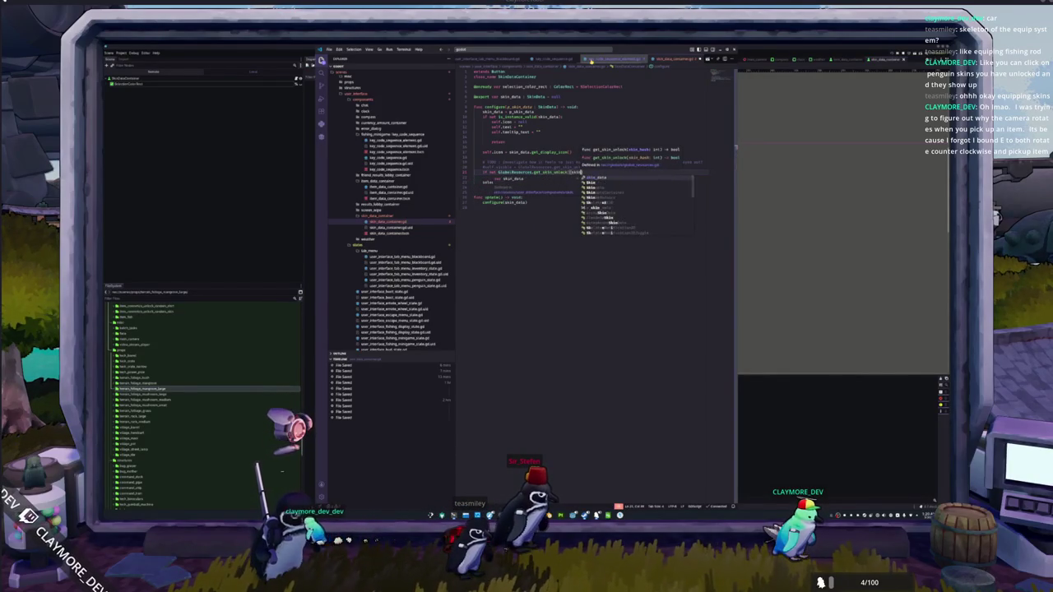
pyautogui.write('_data.get_hash')
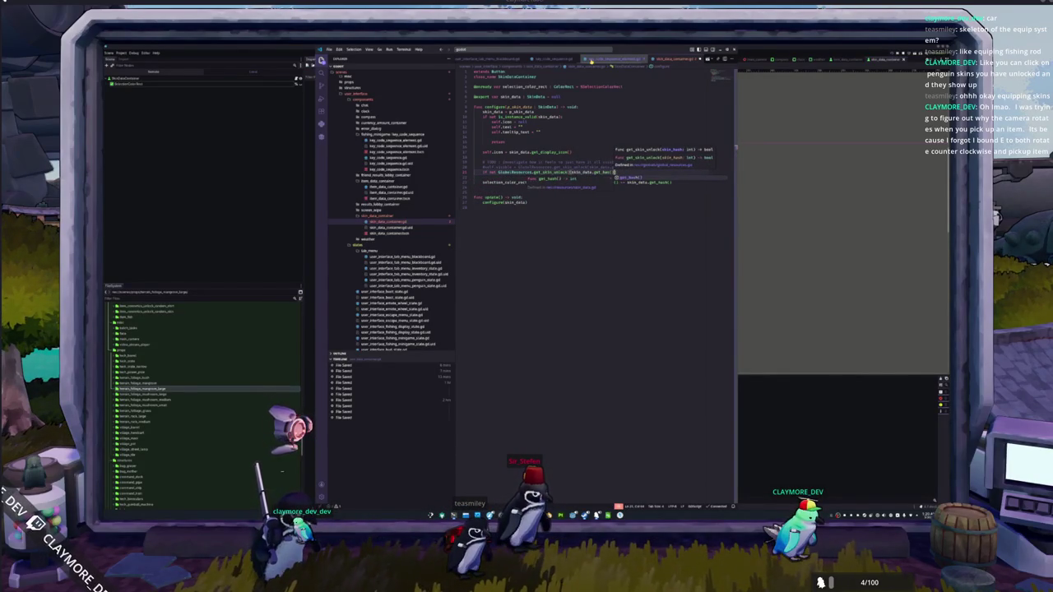
pyautogui.press('BackSpace')
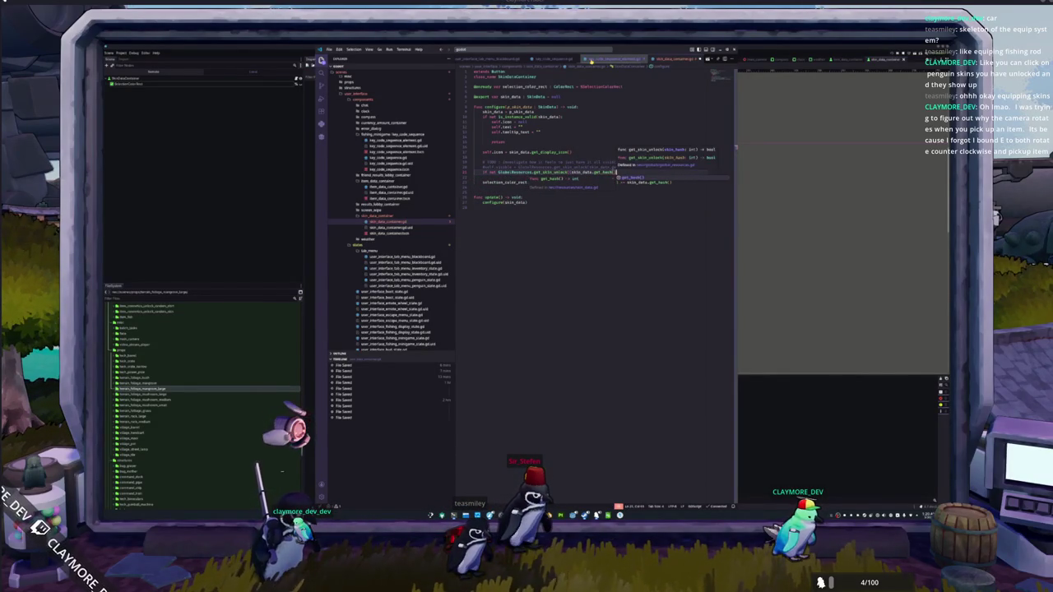
pyautogui.press('Return')
pyautogui.hotkey('ctrl', 'Left')
pyautogui.hotkey('ctrl', 'Left')
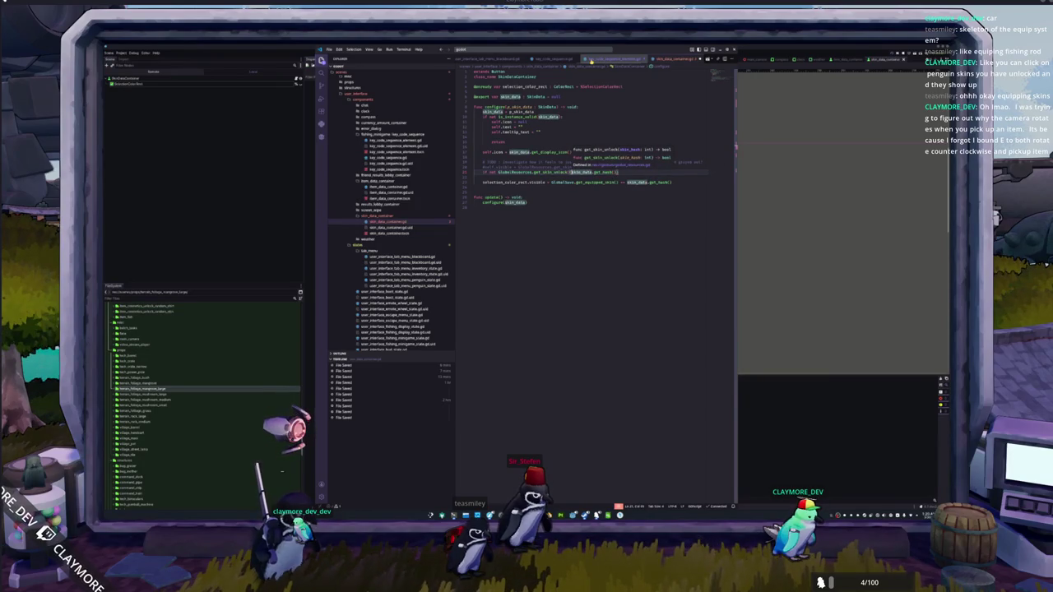
pyautogui.press('Escape')
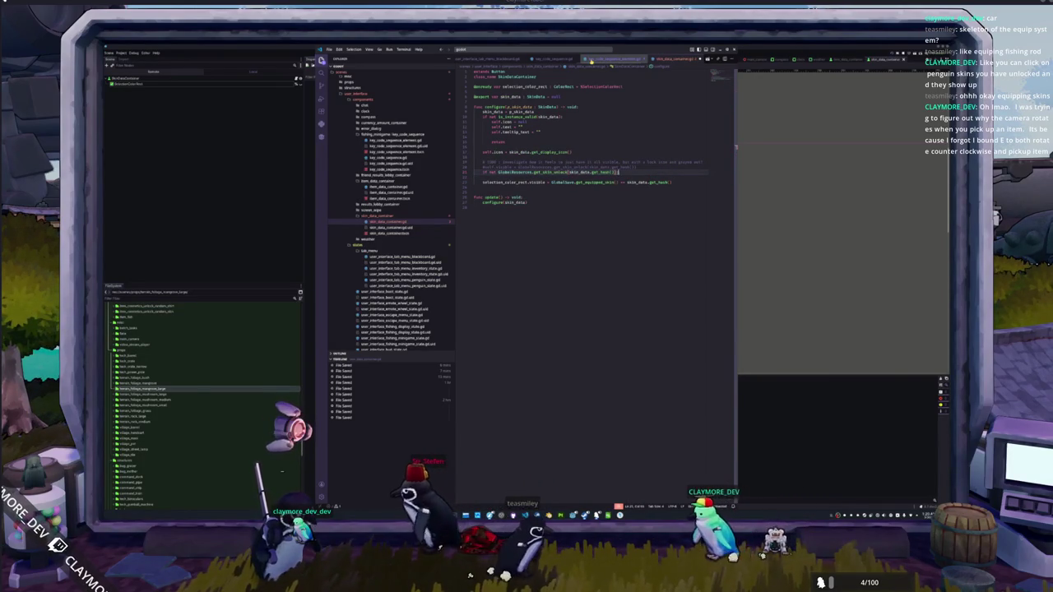
# - Add self_modulate assignments using Color.WHITE and Color.DIM_GRAY, then run the game
pyautogui.press('End')
pyautogui.press('Return')
pyautogui.press('Return')
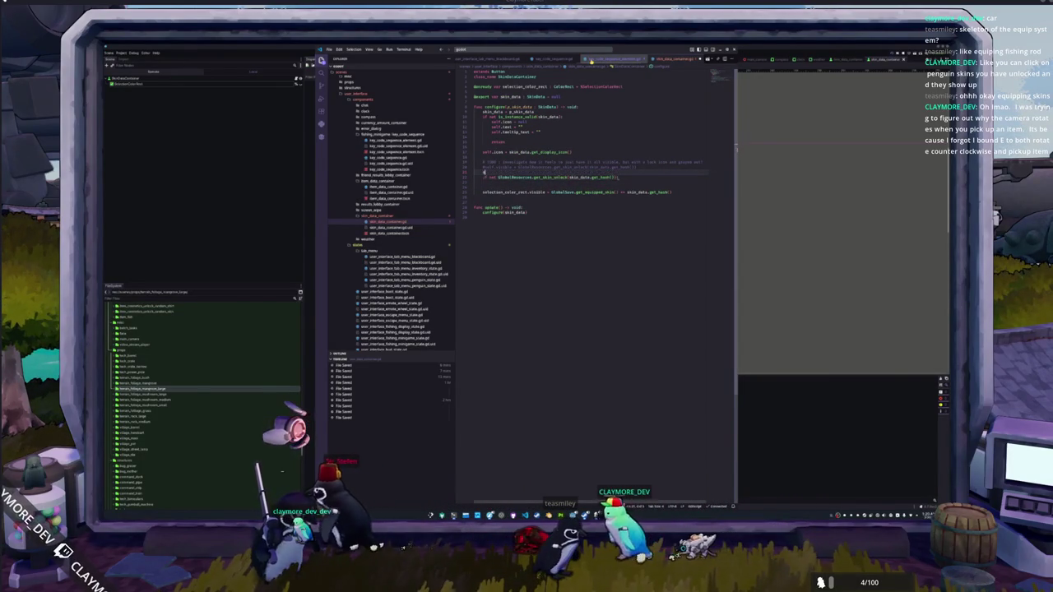
pyautogui.write('self.mo')
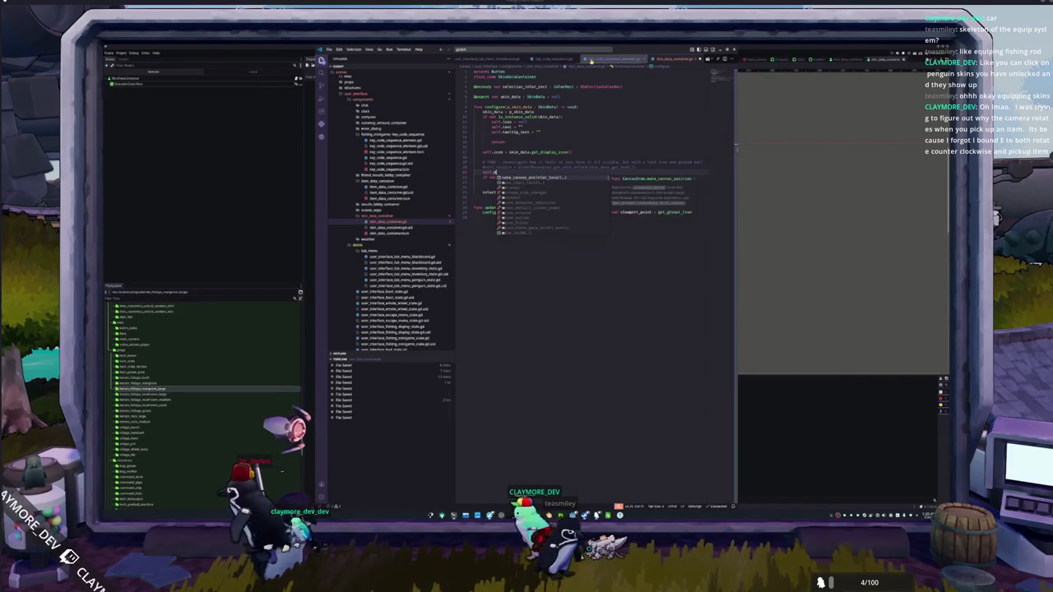
pyautogui.press('Return')
pyautogui.write('= Color.whit')
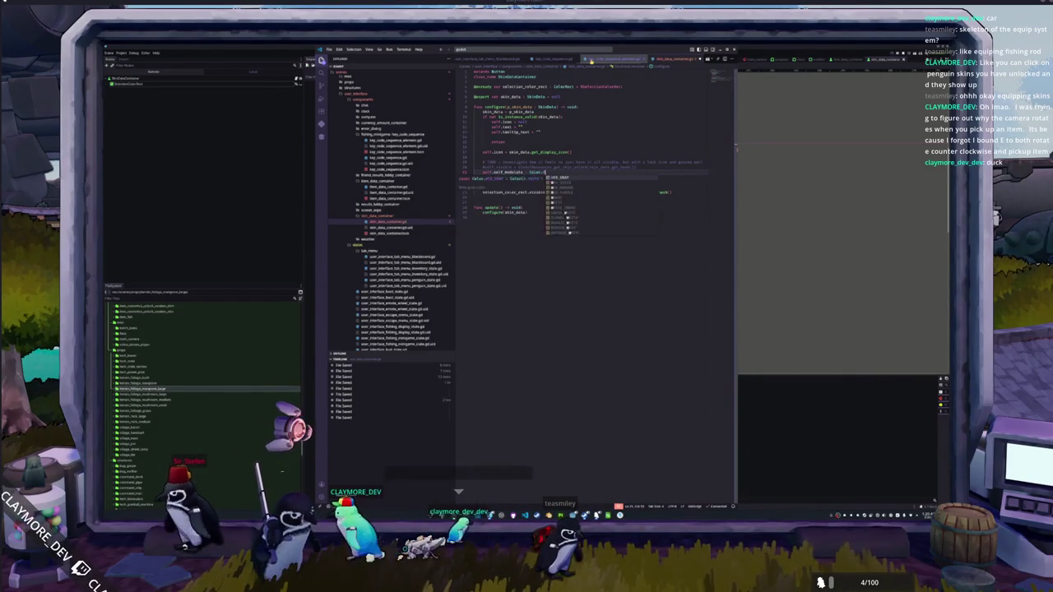
pyautogui.press('Return')
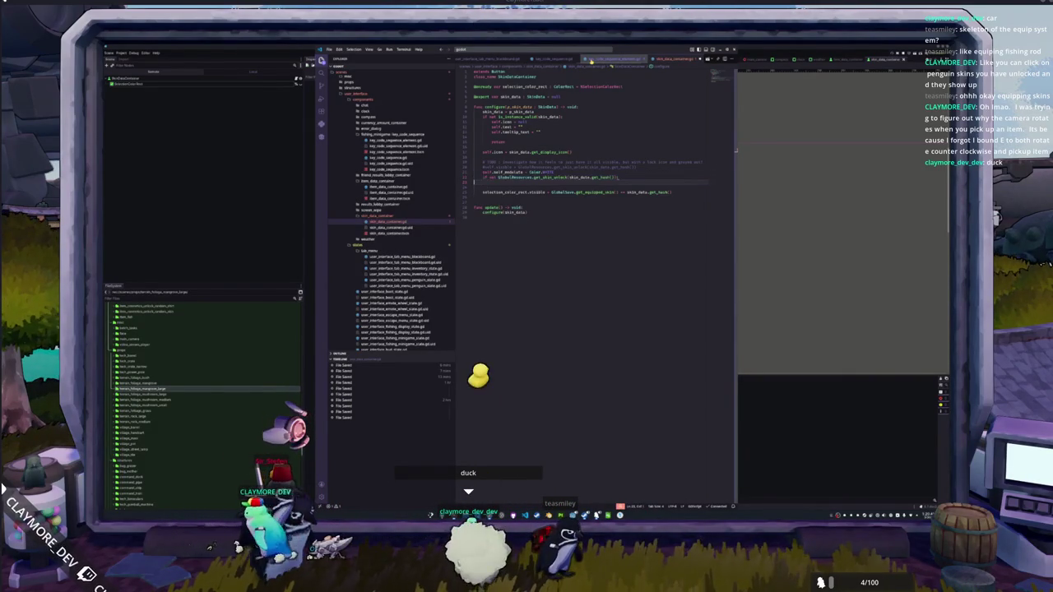
pyautogui.write('self.self')
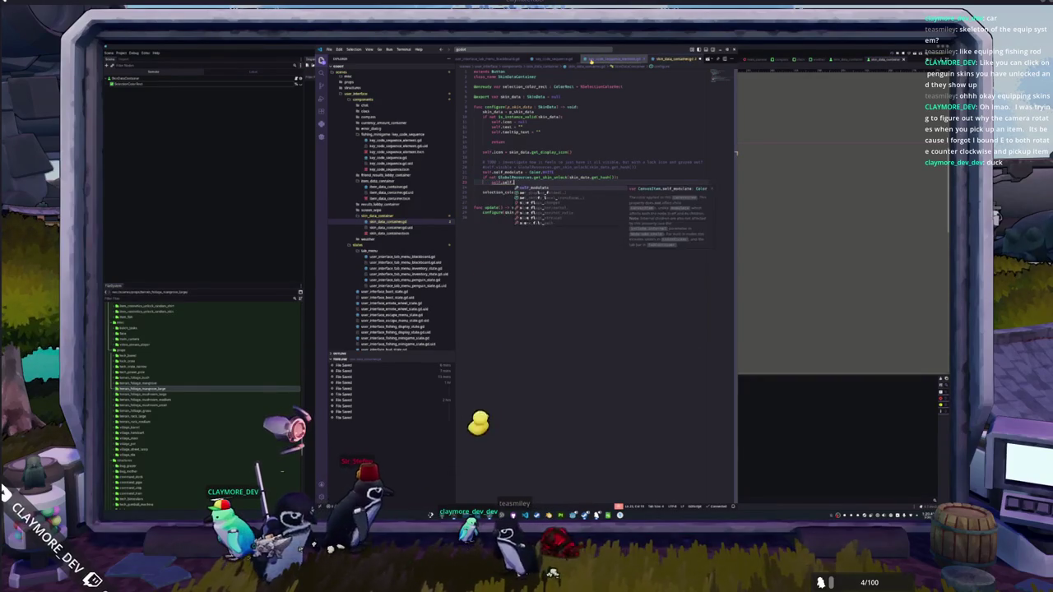
pyautogui.write('_modulate = Color')
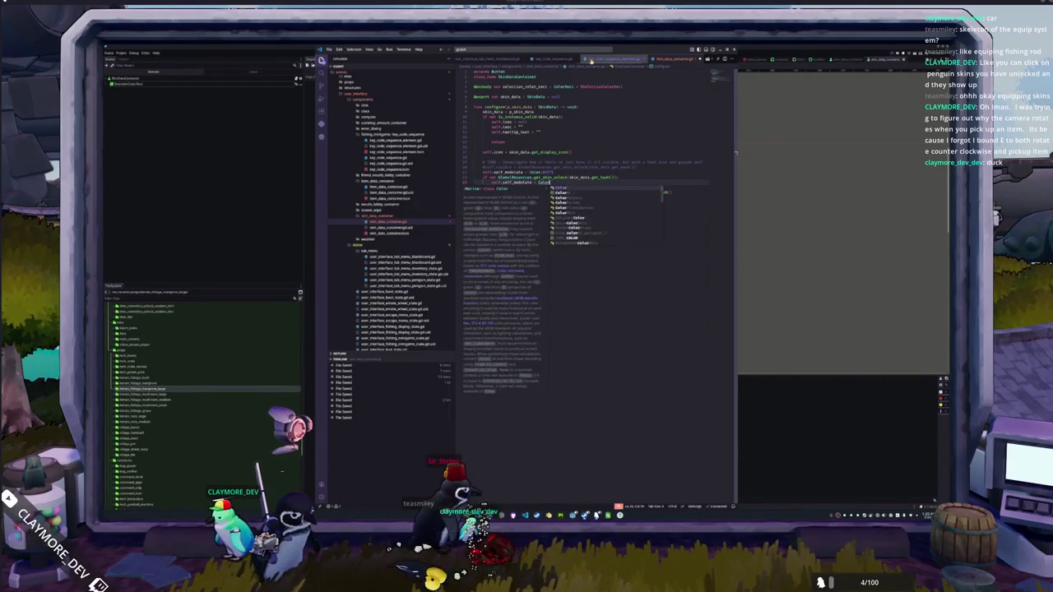
pyautogui.write('.gray')
pyautogui.press('Down')
pyautogui.press('Down')
pyautogui.press('Down')
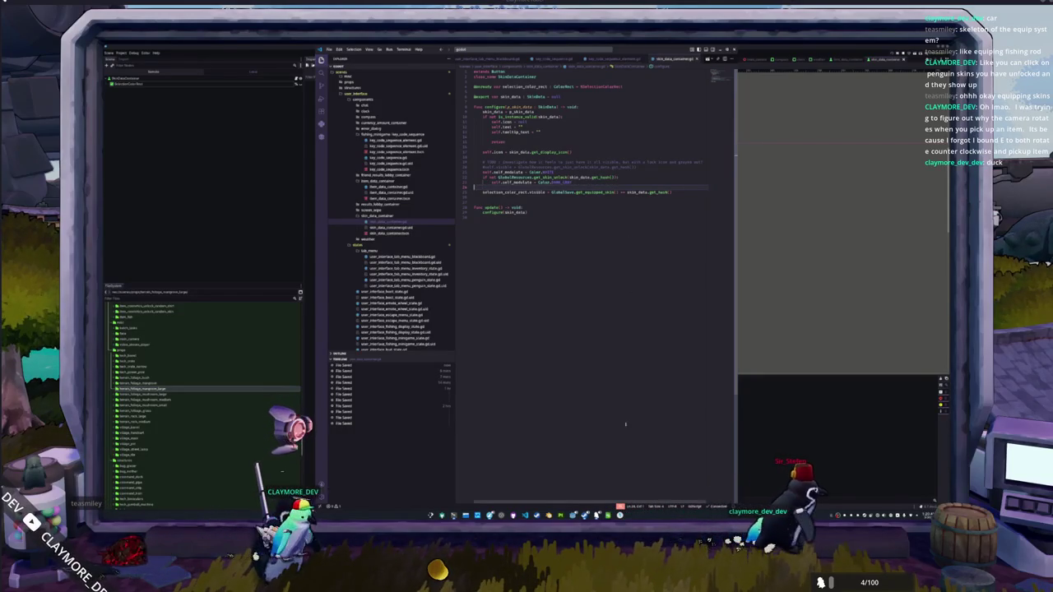
pyautogui.press('F5')
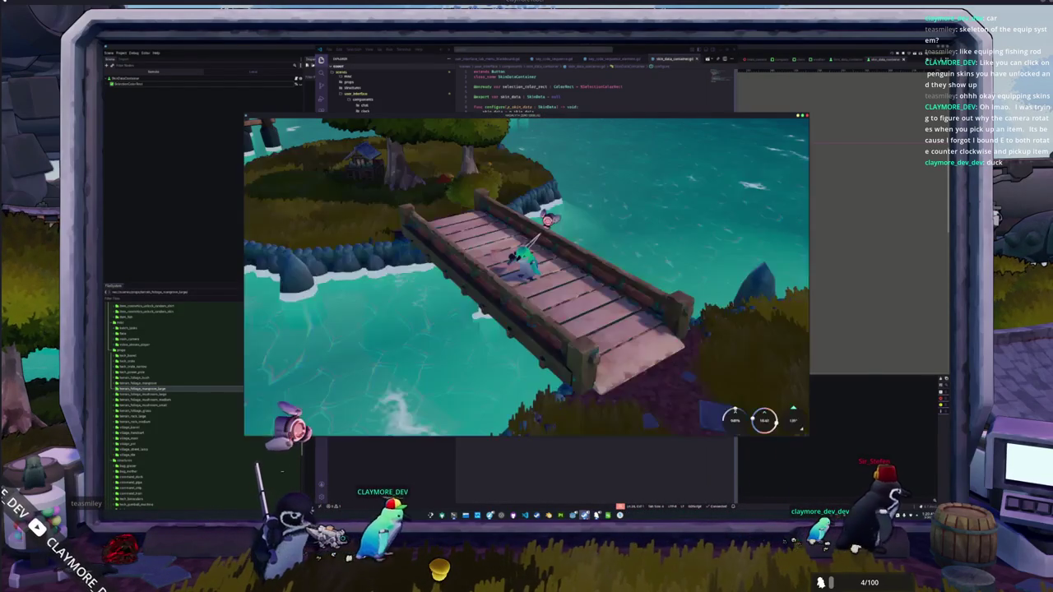
# - Compare the in-game cosmetics menu against a word selected in the .cfg file
pyautogui.press('Tab')
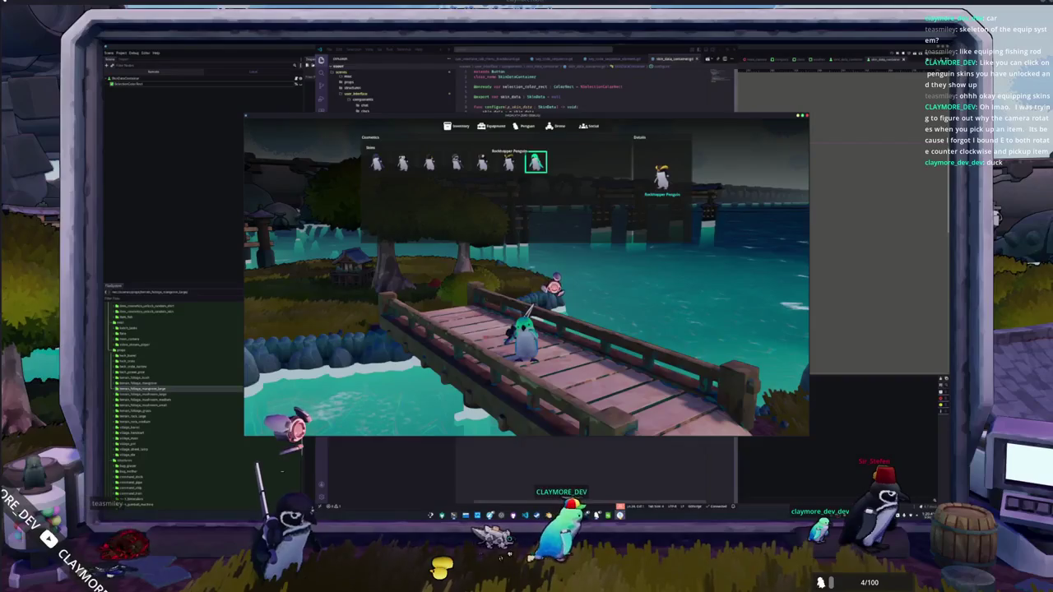
pyautogui.hotkey('alt', 'Tab')
pyautogui.doubleClick(360, 132)
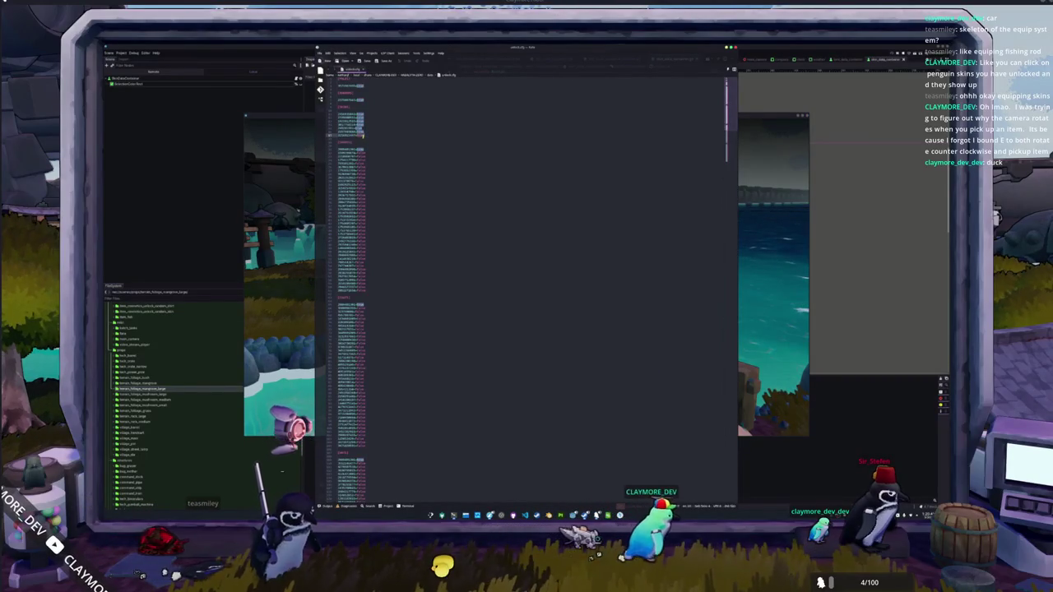
pyautogui.hotkey('alt', 'Tab')
pyautogui.press('Tab')
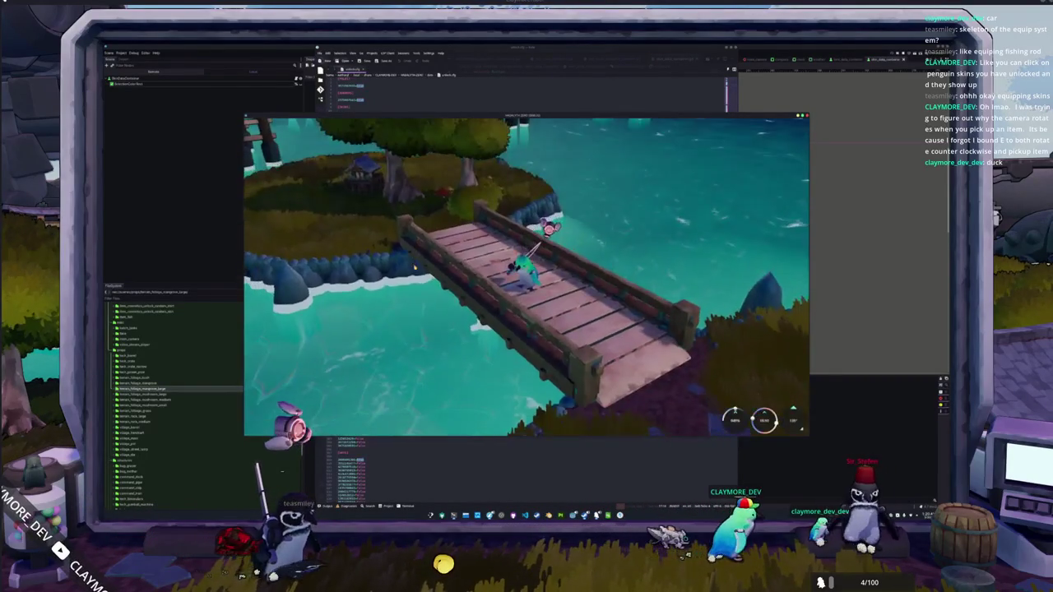
# - Stop the game, dismiss the config file's search matches, and return to the 2D view
pyautogui.press('F8')
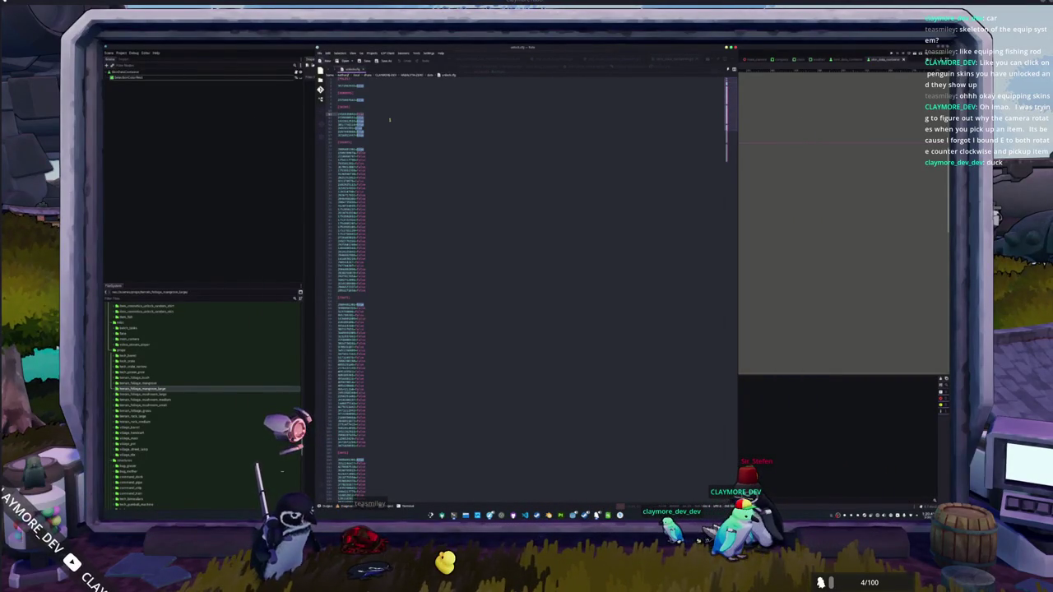
pyautogui.click(389, 120)
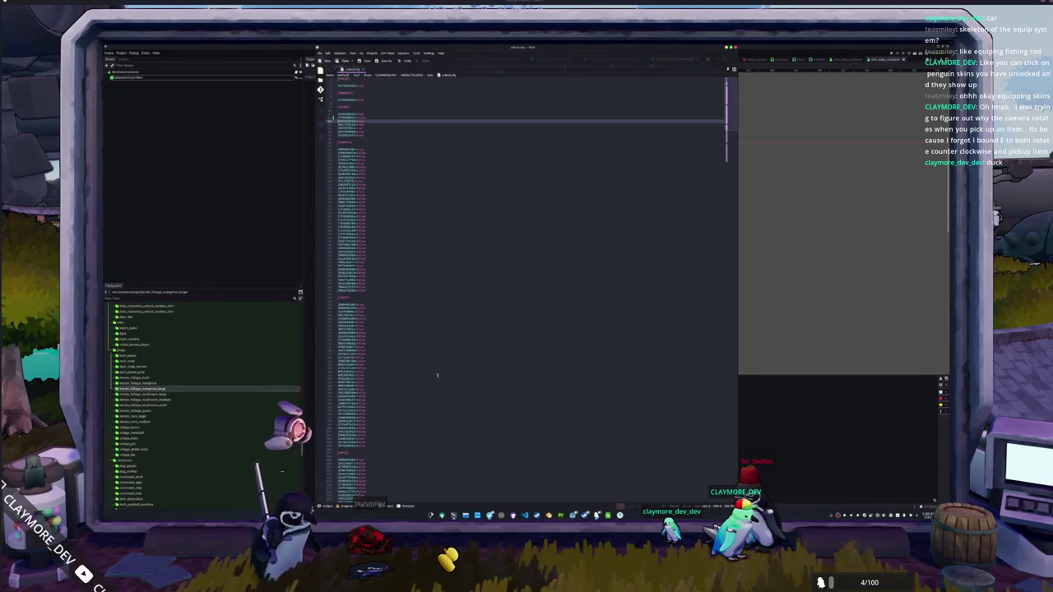
pyautogui.hotkey('ctrl', 'F1')
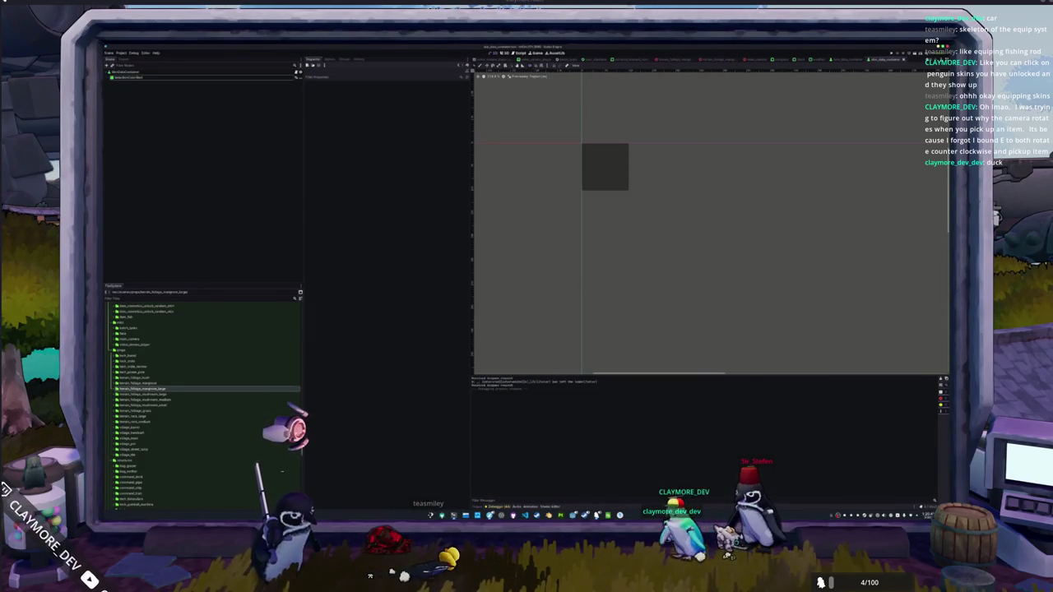
# - Run the game, start playing, and view the Penguin skin row in the cosmetics panel
pyautogui.press('F5')
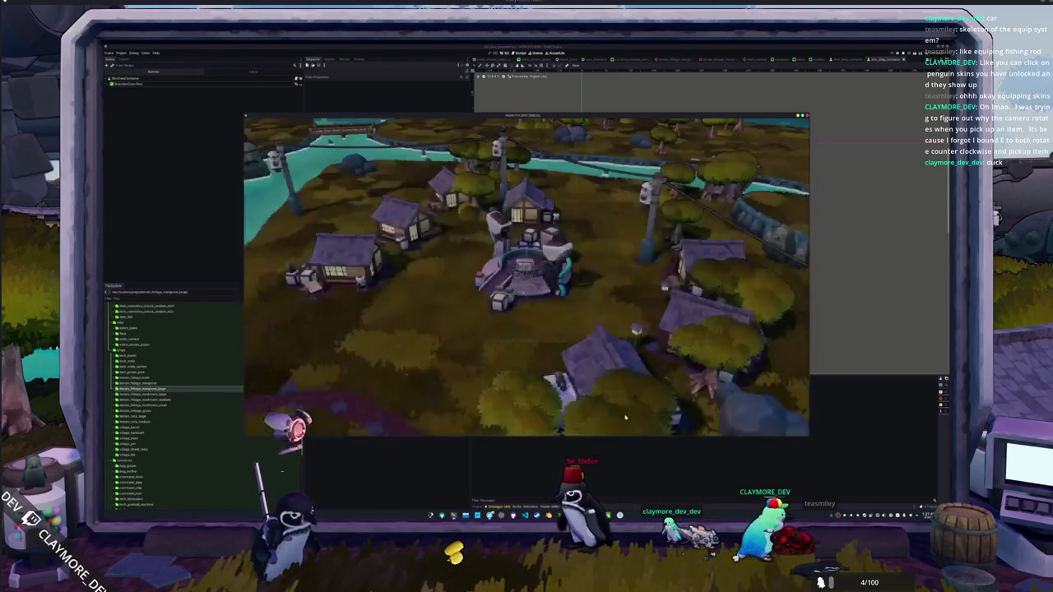
pyautogui.click(527, 270)
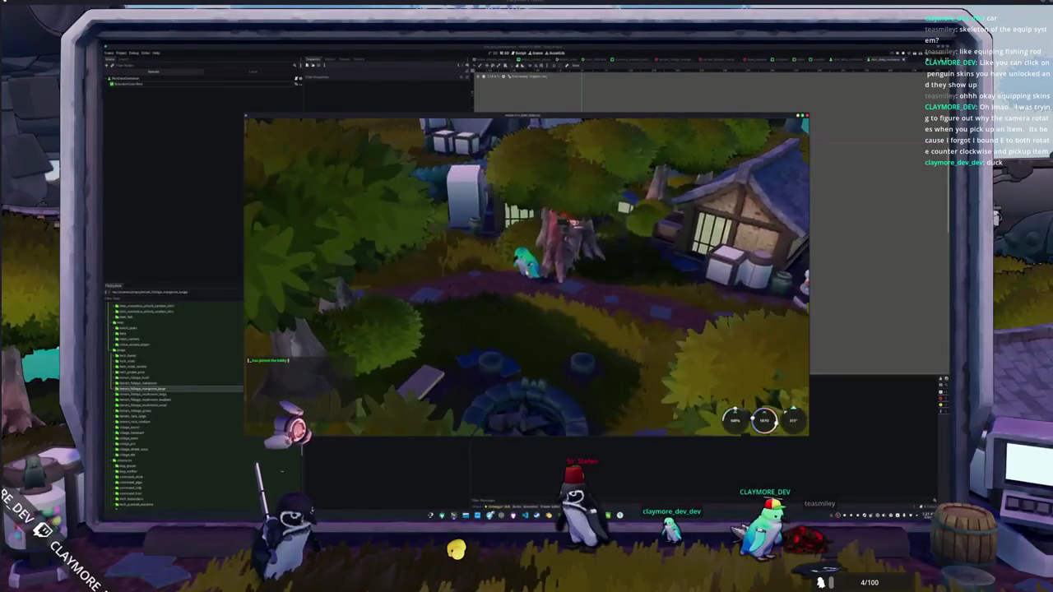
pyautogui.press('i')
pyautogui.moveTo(403, 163)
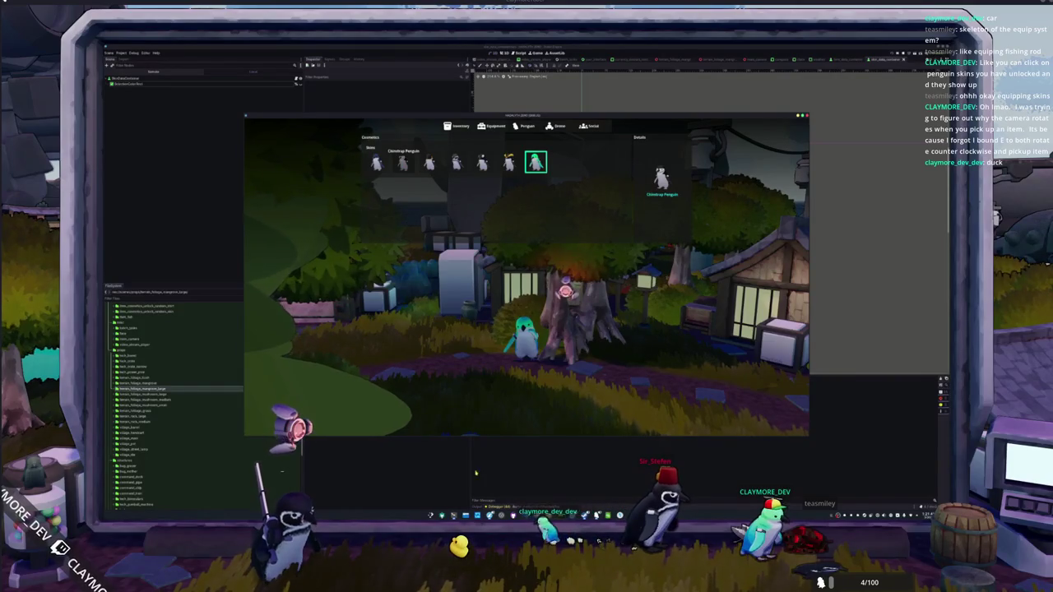
pyautogui.hotkey('alt', 'Tab')
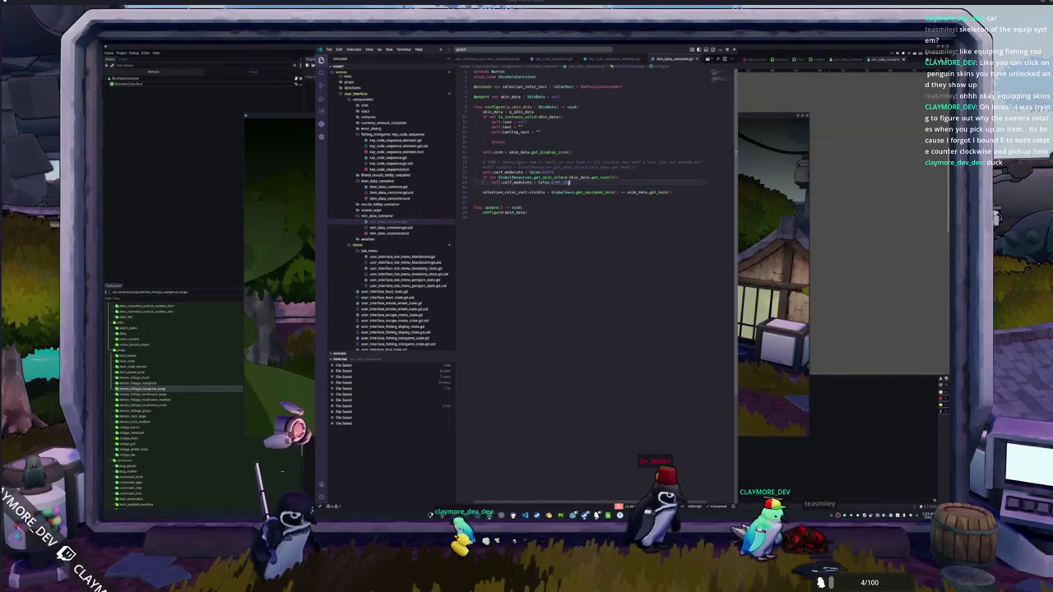
# - Set the modulate line to Color.GRAY, save, and check the Penguin skins in-game
pyautogui.write('gra')
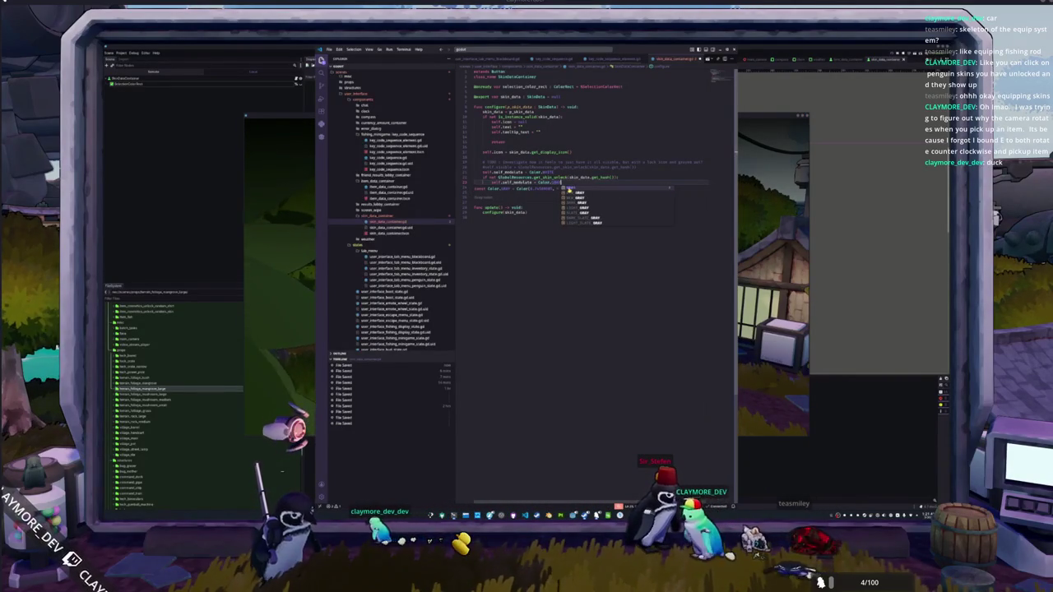
pyautogui.press('Down')
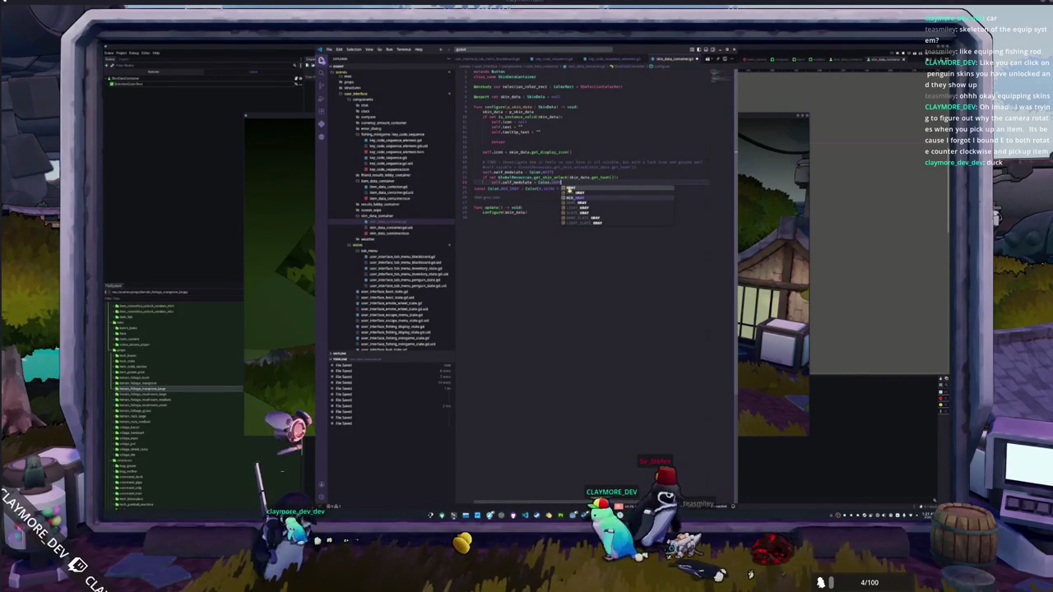
pyautogui.press('Return')
pyautogui.hotkey('ctrl', 's')
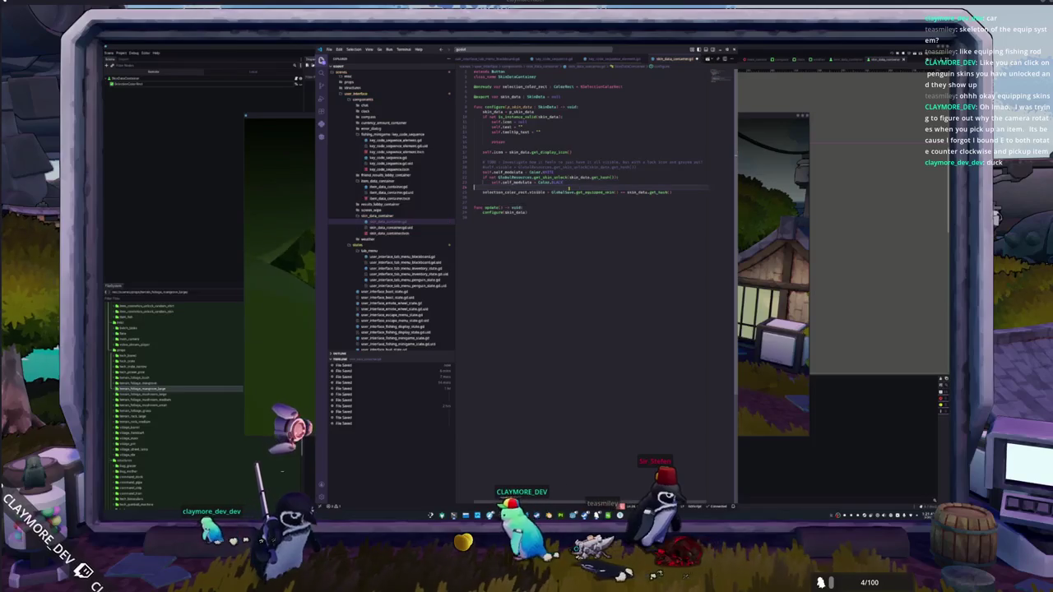
pyautogui.hotkey('alt', 'Tab')
pyautogui.press('Tab')
pyautogui.press('Tab')
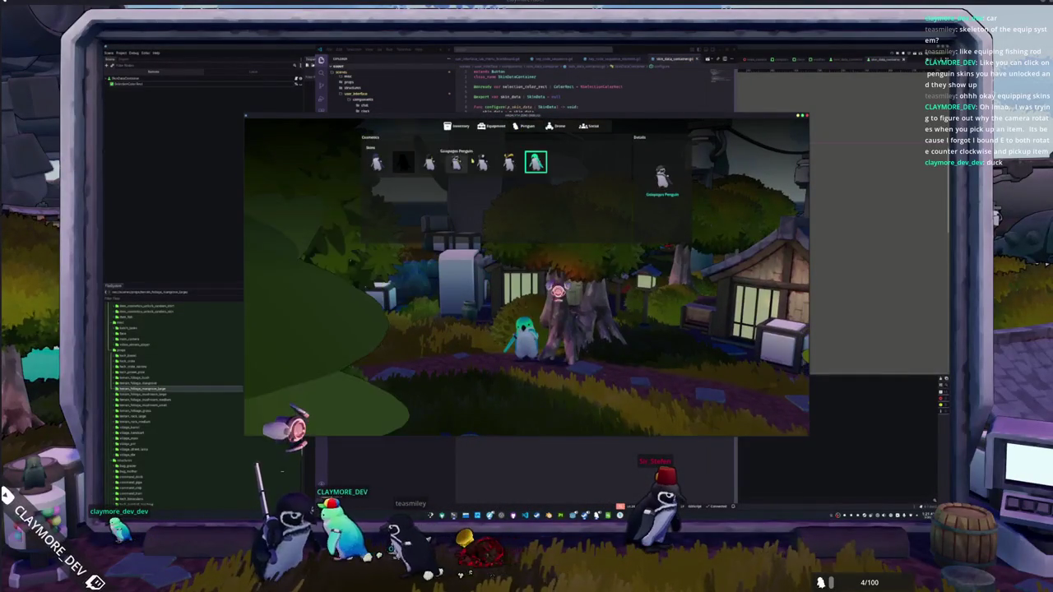
# - Replace the colour with a different GRAY constant and recheck the Penguin skins tab
pyautogui.hotkey('alt', 'Tab')
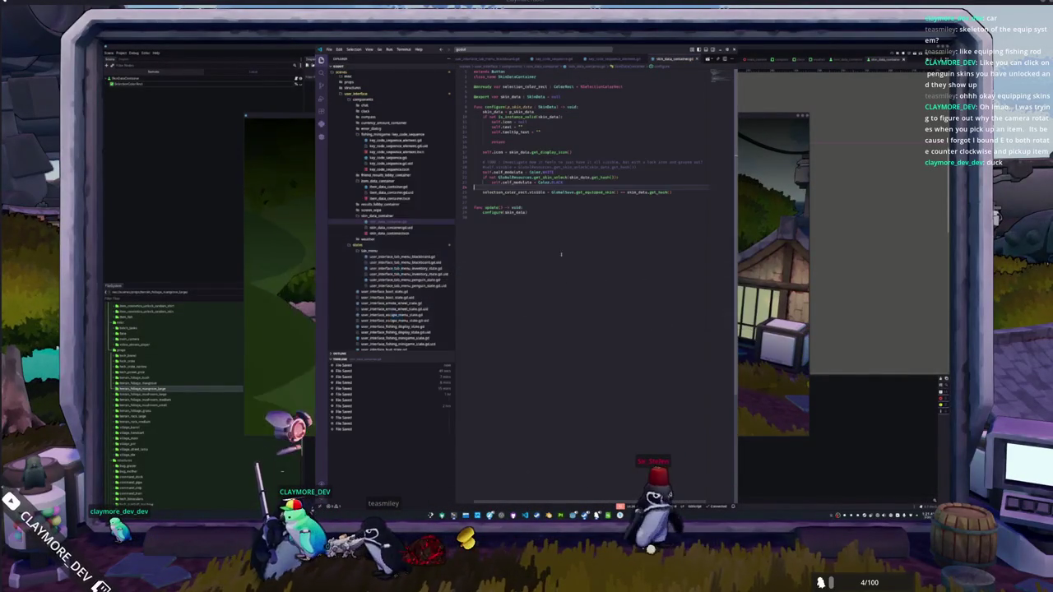
pyautogui.doubleClick(557, 182)
pyautogui.write('GRAY')
pyautogui.press('Down')
pyautogui.press('Down')
pyautogui.press('Down')
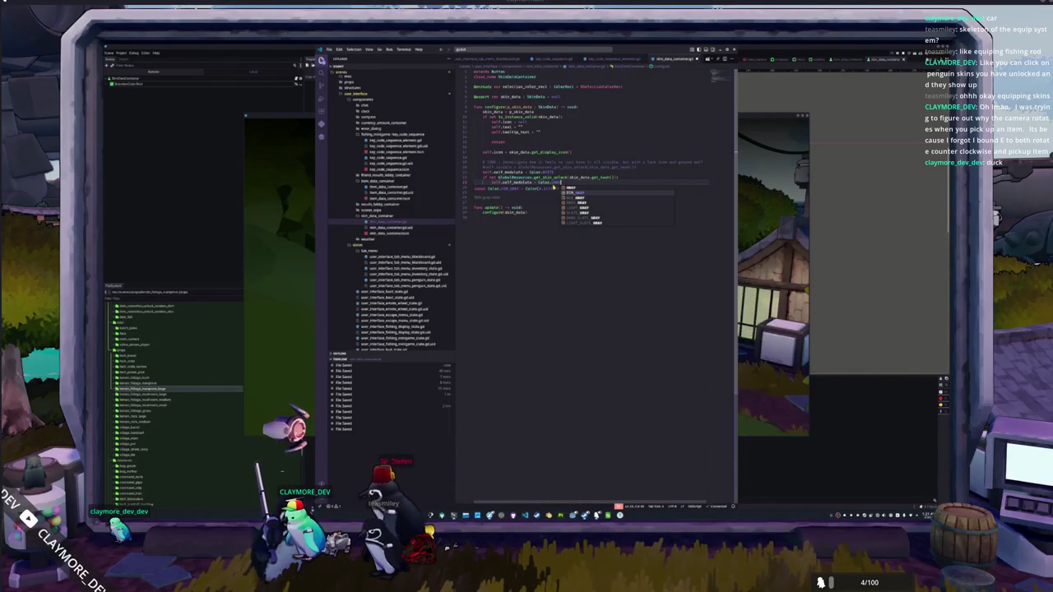
pyautogui.press('Return')
pyautogui.hotkey('alt', 'Tab')
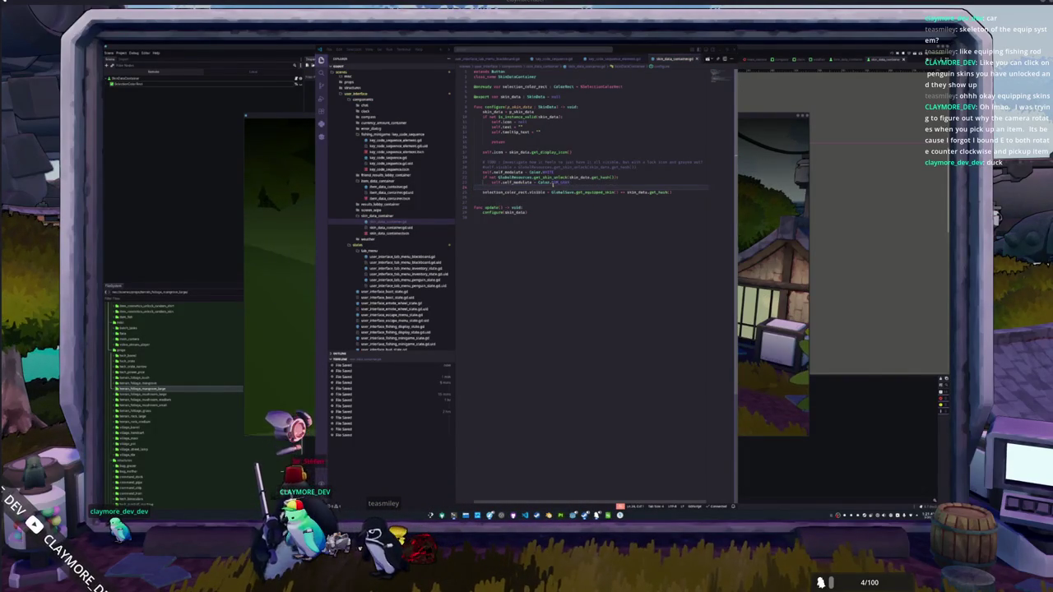
pyautogui.press('i')
pyautogui.click(526, 127)
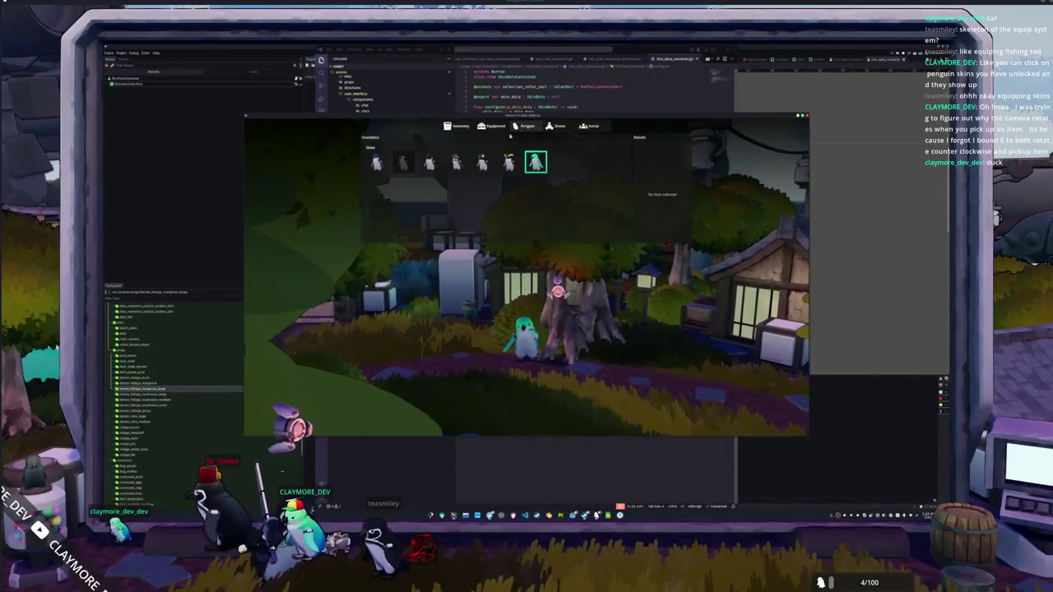
# - Equip the Rockhopper Penguin skin and close the cosmetics panel
pyautogui.click(409, 168)
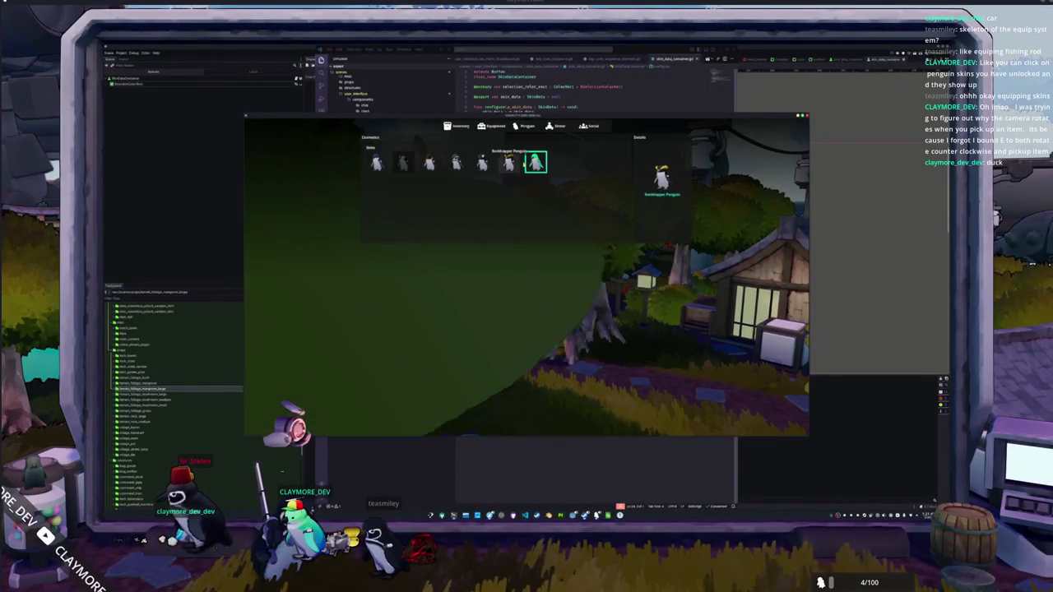
pyautogui.click(535, 162)
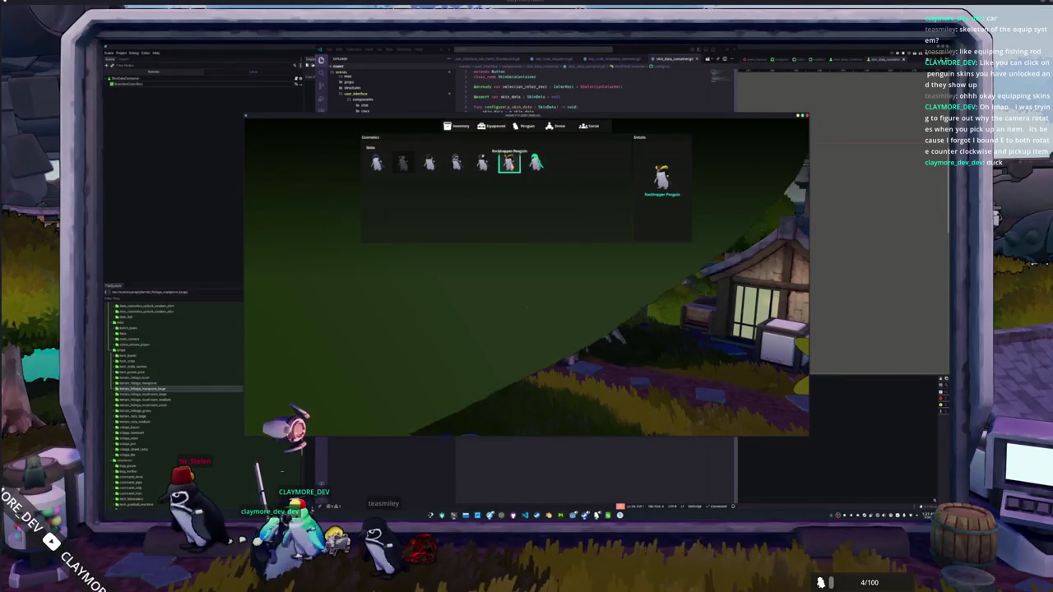
pyautogui.press('i')
pyautogui.press('e')
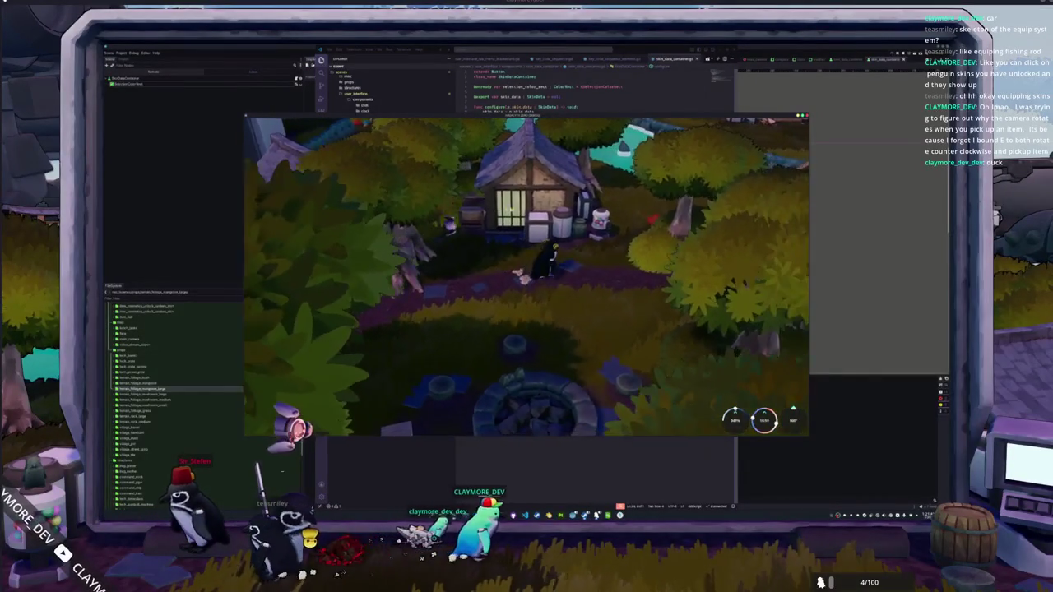
pyautogui.press('i')
pyautogui.press('i')
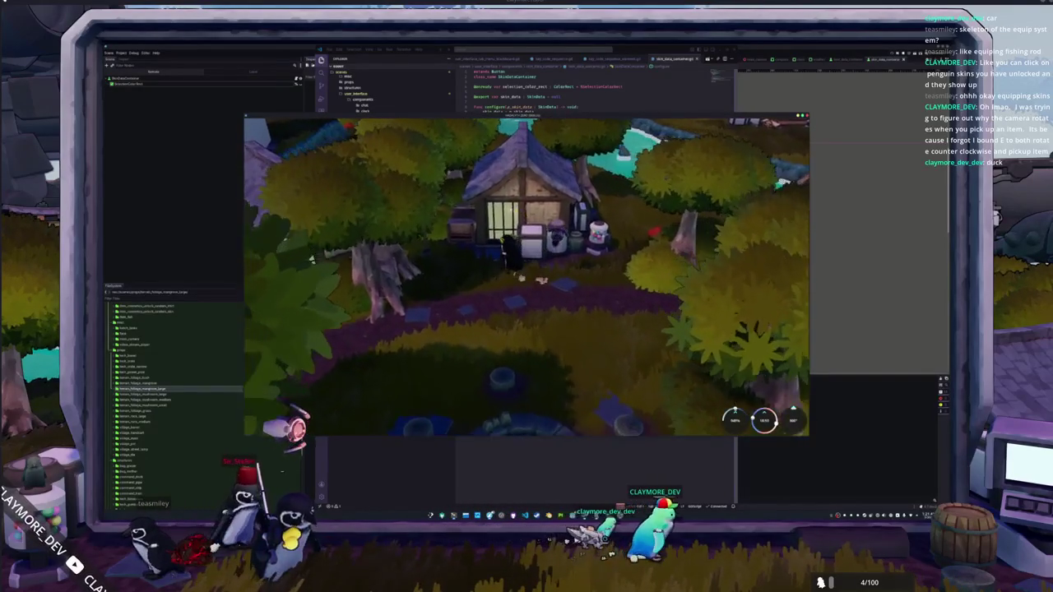
# - Inspect the Opaleye fish, switch to the Penguin skins view, and stop the game
pyautogui.press('i')
pyautogui.click(483, 184)
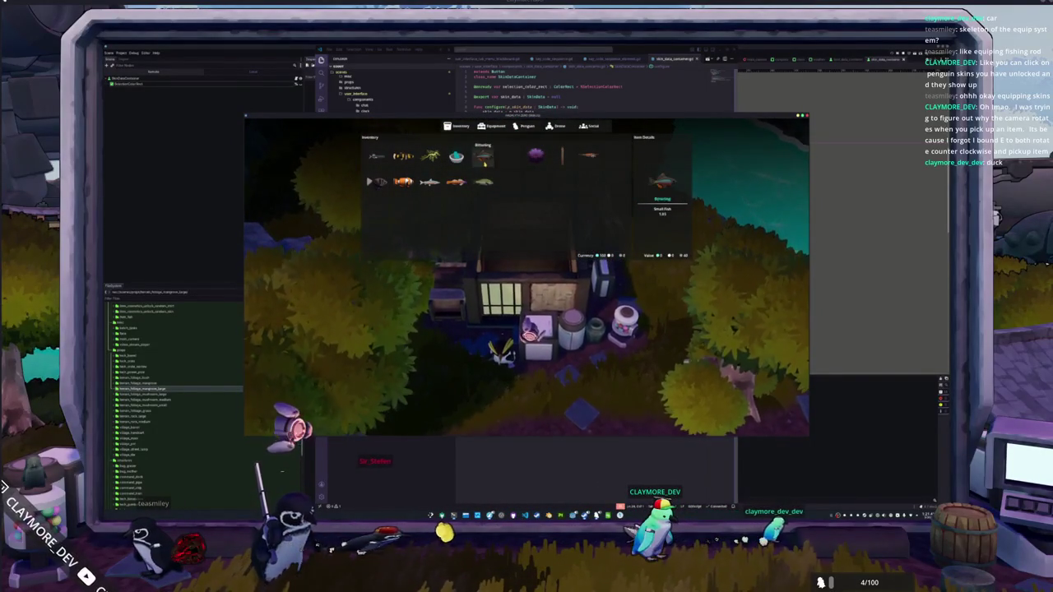
pyautogui.click(525, 126)
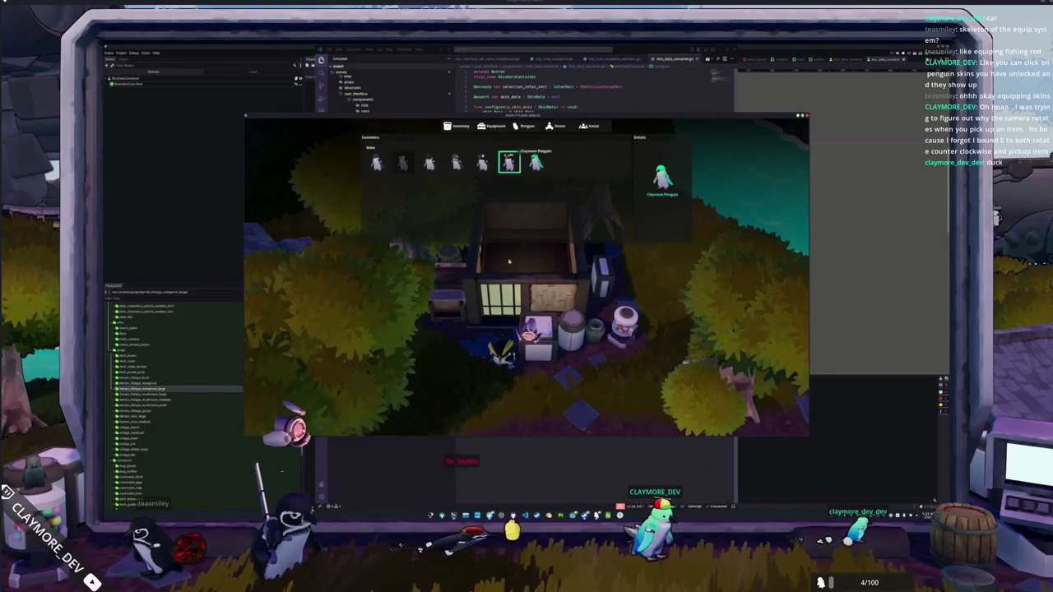
pyautogui.press('F8')
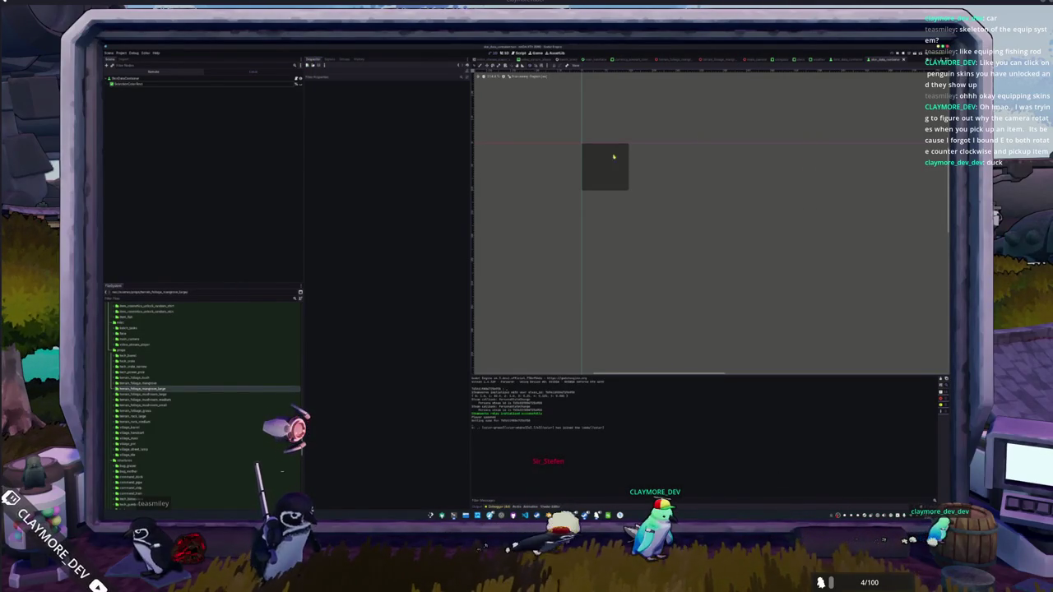
# - Add an HBoxContainer child node in the cosmetics scene
pyautogui.click(583, 60)
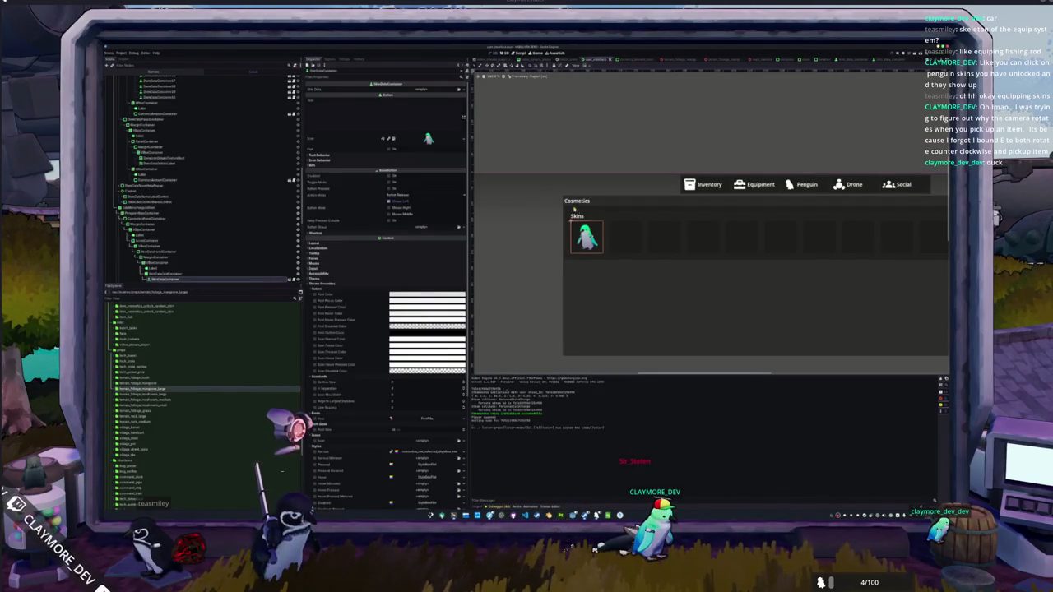
pyautogui.click(575, 215)
pyautogui.rightClick(152, 266)
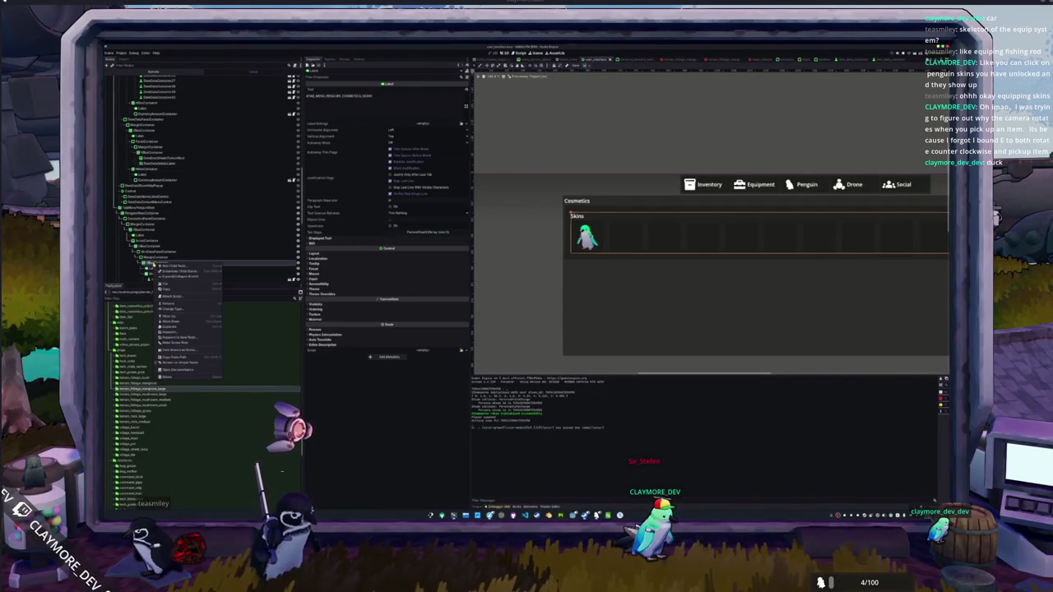
pyautogui.click(171, 266)
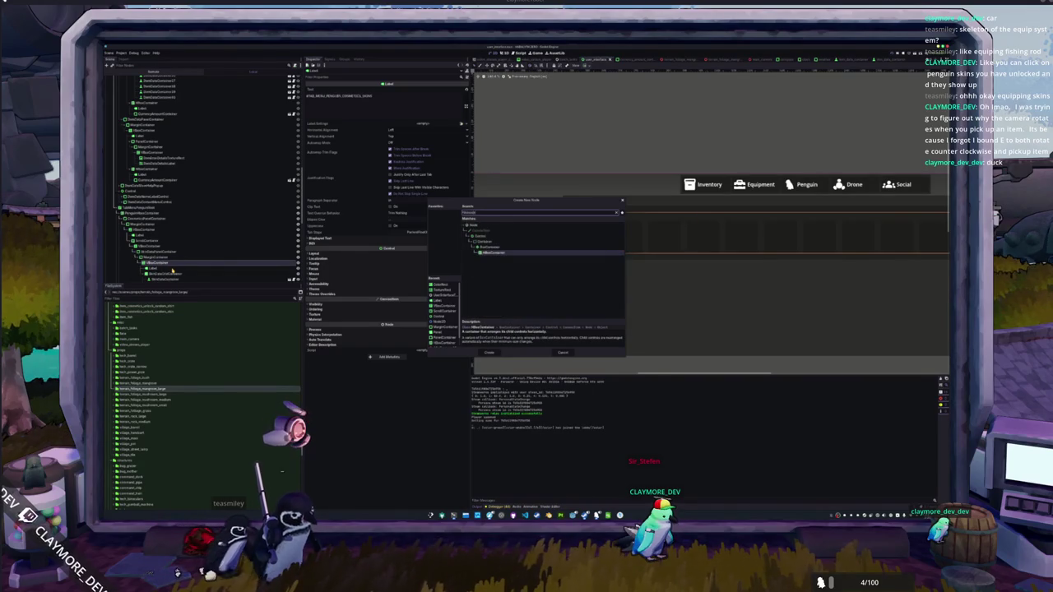
pyautogui.press('Return')
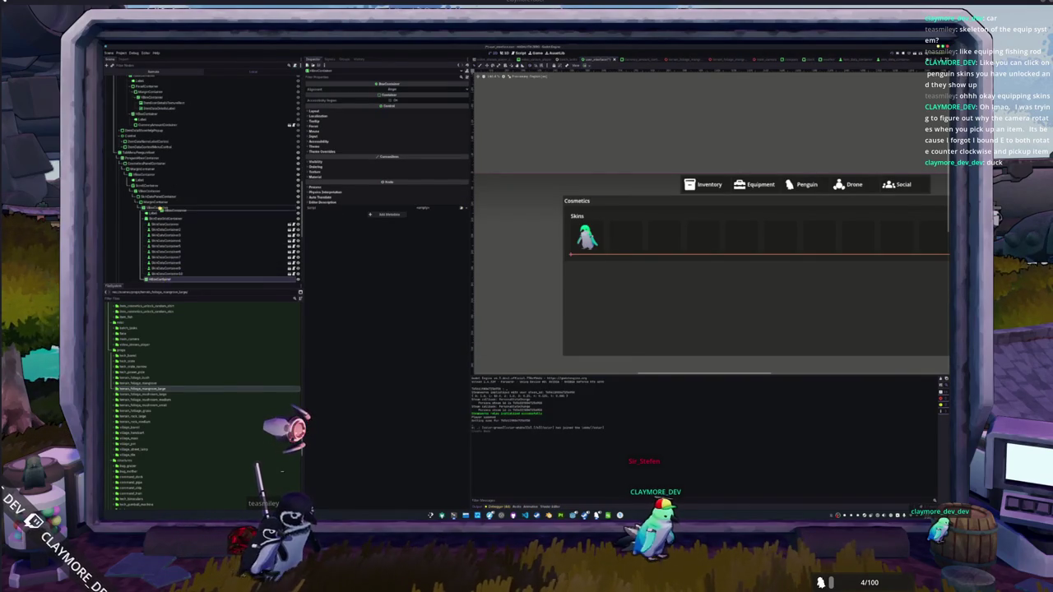
# - Add a TextureRect under the HBoxContainer and open its texture picker
pyautogui.click(151, 213)
pyautogui.rightClick(153, 213)
pyautogui.click(170, 215)
pyautogui.write('texturerect')
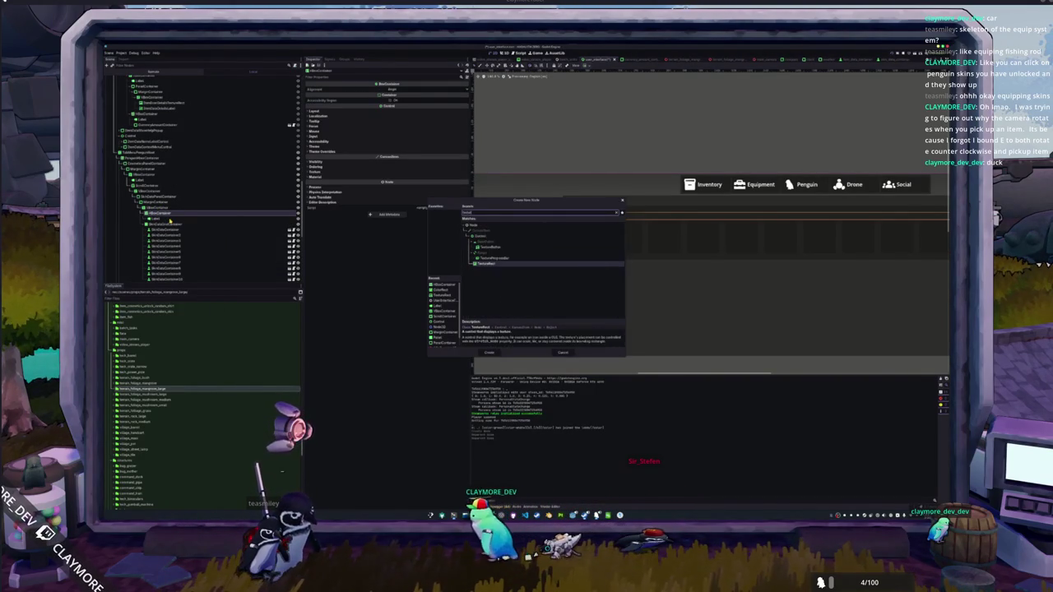
pyautogui.press('Return')
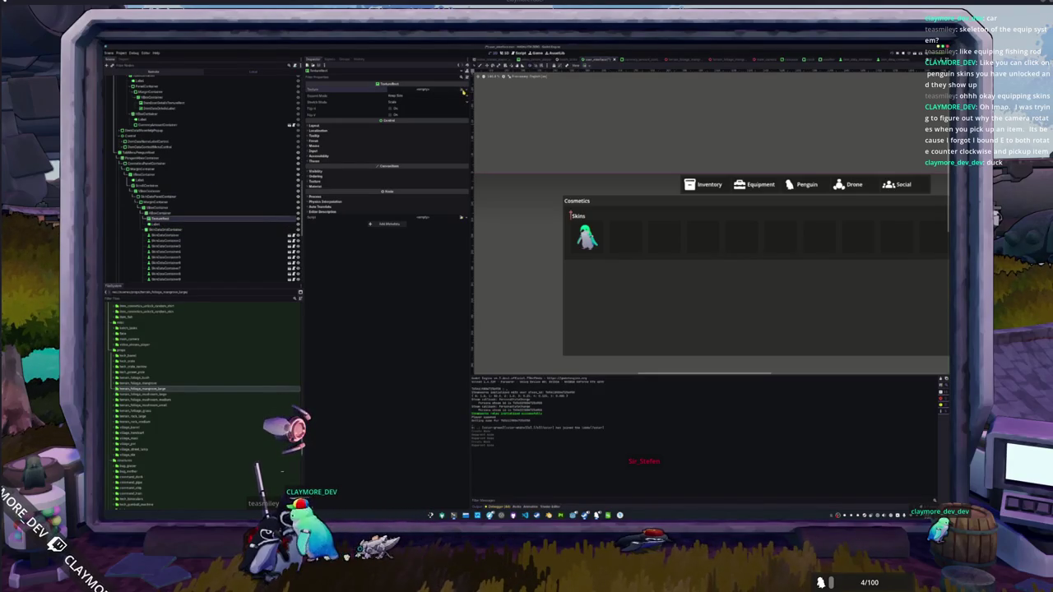
pyautogui.click(464, 91)
# - Filter the texture list and apply the white penguin texture to the Skins heading icon
pyautogui.write('skin')
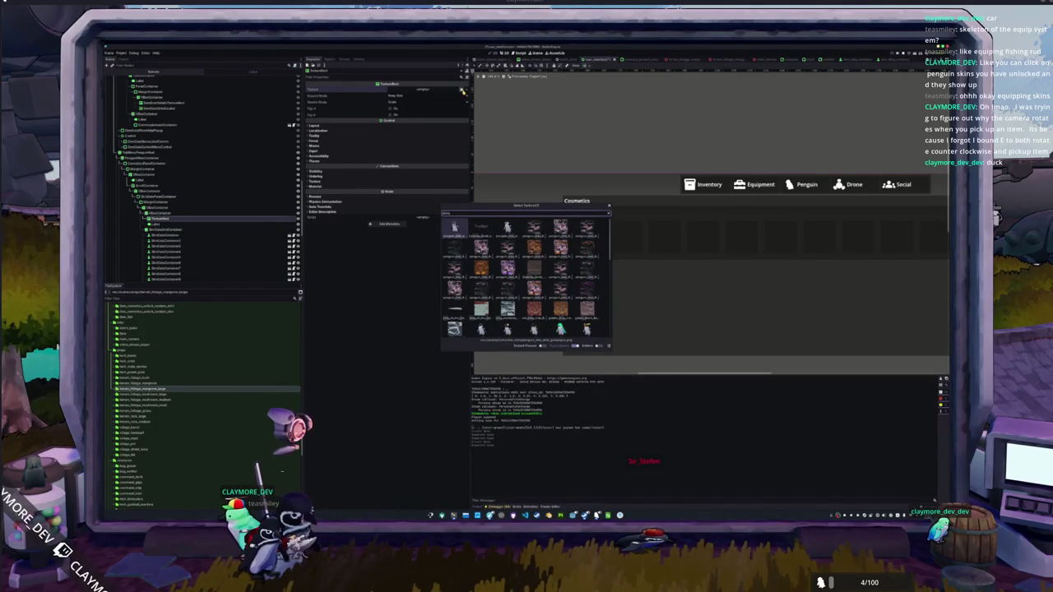
pyautogui.press('Down')
pyautogui.press('Down')
pyautogui.press('Down')
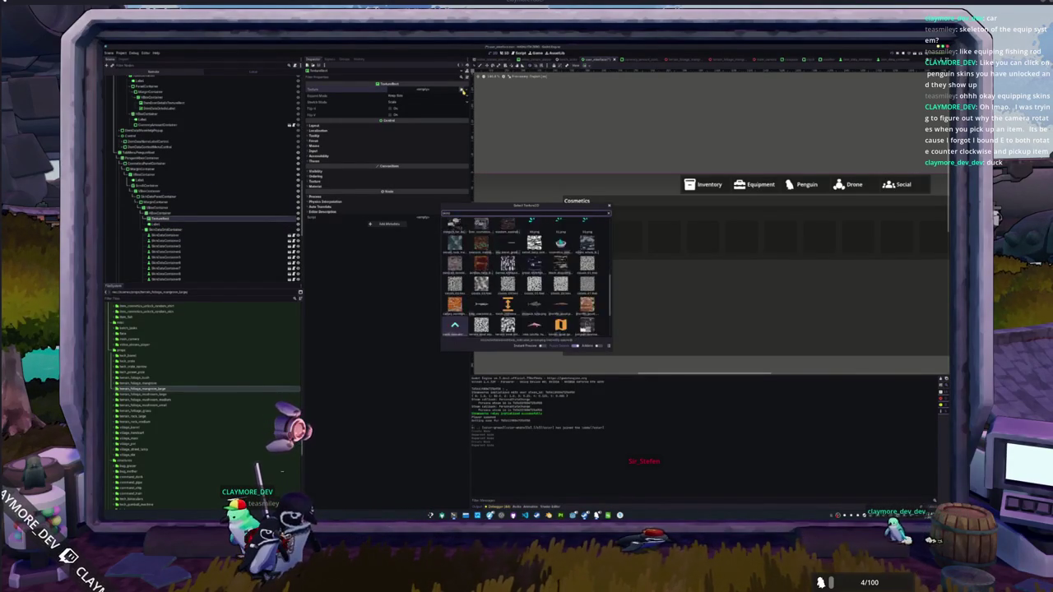
pyautogui.press('Down')
pyautogui.press('Down')
pyautogui.press('Down')
pyautogui.press('Down')
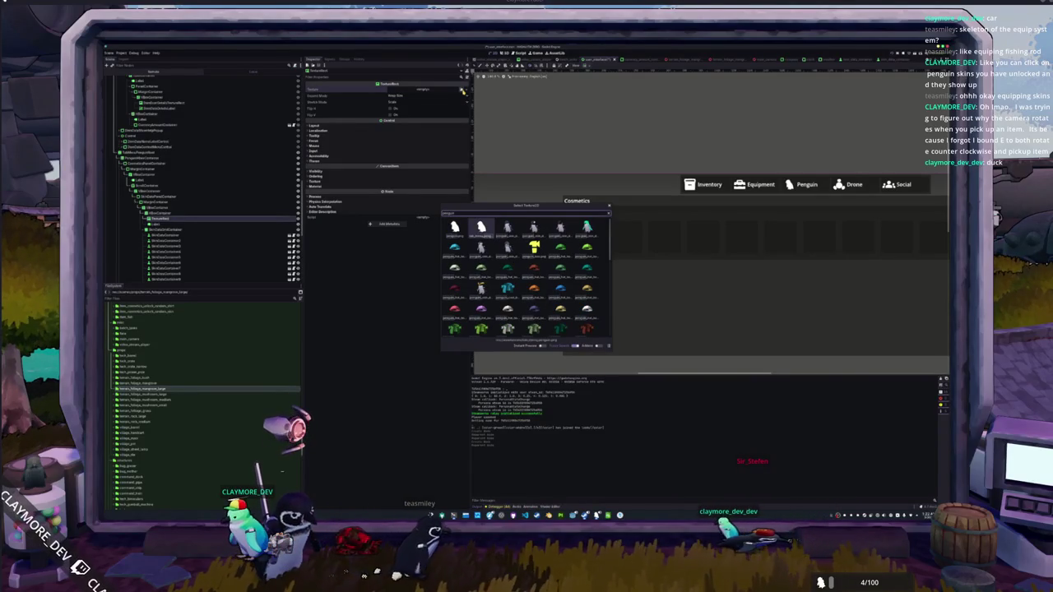
pyautogui.press('Down')
pyautogui.press('Down')
pyautogui.press('Down')
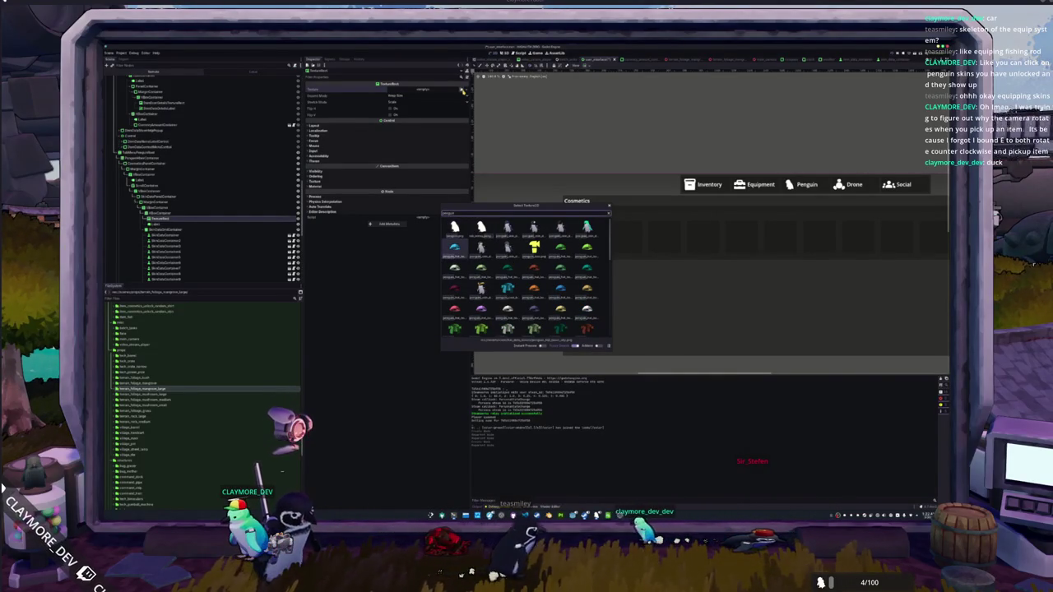
pyautogui.write('_skin')
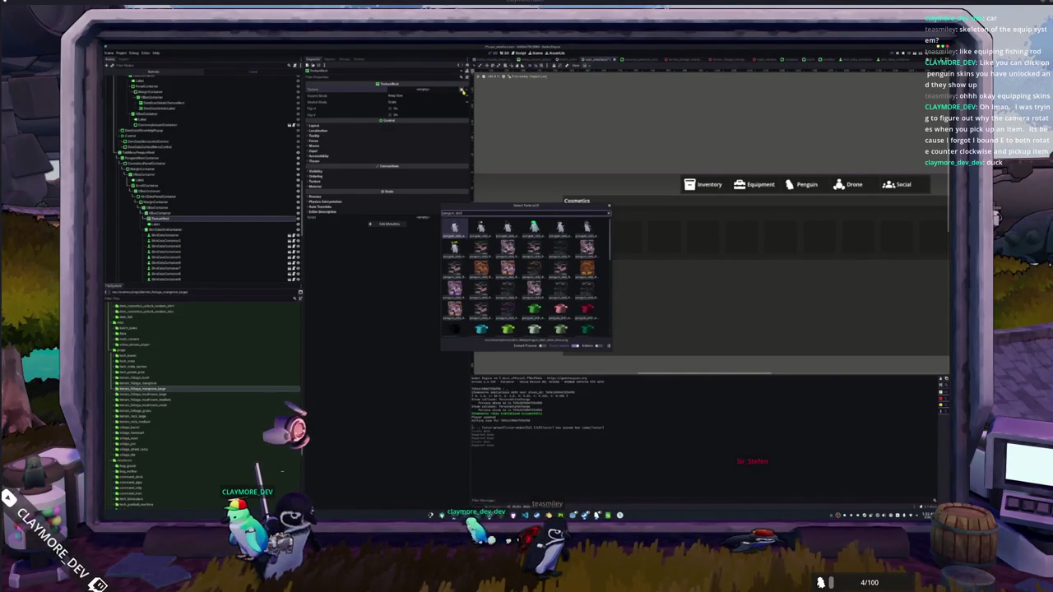
pyautogui.press('BackSpace')
pyautogui.press('BackSpace')
pyautogui.press('BackSpace')
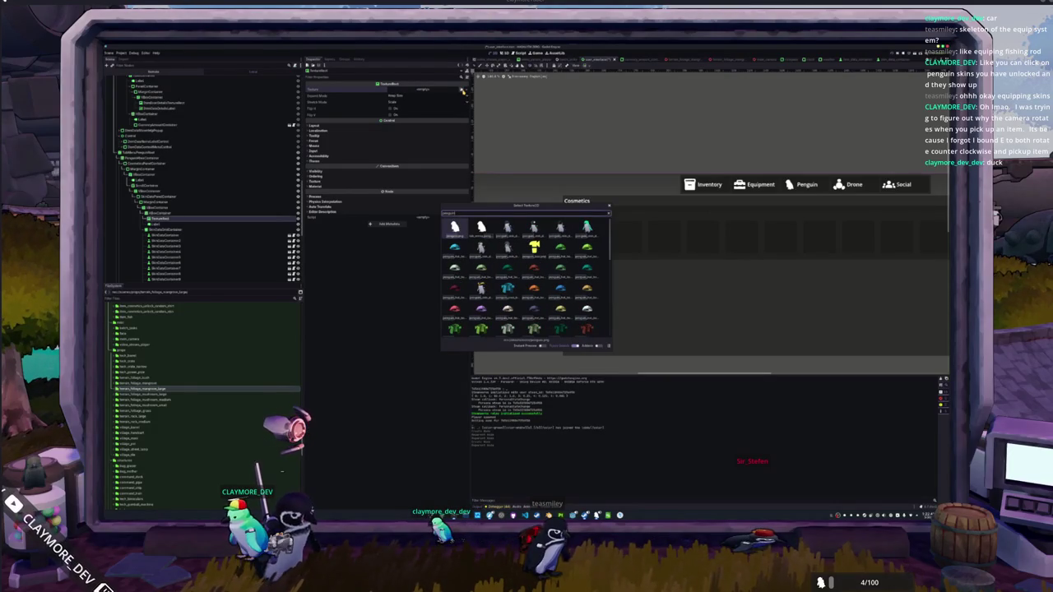
pyautogui.press('Return')
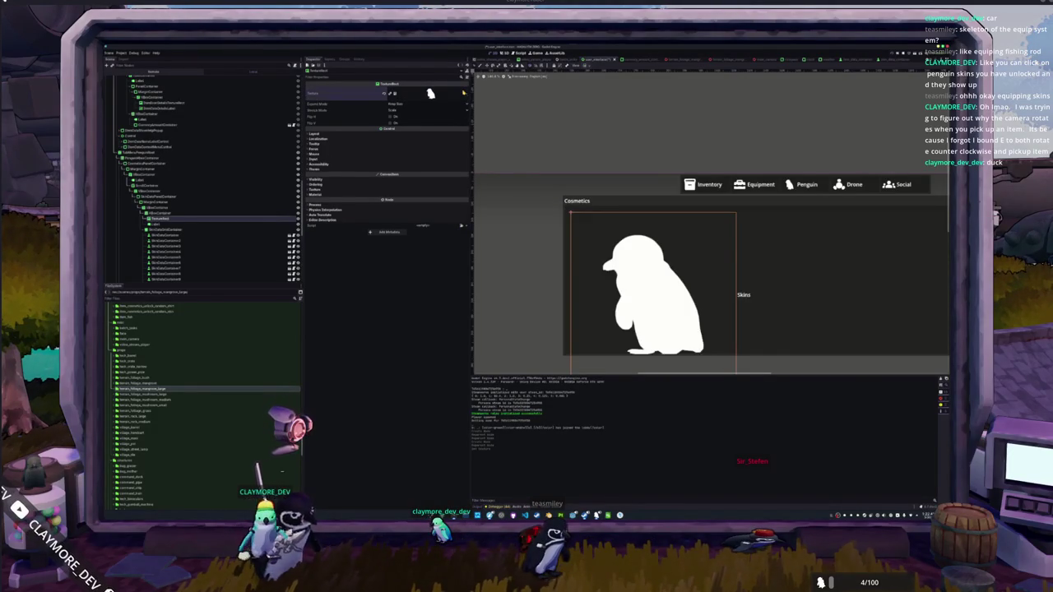
# - Set the icon's Expand Mode to Fit Width Proportional and save the scene
pyautogui.click(404, 105)
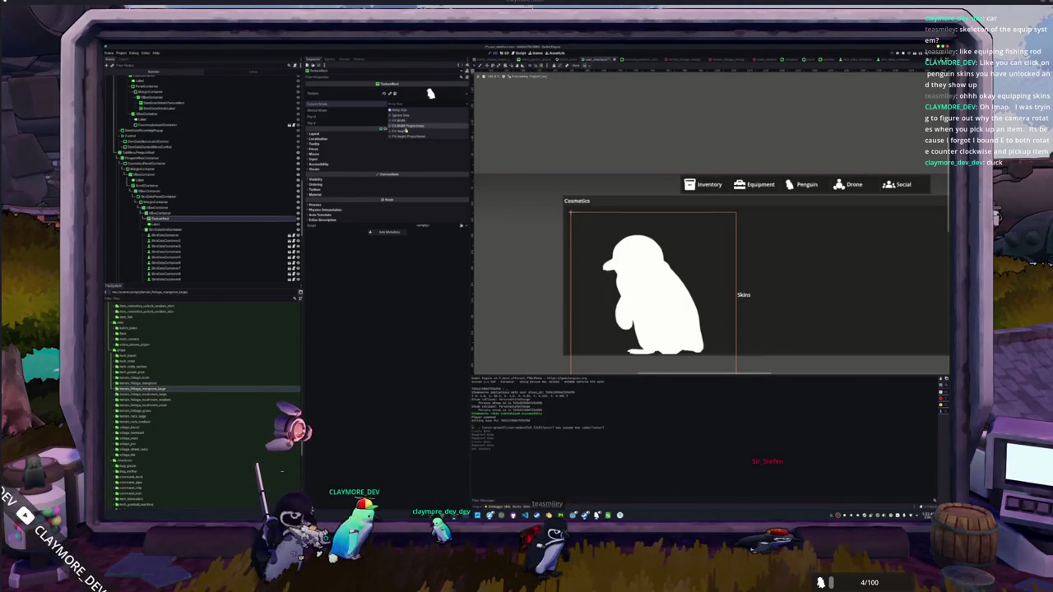
pyautogui.click(405, 127)
pyautogui.hotkey('ctrl', 's')
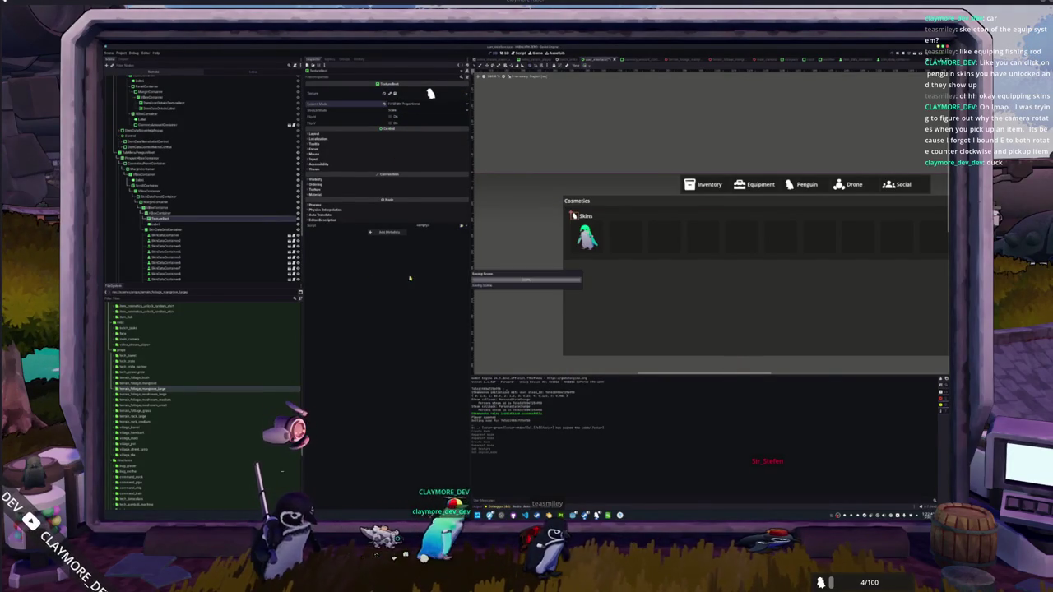
pyautogui.click(403, 133)
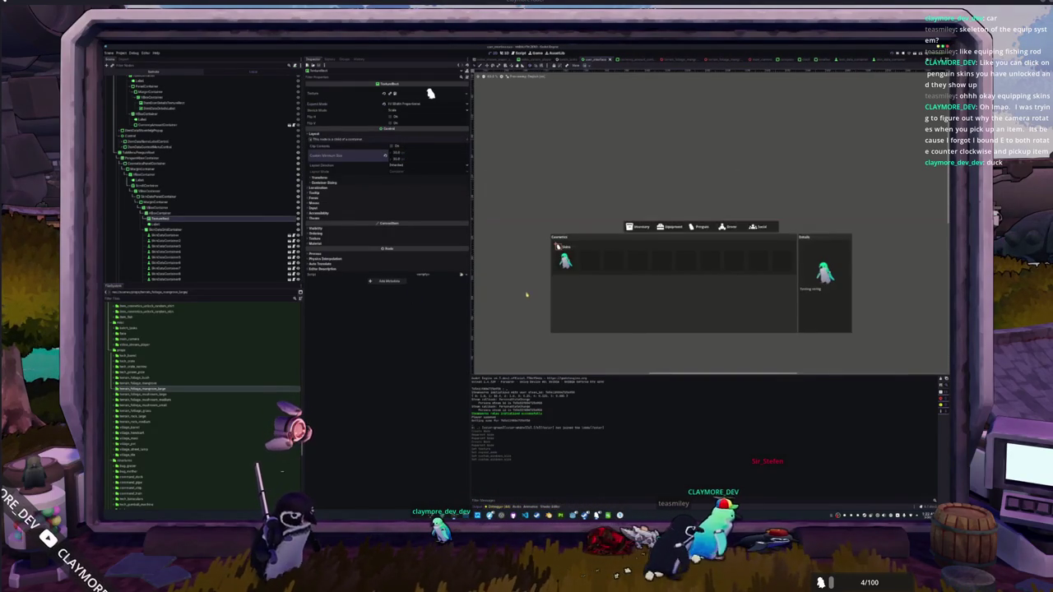
# - Remove the penguin icon from the first skin slot in the grid
pyautogui.click(560, 219)
pyautogui.click(386, 138)
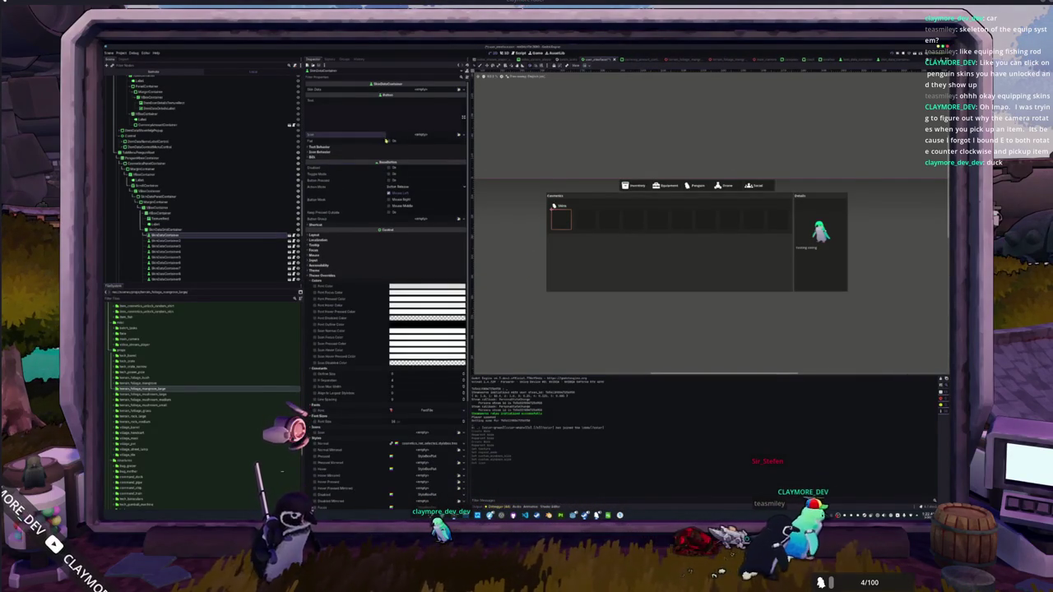
pyautogui.click(362, 276)
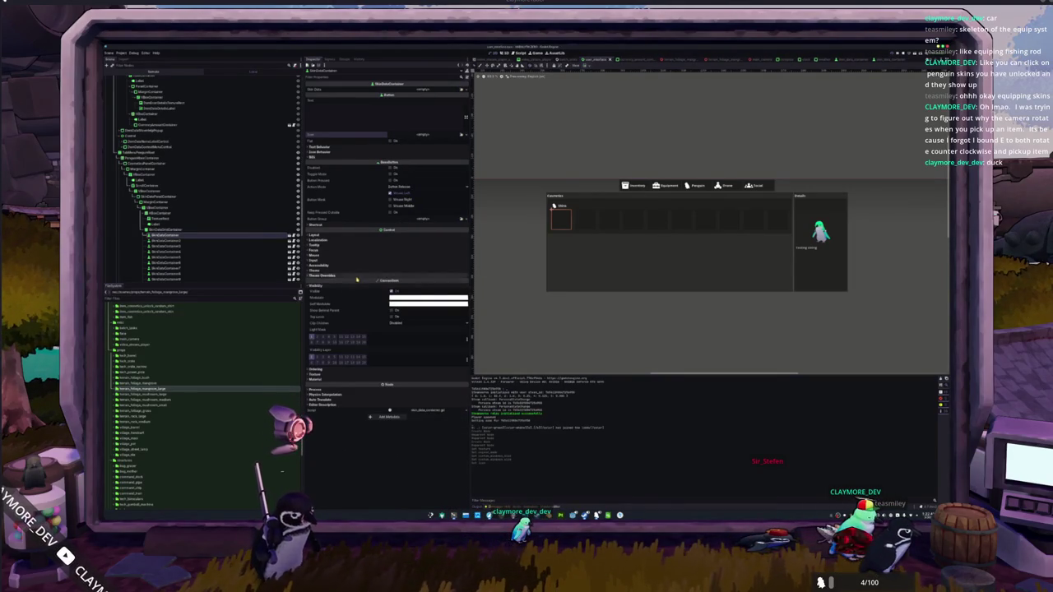
pyautogui.click(524, 239)
# - Duplicate the skins row PanelContainer with Ctrl+D and select the copy's heading Label
pyautogui.click(549, 207)
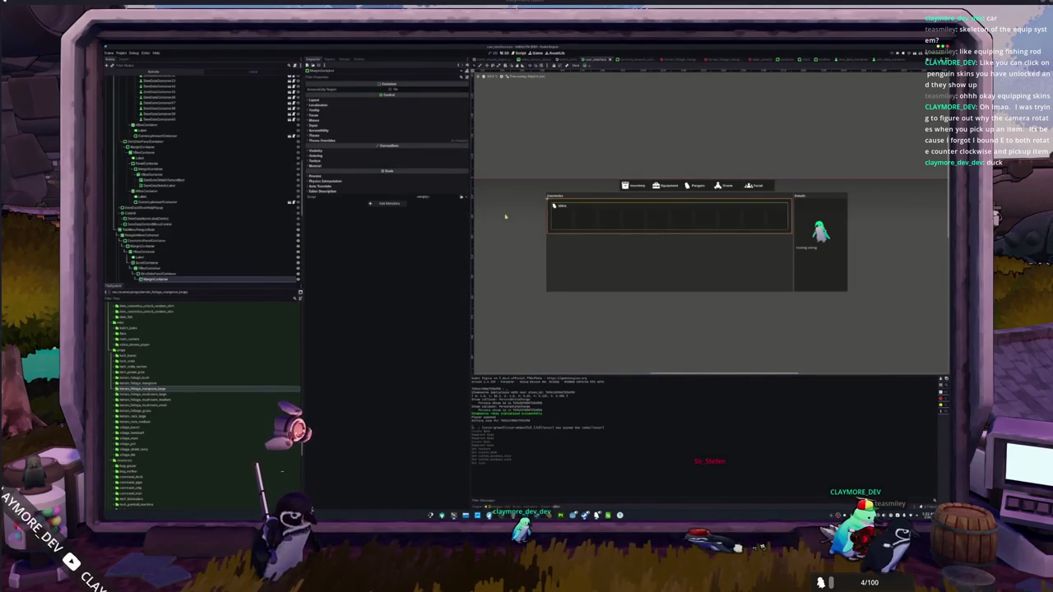
pyautogui.scroll(-2, 174, 261)
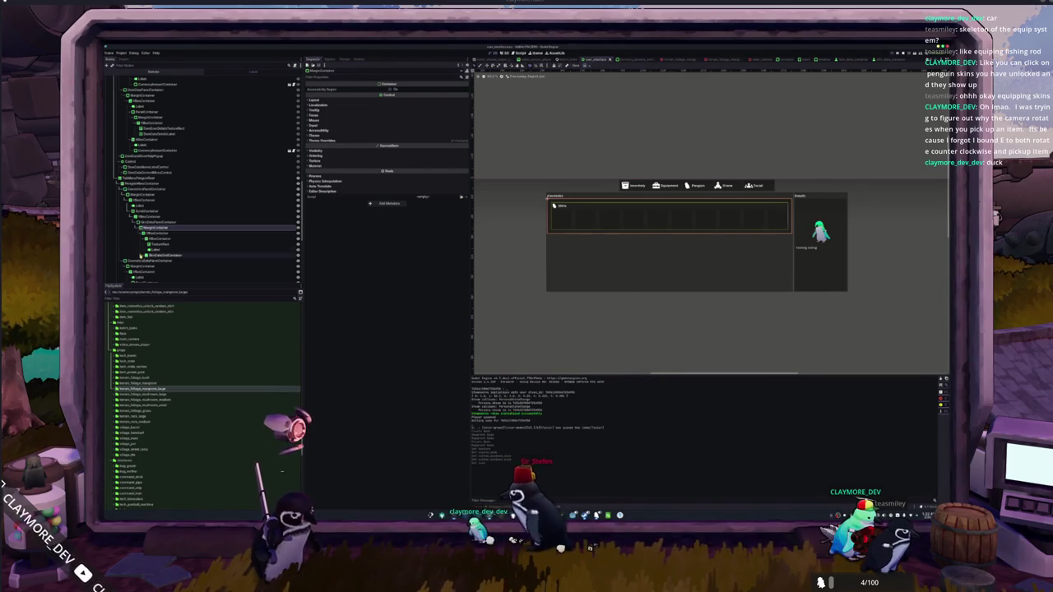
pyautogui.click(141, 256)
pyautogui.scroll(-1, 153, 259)
pyautogui.click(164, 197)
pyautogui.hotkey('ctrl', 'd')
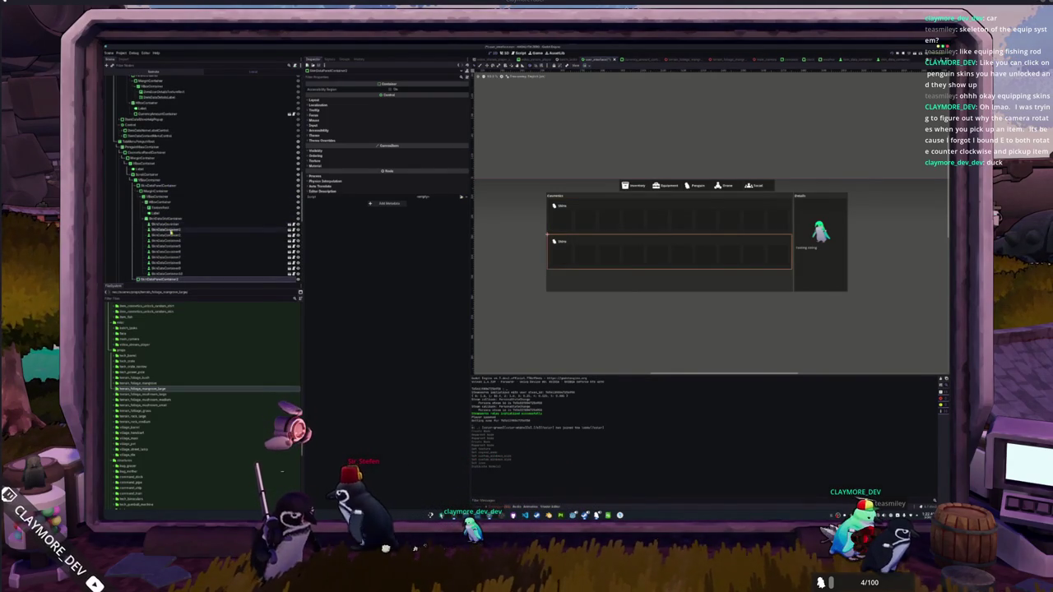
pyautogui.scroll(-4, 166, 224)
pyautogui.scroll(-4, 166, 224)
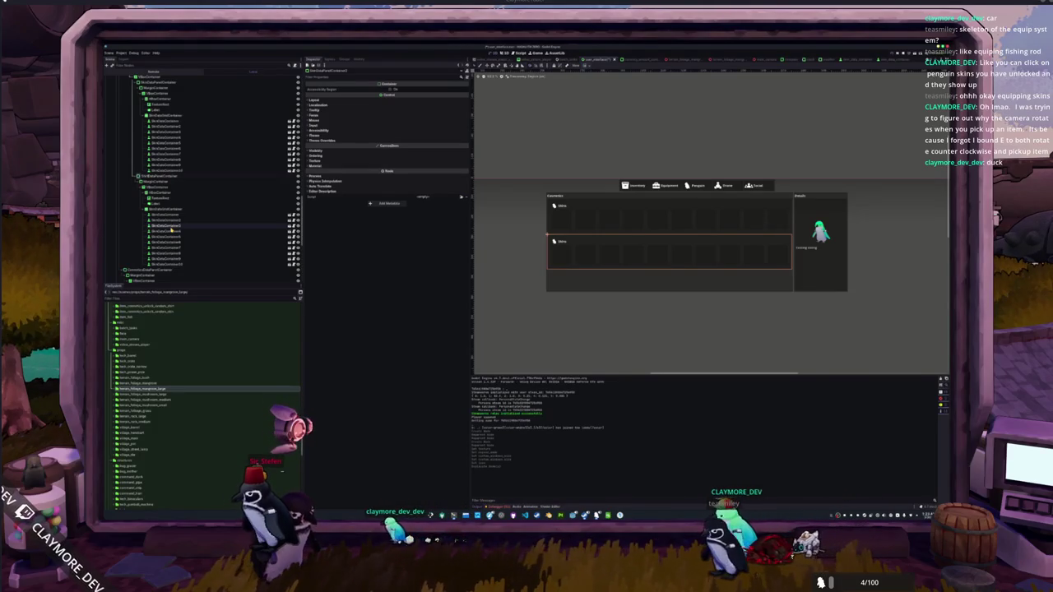
pyautogui.press('Down')
pyautogui.press('Down')
pyautogui.press('Down')
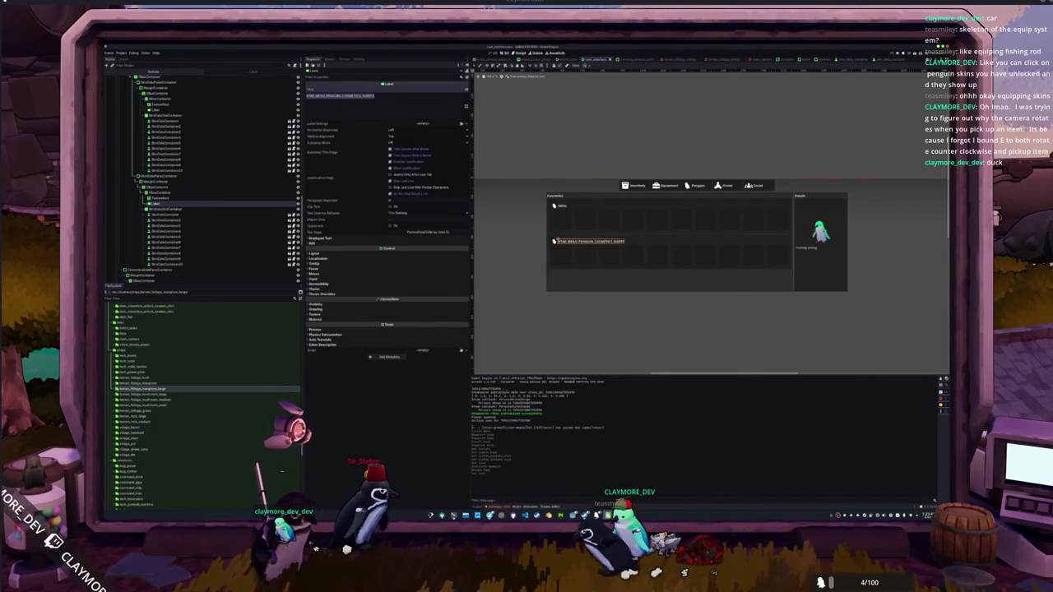
pyautogui.hotkey('alt', 'Tab')
# - Paste a new penguin-cosmetics key below the Cosmetics entries and clear a stray row
pyautogui.scroll(5, 537, 212)
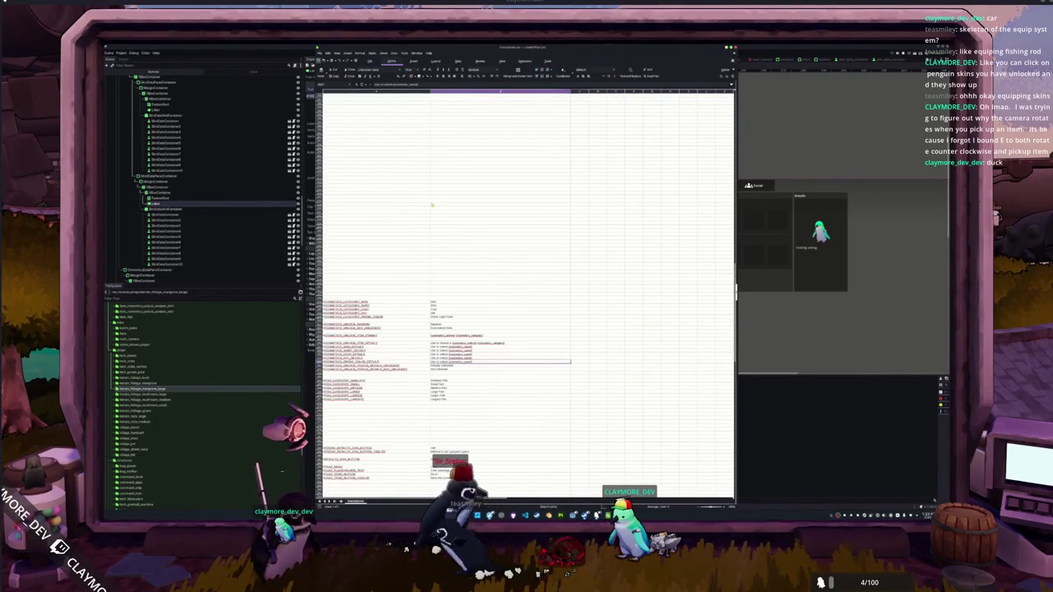
pyautogui.scroll(-10, 526, 296)
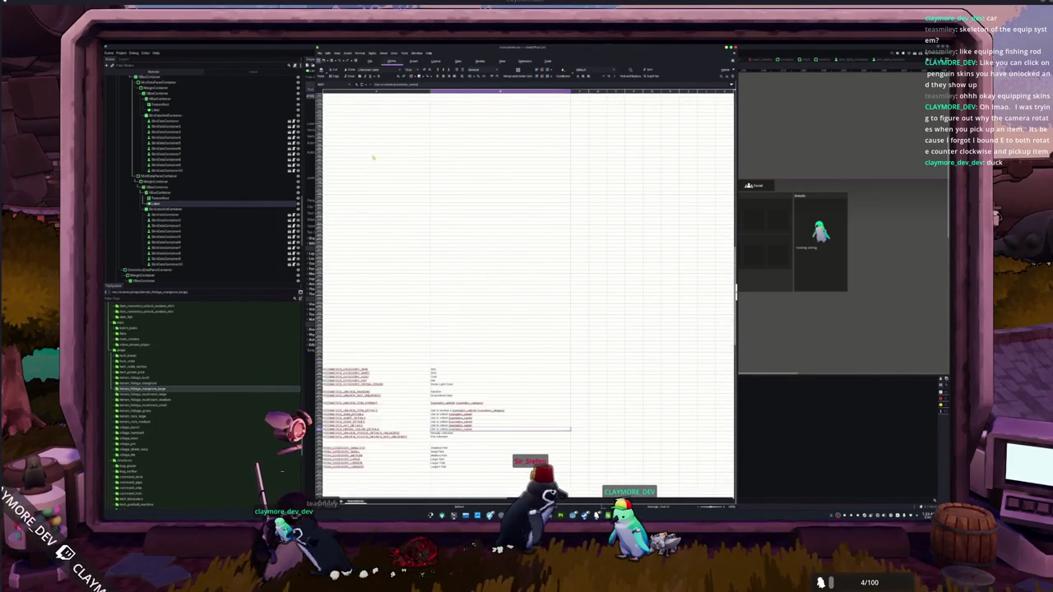
pyautogui.scroll(12, 526, 296)
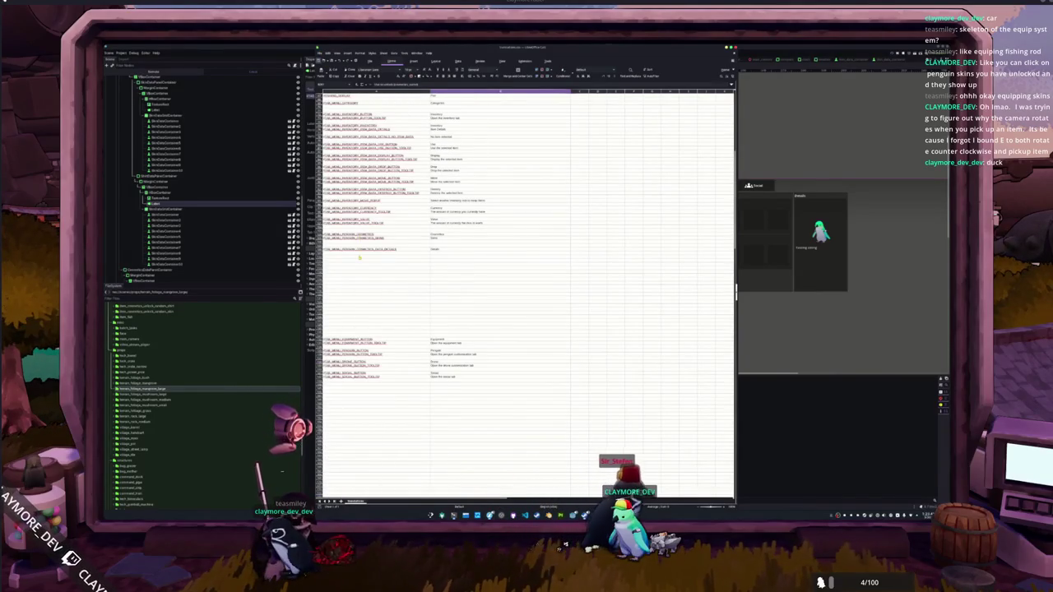
pyautogui.click(376, 241)
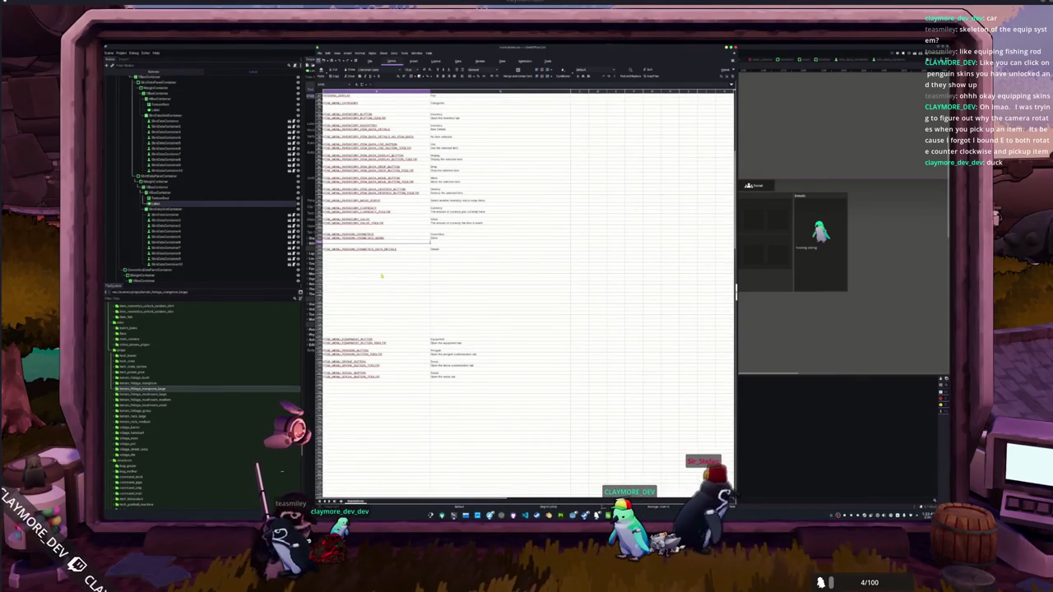
pyautogui.hotkey('ctrl', 'v')
pyautogui.press('Right')
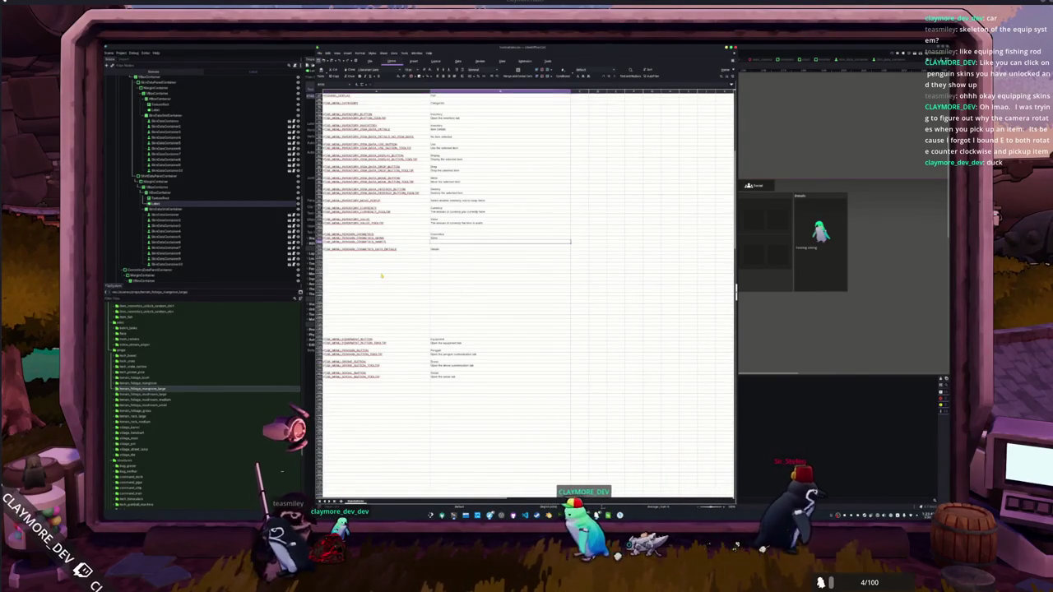
pyautogui.click(579, 245)
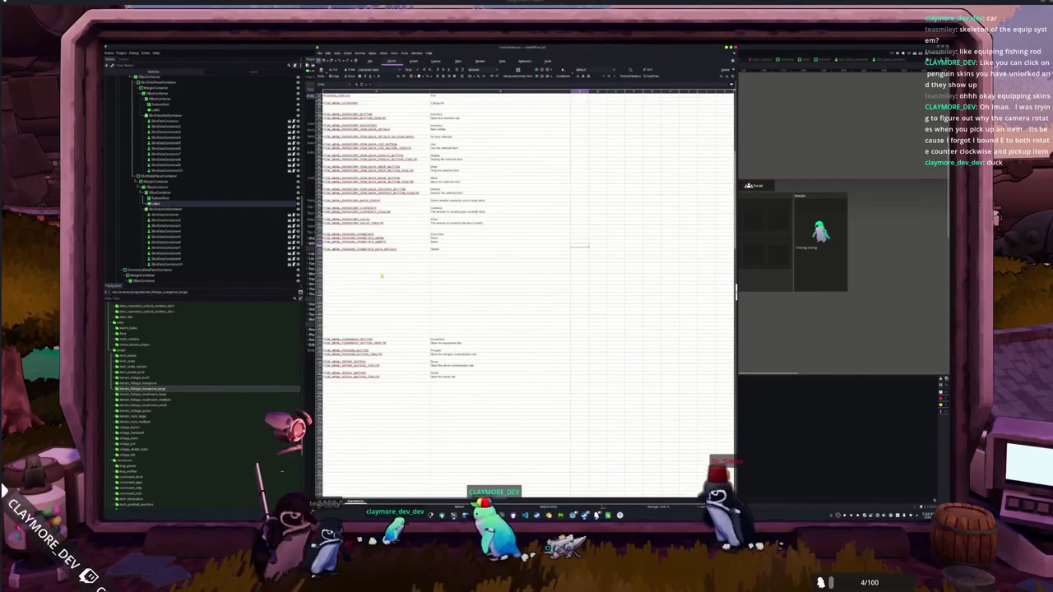
pyautogui.hotkey('shift', 'Home')
pyautogui.press('Delete')
# - Paste further penguin-cosmetics key rows, including shirts, with their English text
pyautogui.press('Down')
pyautogui.hotkey('ctrl', 'v')
pyautogui.press('Up')
pyautogui.press('Up')
pyautogui.press('Up')
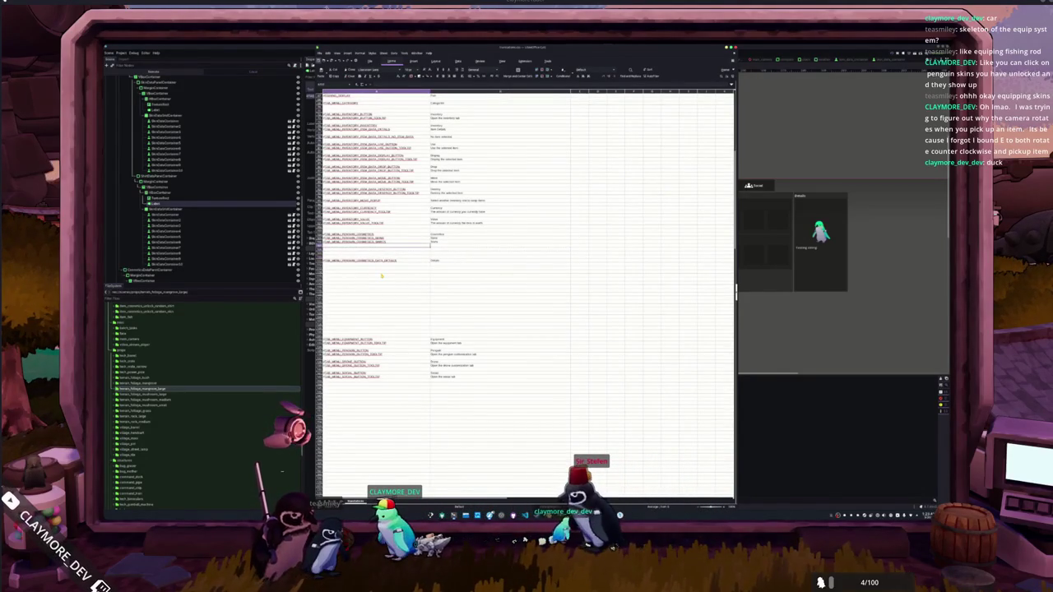
pyautogui.hotkey('ctrl', 'v')
pyautogui.press('Down')
pyautogui.press('Down')
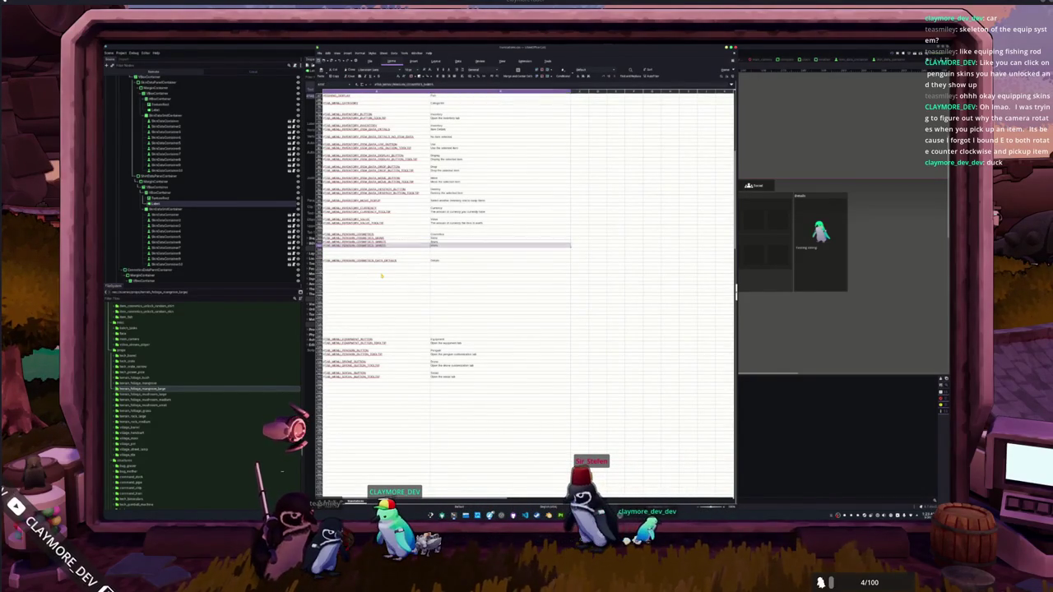
pyautogui.hotkey('ctrl', 'v')
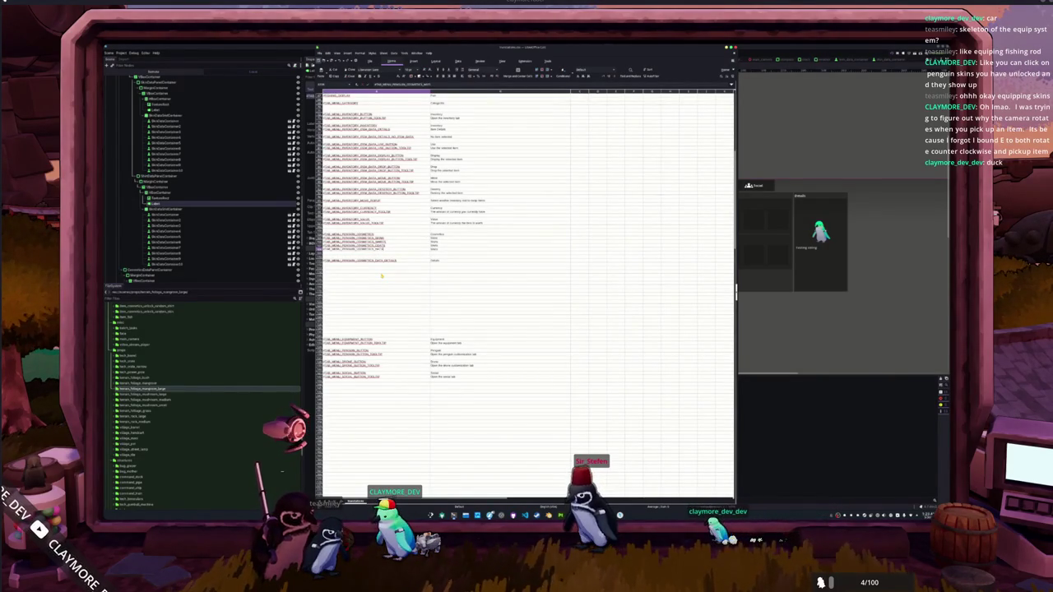
pyautogui.press('Down')
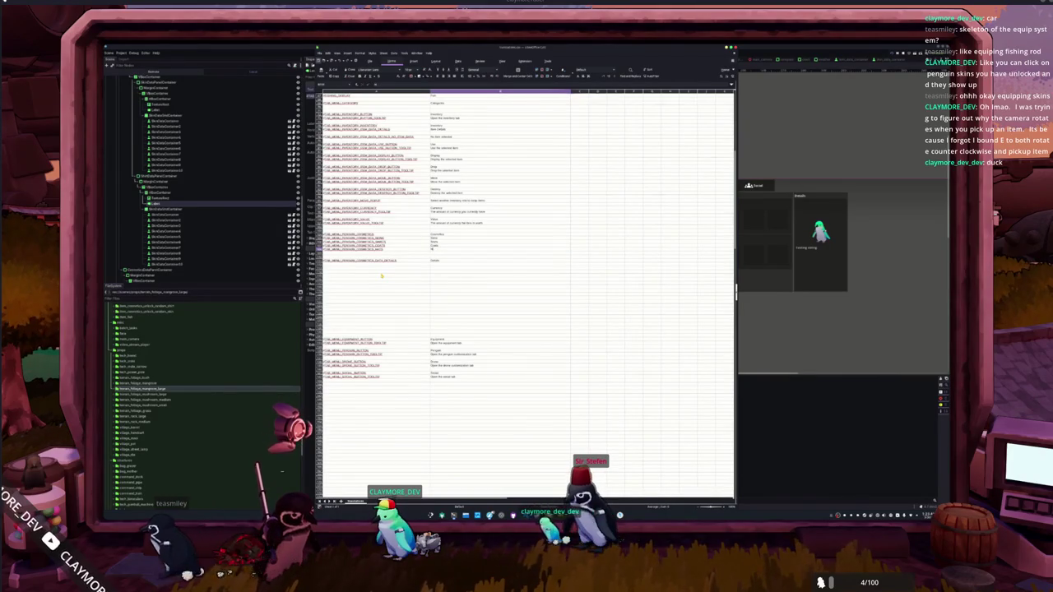
pyautogui.click(500, 254)
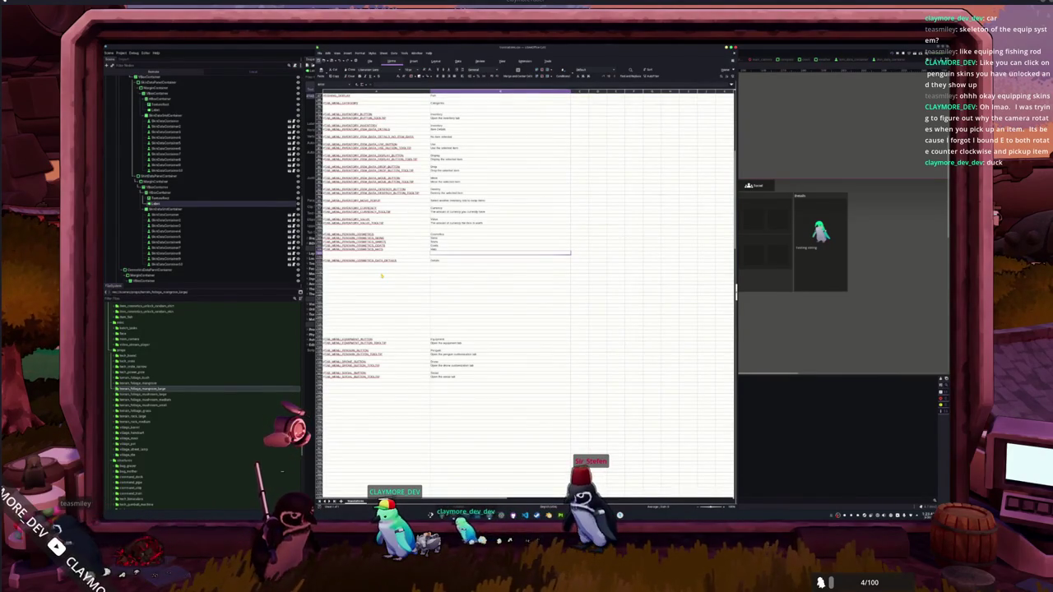
pyautogui.hotkey('alt', 'Tab')
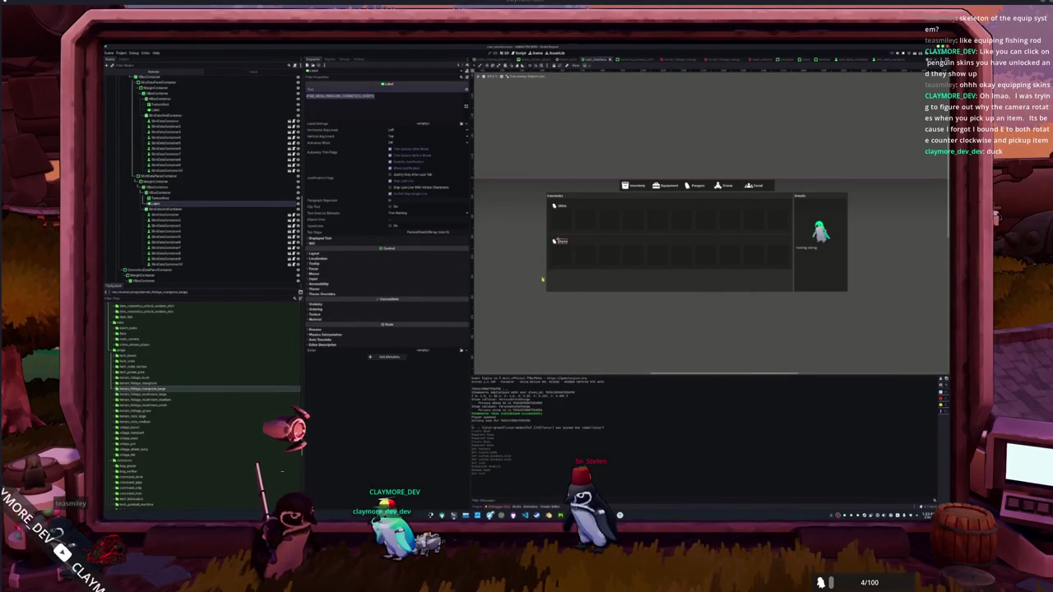
# - Give the second row's icon the white penguin shirt texture, then select the ScrollContainer
pyautogui.click(557, 241)
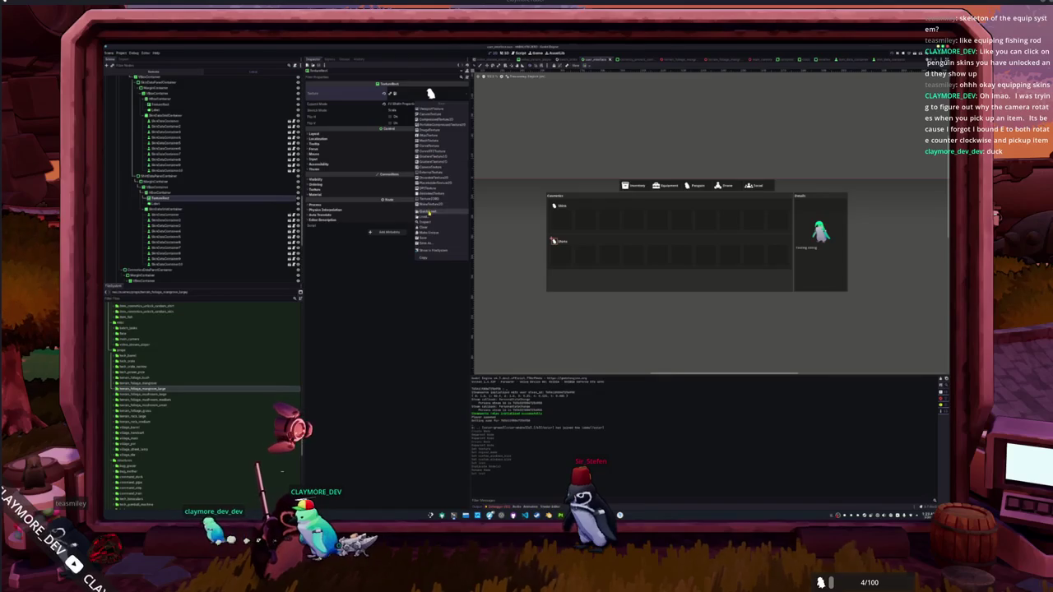
pyautogui.click(428, 211)
pyautogui.write('peng')
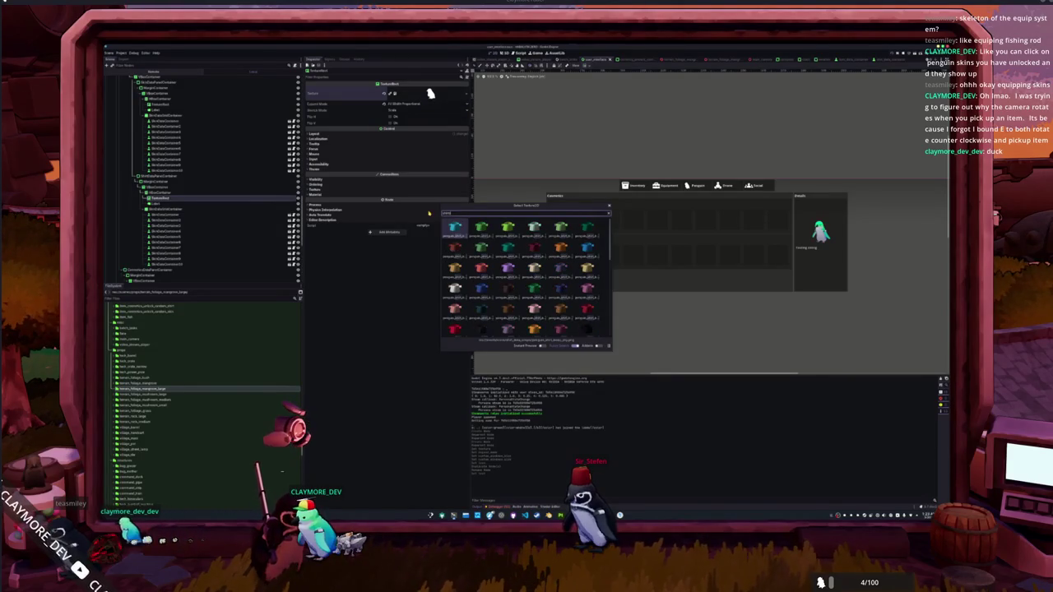
pyautogui.doubleClick(455, 226)
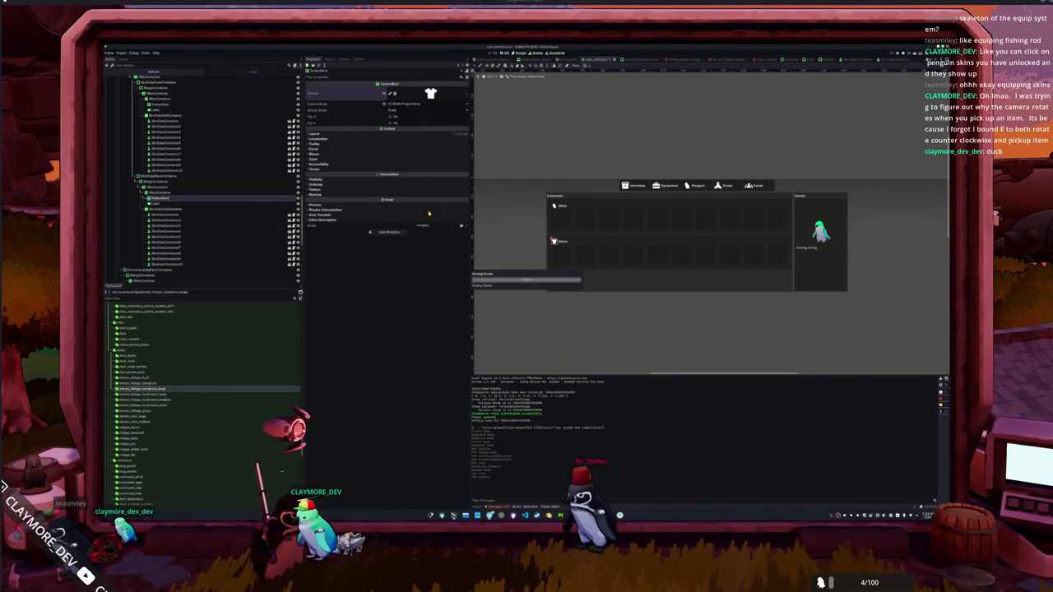
pyautogui.scroll(-10, 148, 204)
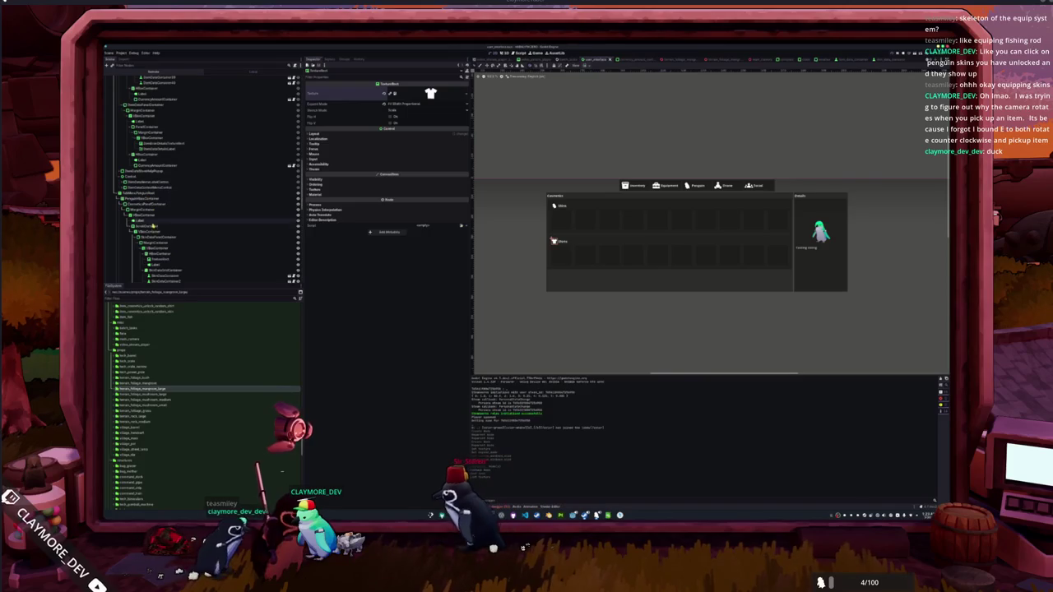
pyautogui.click(152, 226)
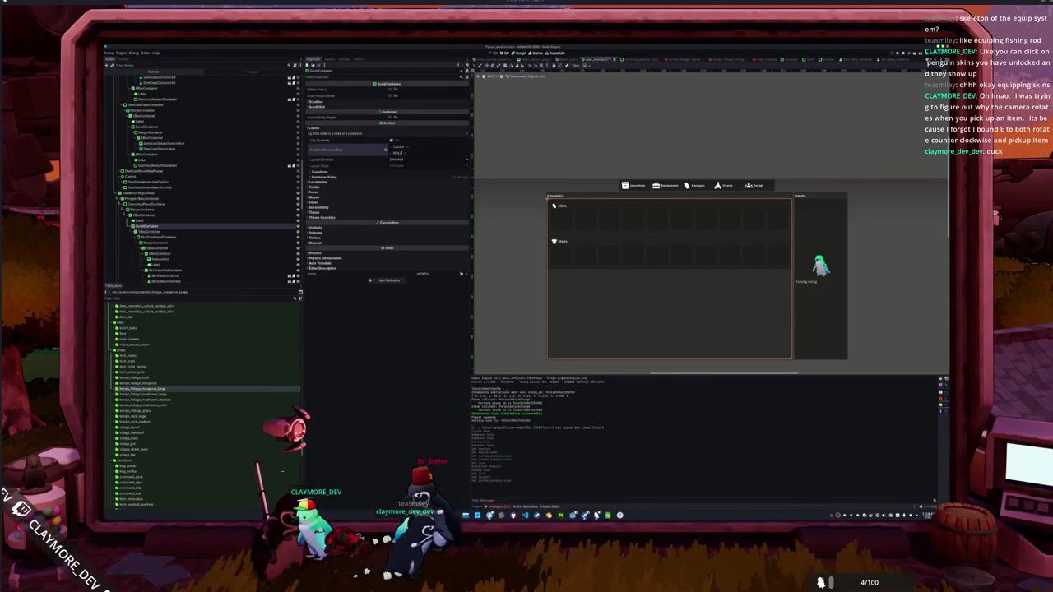
# - Adjust the scroll container's minimum height
pyautogui.scroll(-2, 494, 172)
pyautogui.click(398, 153)
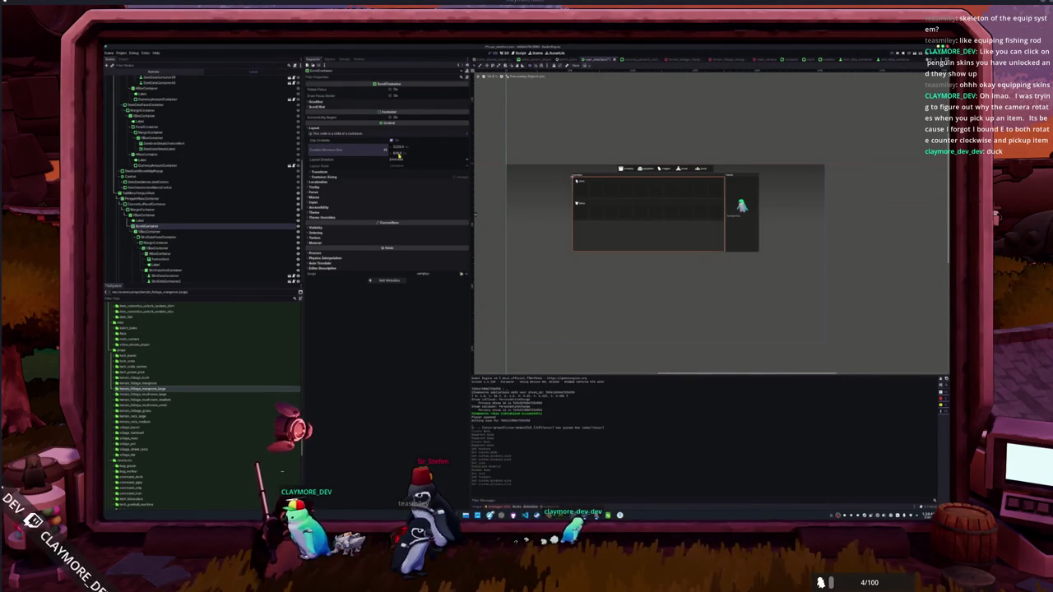
pyautogui.scroll(1, 525, 249)
pyautogui.scroll(1, 526, 248)
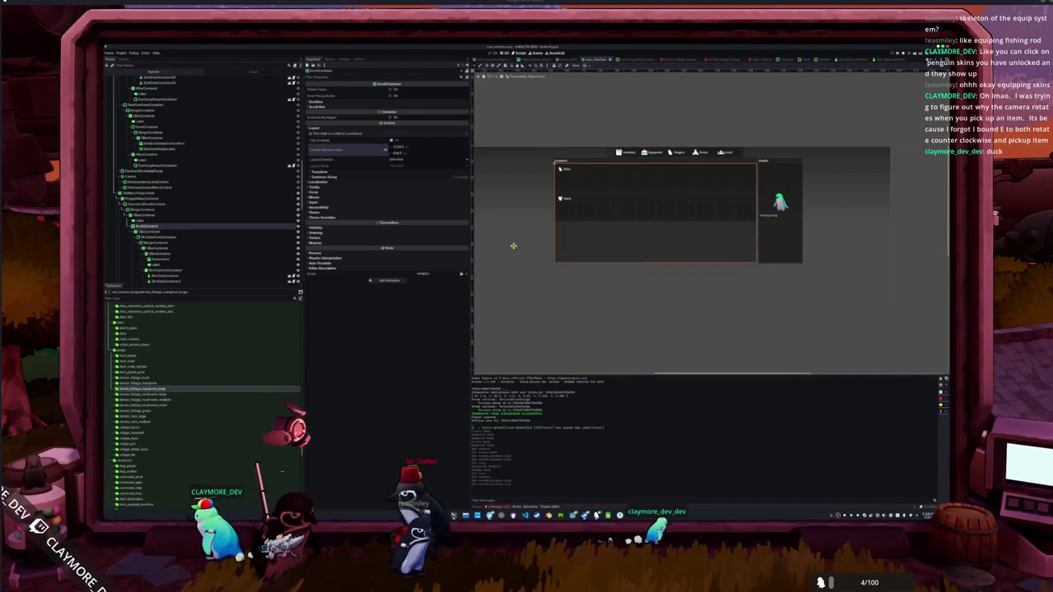
# - Delete all ten shirt SlotDataContainers from the shirts grid
pyautogui.click(558, 212)
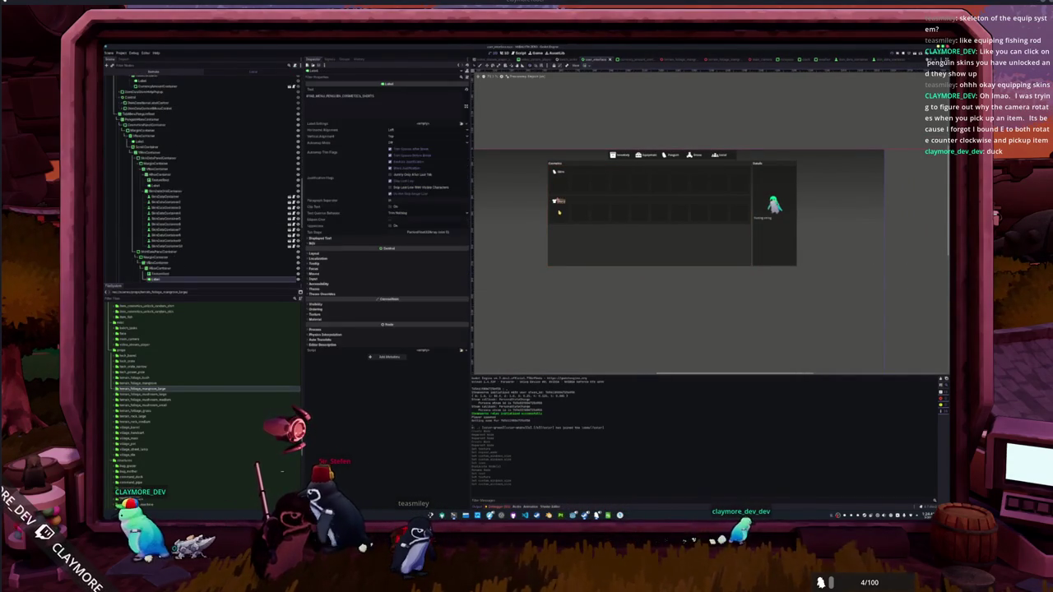
pyautogui.scroll(-3, 189, 231)
pyautogui.scroll(-3, 177, 206)
pyautogui.keyDown('shift'); pyautogui.click(177, 201); pyautogui.keyUp('shift')
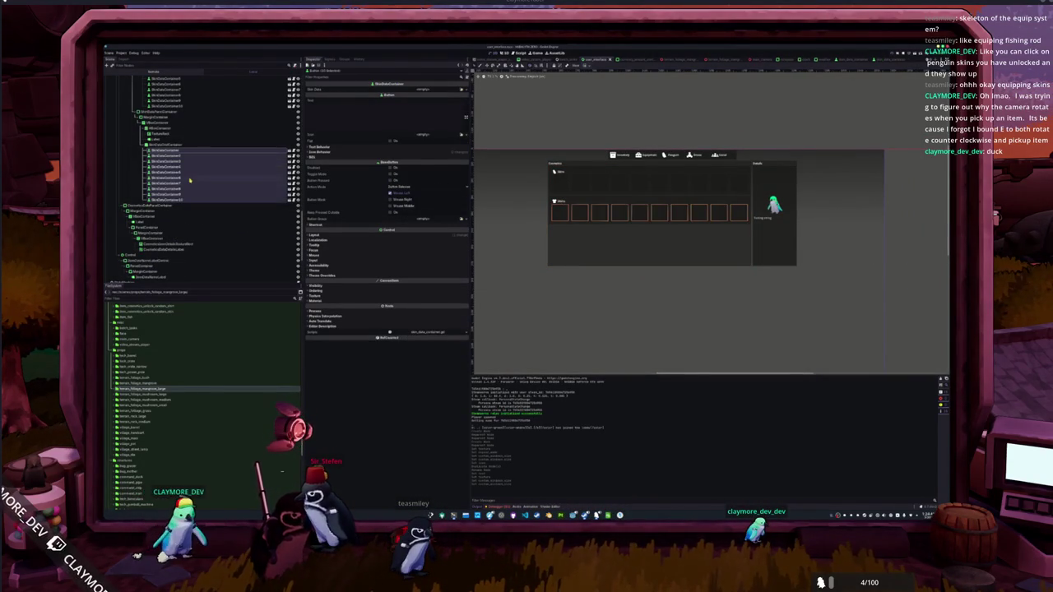
pyautogui.press('Delete')
pyautogui.press('Return')
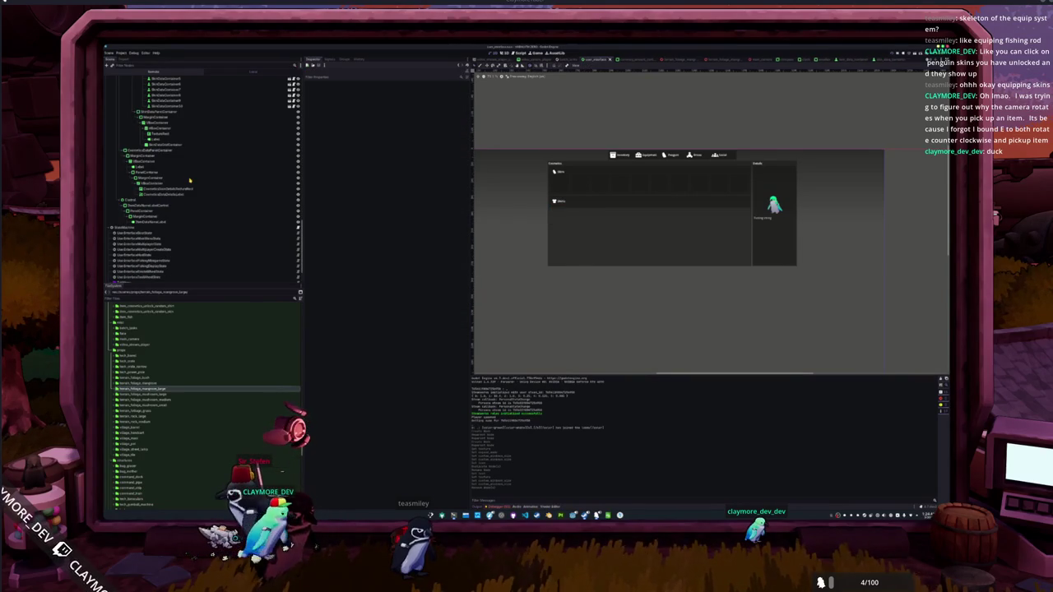
pyautogui.hotkey('ctrl', 'z')
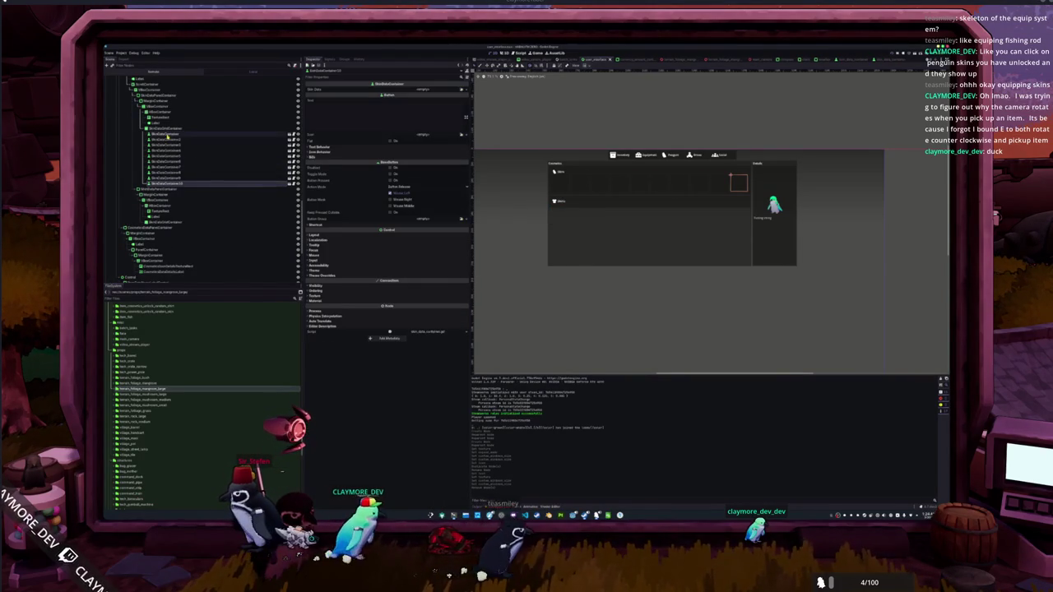
pyautogui.keyDown('shift'); pyautogui.click(166, 137); pyautogui.keyUp('shift')
pyautogui.press('Delete')
pyautogui.press('Return')
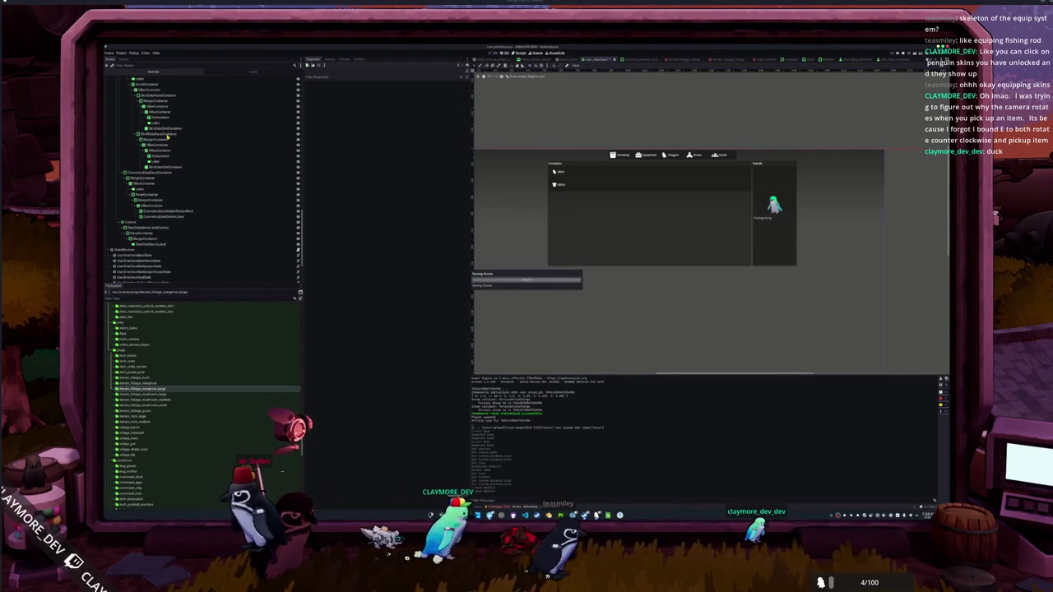
# - Duplicate the shirts row SlotDataPanelContainer
pyautogui.click(158, 162)
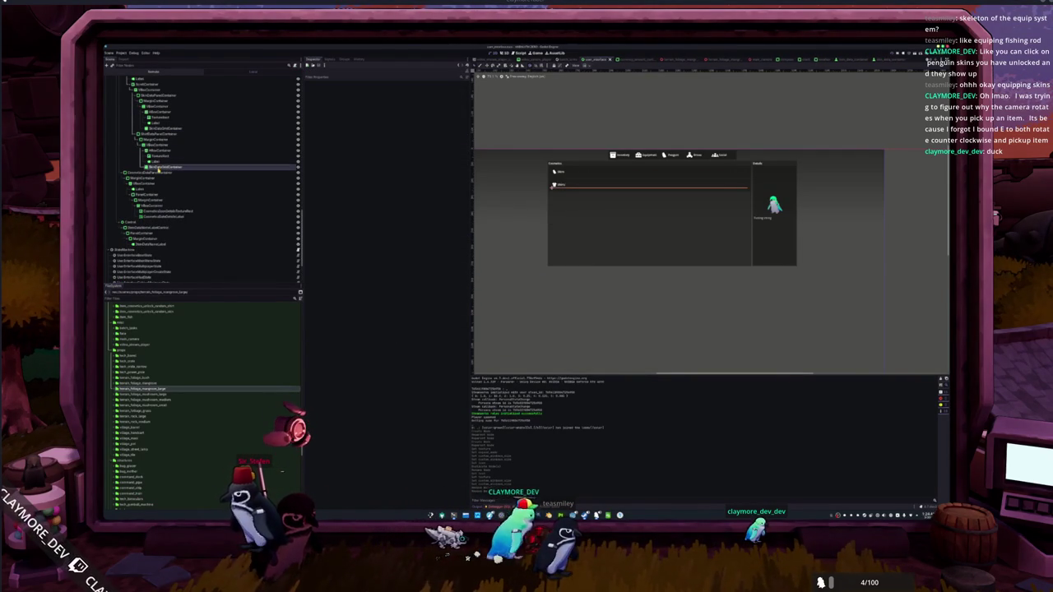
pyautogui.click(158, 167)
pyautogui.click(158, 162)
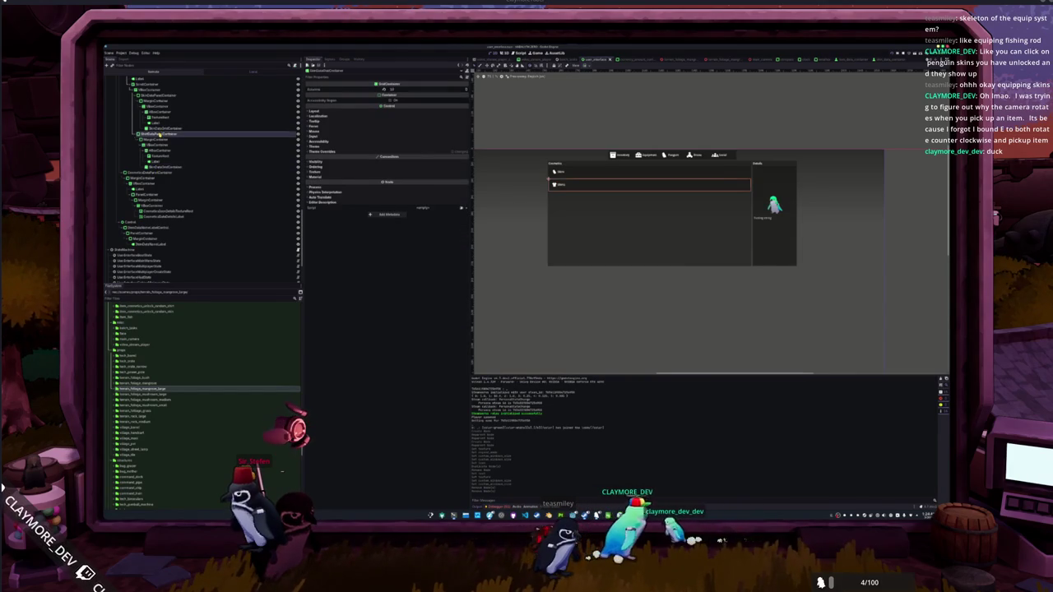
pyautogui.hotkey('ctrl', 'd')
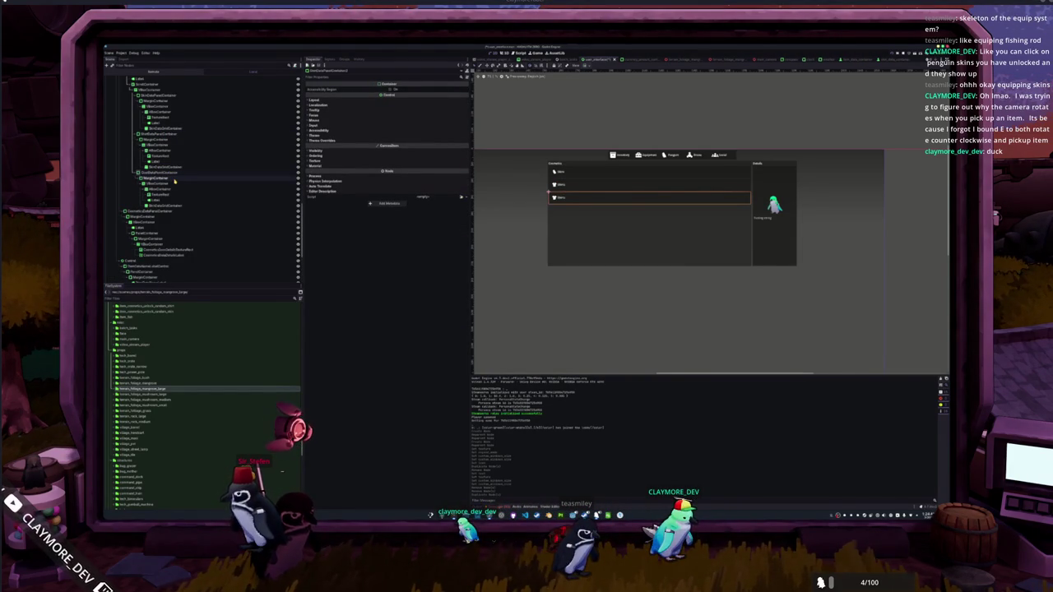
# - Enter a SKI-prefixed key as the new row's label text; icon texture left unchanged
pyautogui.press('Up')
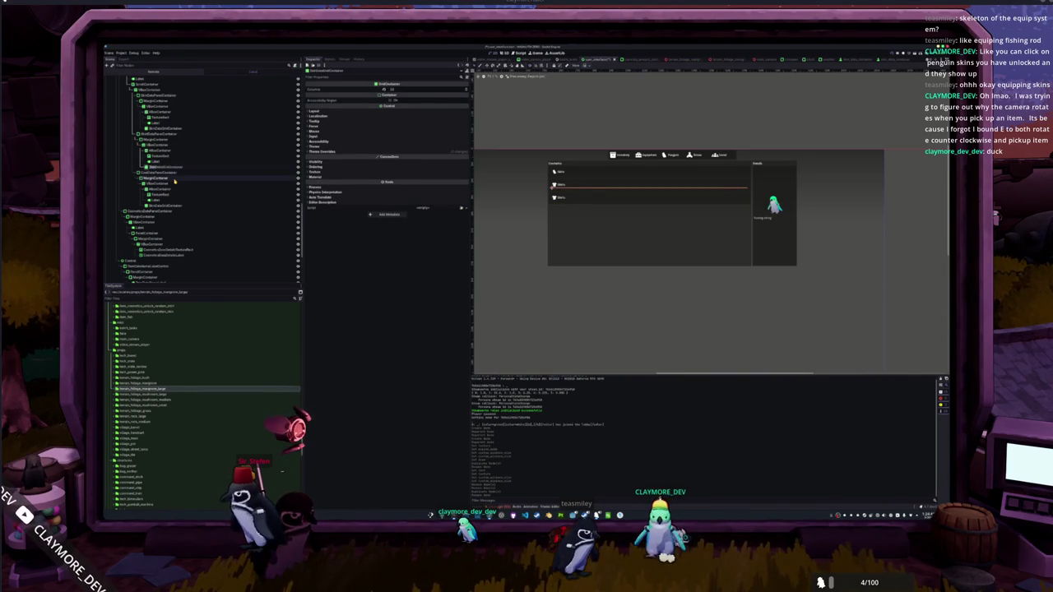
pyautogui.press('Up')
pyautogui.press('Down')
pyautogui.press('Down')
pyautogui.press('Down')
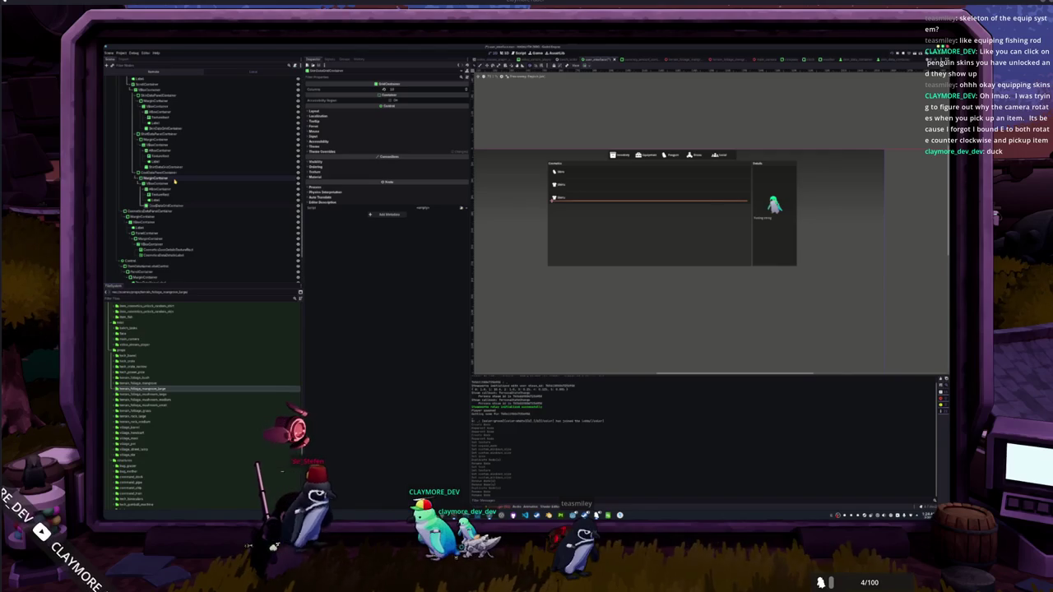
pyautogui.press('Down')
pyautogui.press('Down')
pyautogui.press('Down')
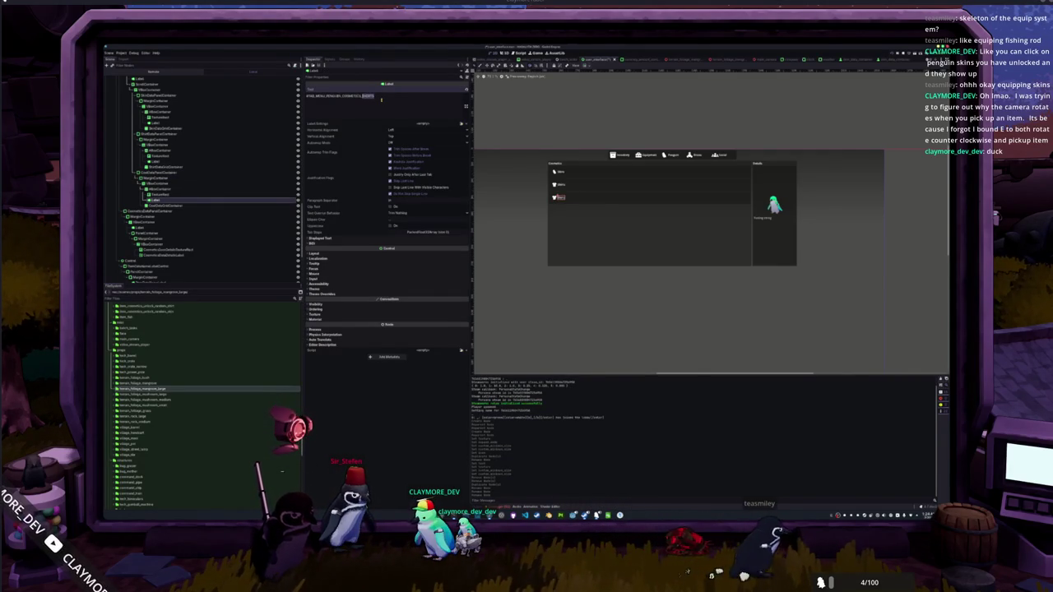
pyautogui.write('SKI')
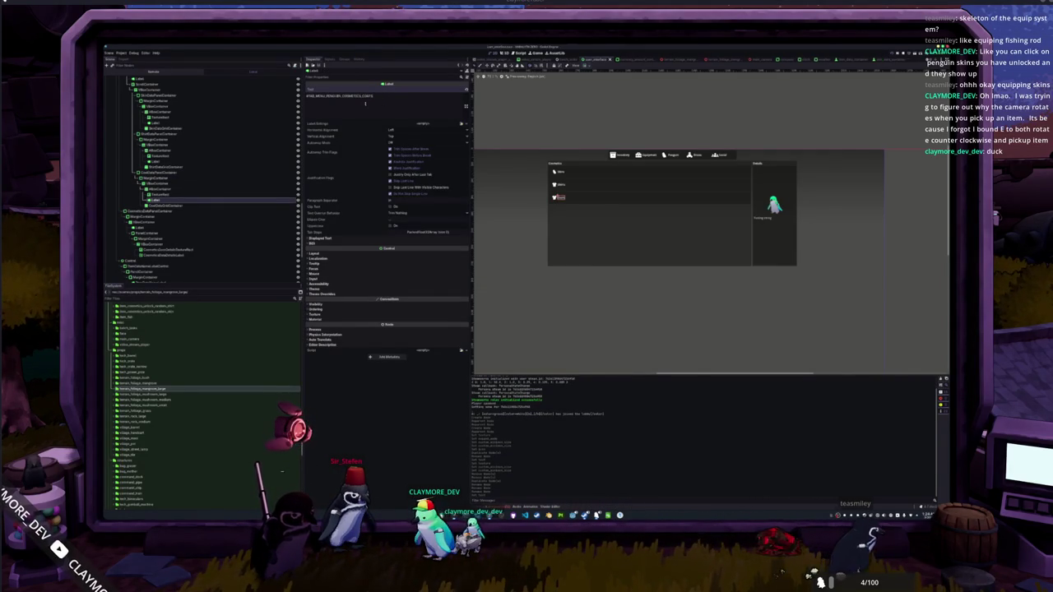
pyautogui.press('Up')
pyautogui.click(464, 105)
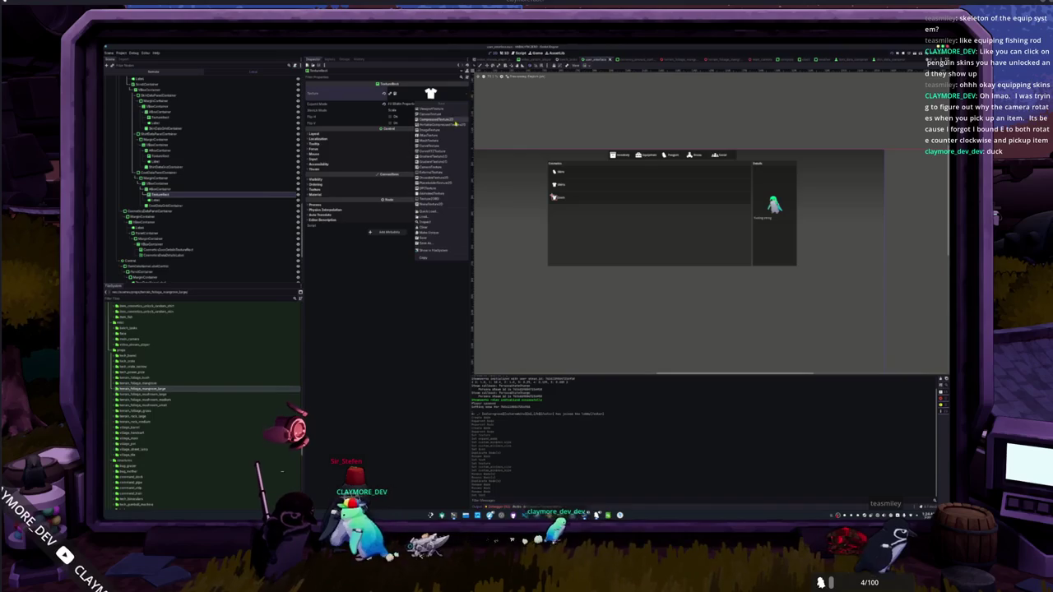
pyautogui.click(436, 212)
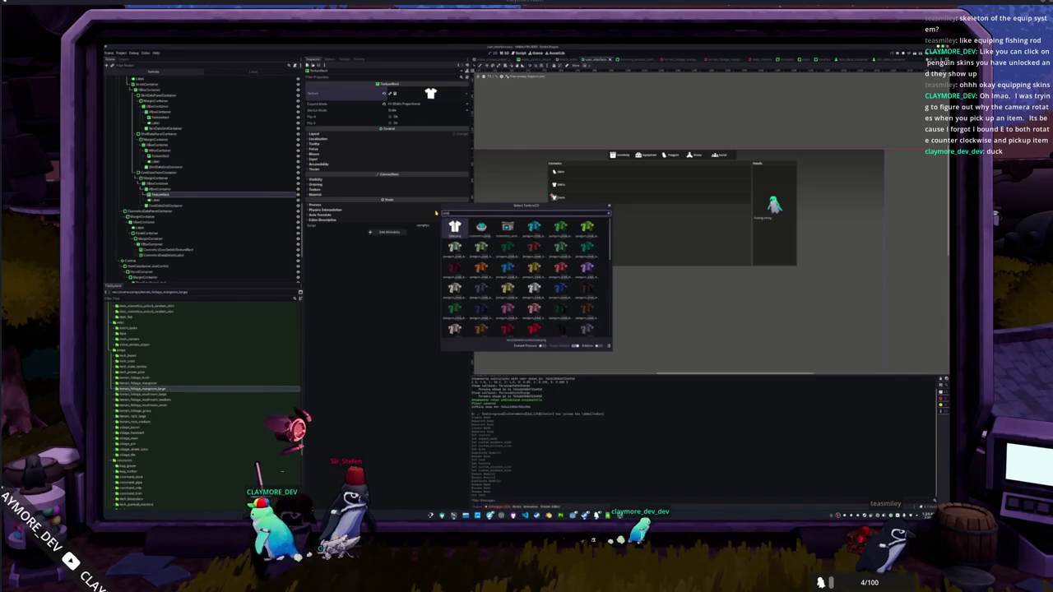
pyautogui.press('Escape')
# - Duplicate the row again and give the fourth row's label a penguin cosmetics hats key
pyautogui.click(215, 205)
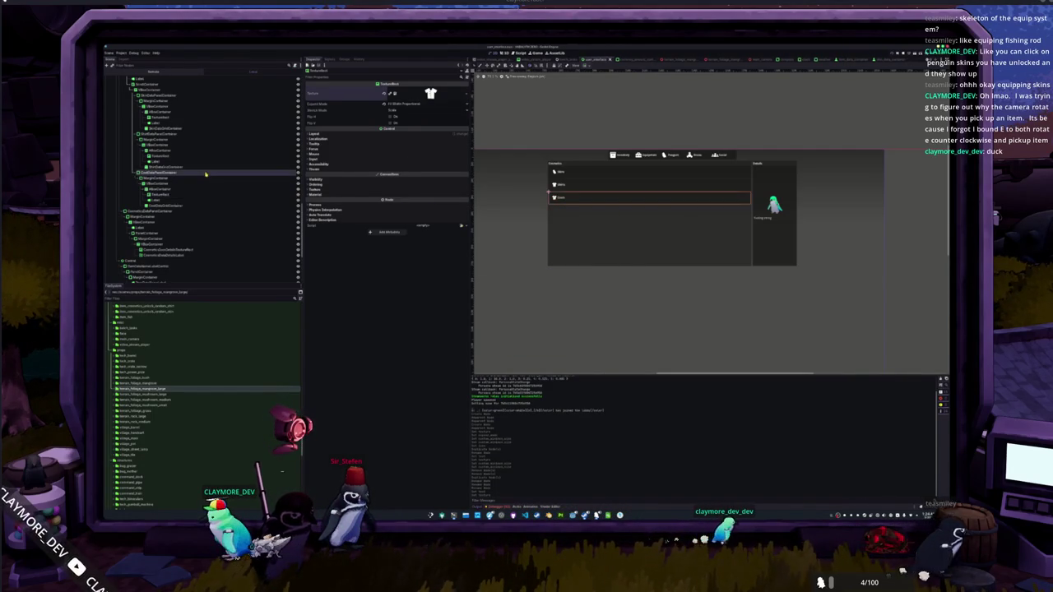
pyautogui.hotkey('ctrl', 'd')
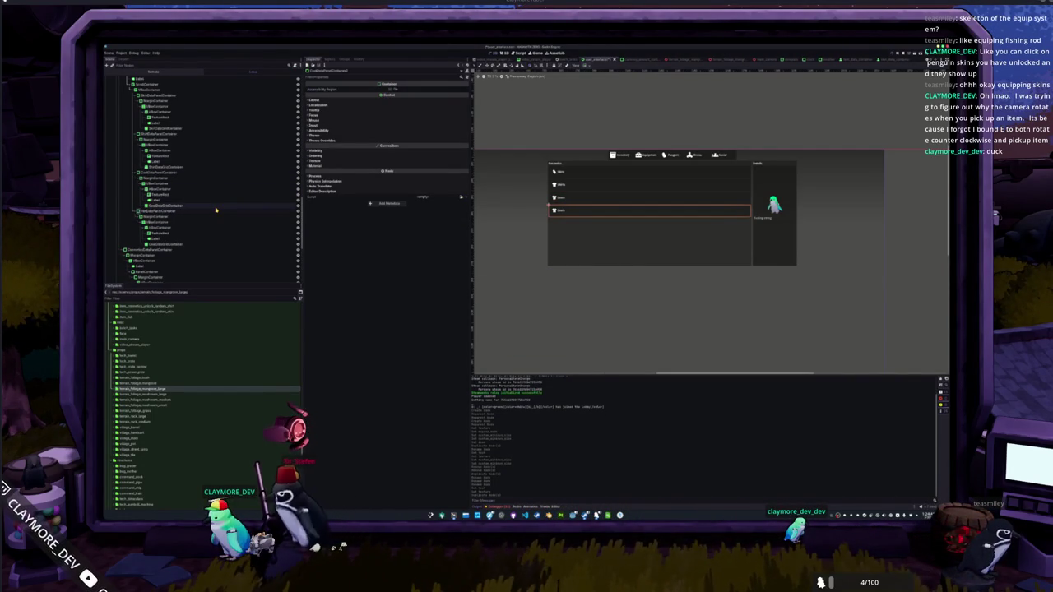
pyautogui.press('Down')
pyautogui.press('Down')
pyautogui.press('Down')
pyautogui.press('F2')
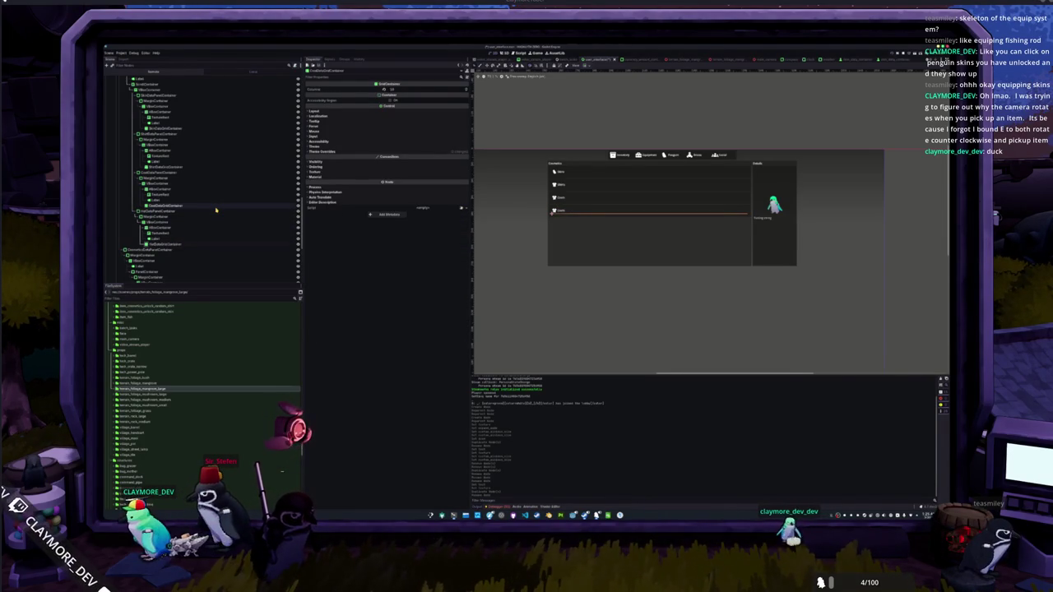
pyautogui.press('Down')
pyautogui.press('Down')
pyautogui.press('Down')
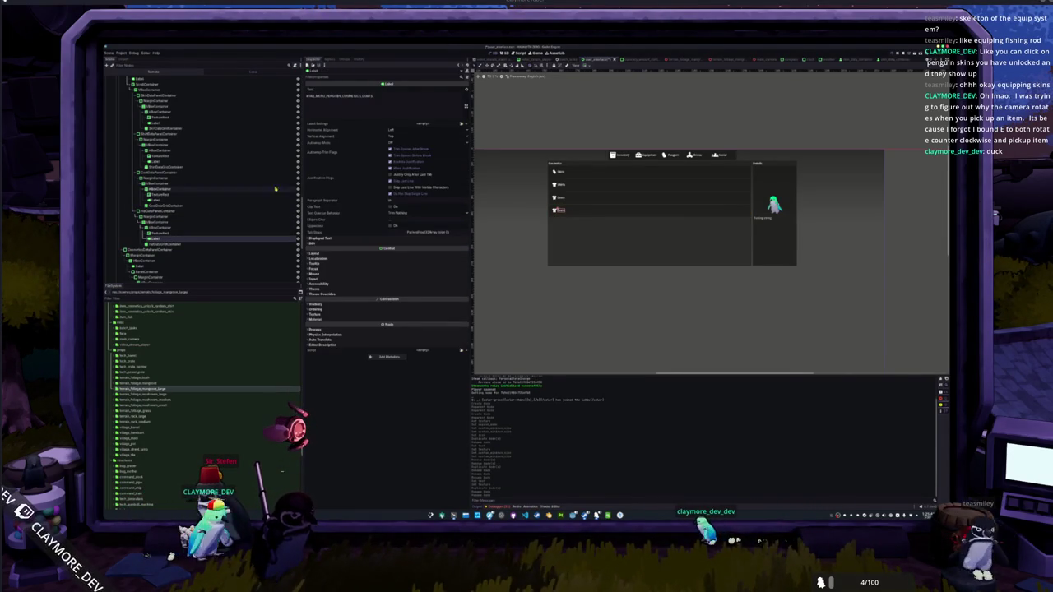
pyautogui.click(384, 96)
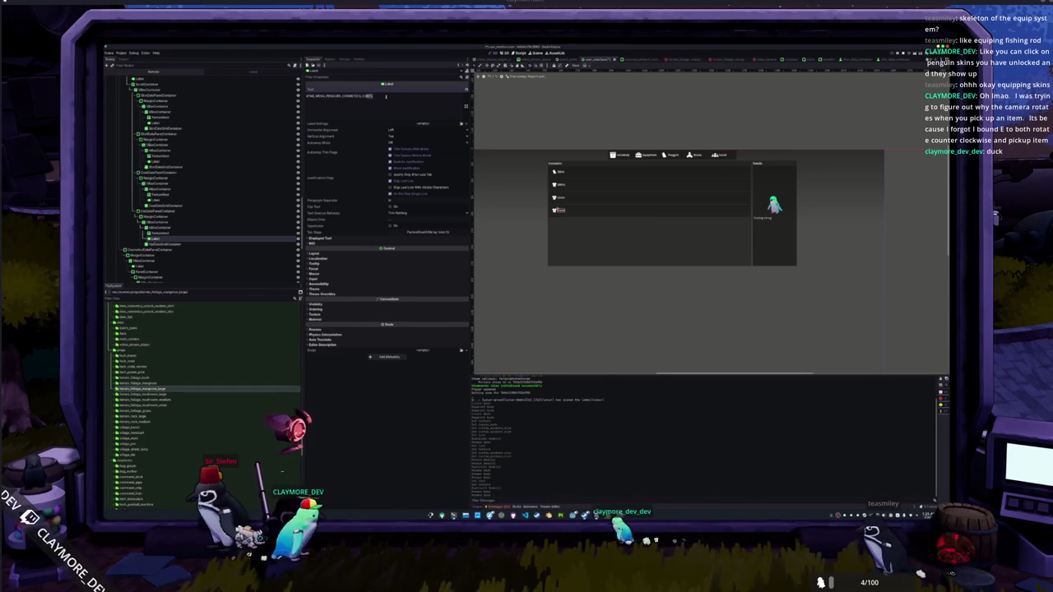
pyautogui.press('Return')
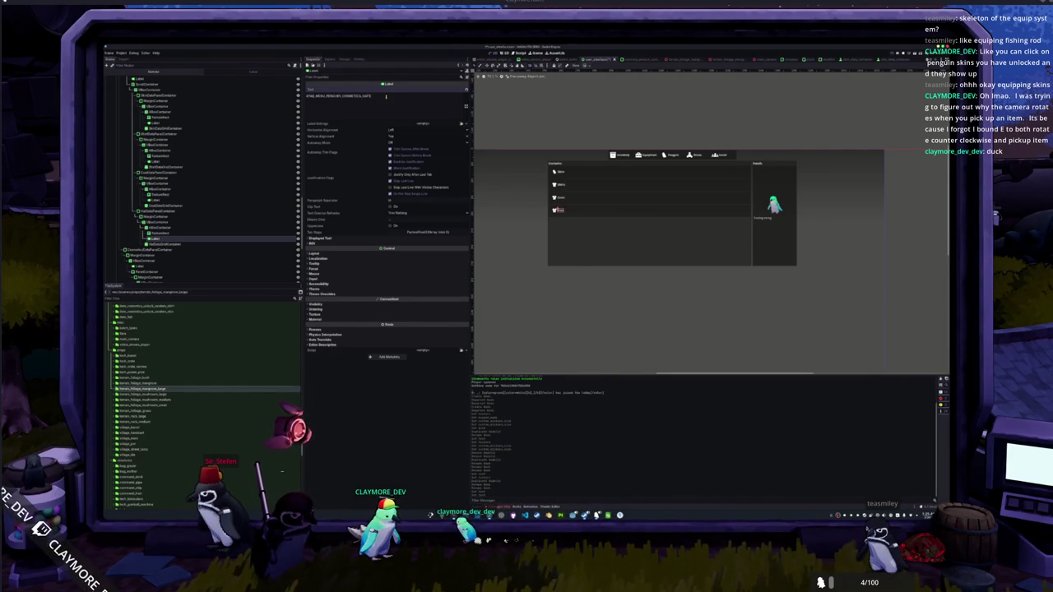
# - Quick-load the white hat texture into the fourth row's icon
pyautogui.click(188, 233)
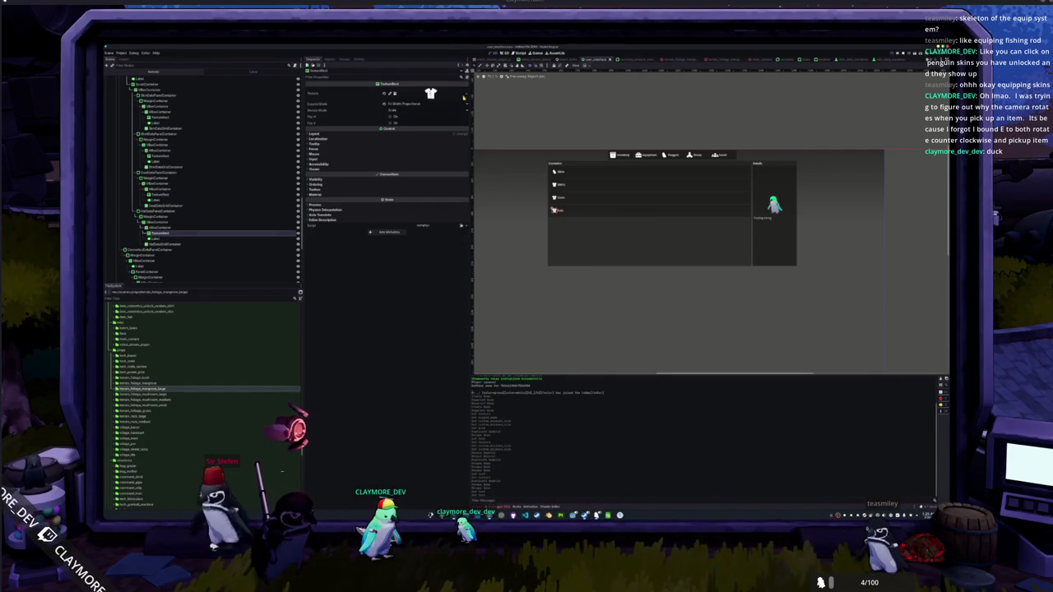
pyautogui.click(465, 93)
pyautogui.click(440, 183)
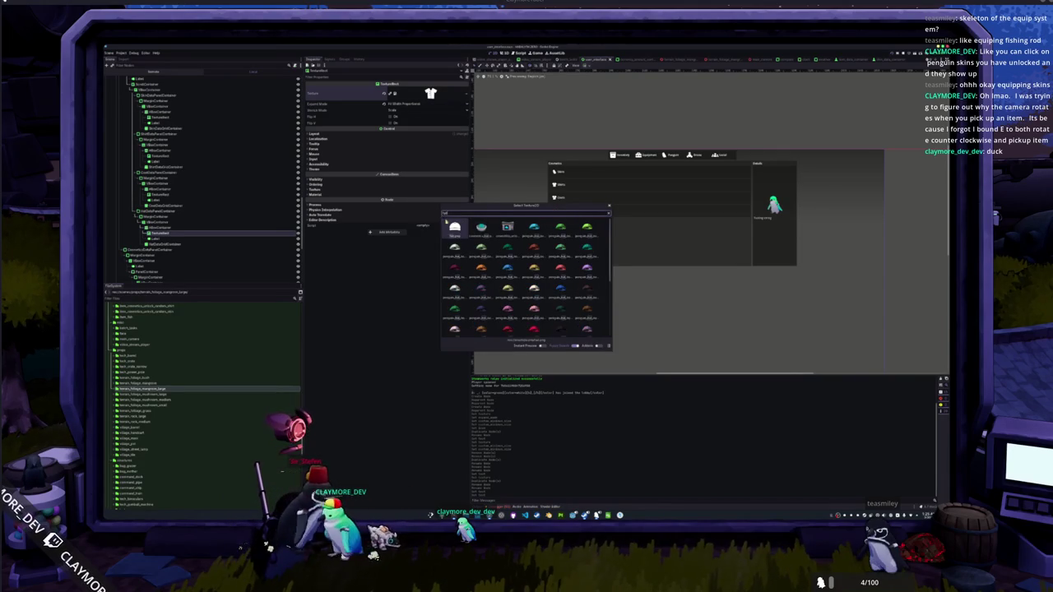
pyautogui.click(457, 235)
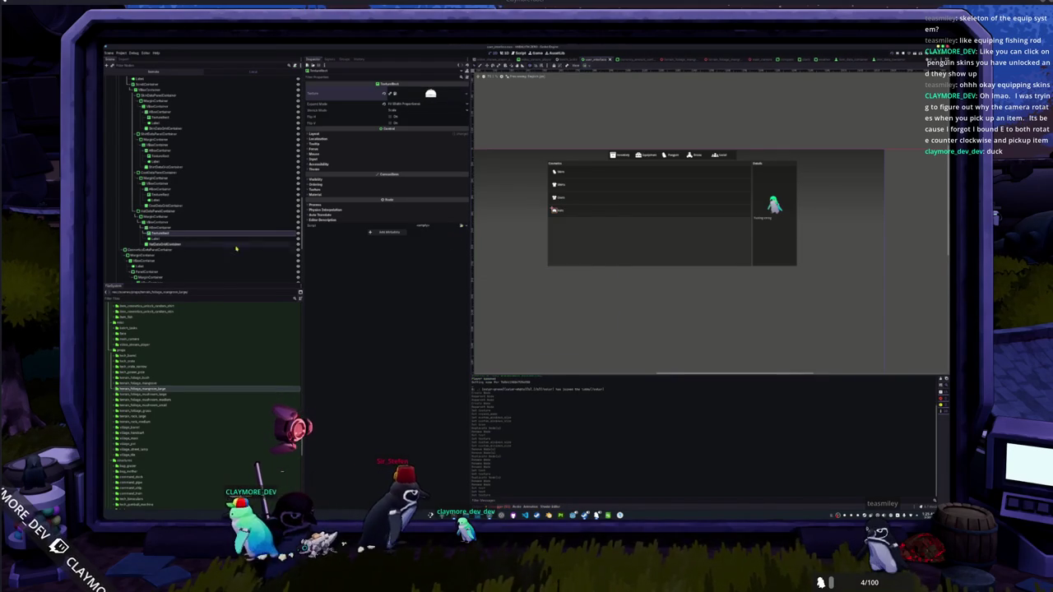
pyautogui.scroll(-5, 165, 407)
# - Duplicate the item_data_container folder and confirm a new name for the copy
pyautogui.scroll(-2, 136, 394)
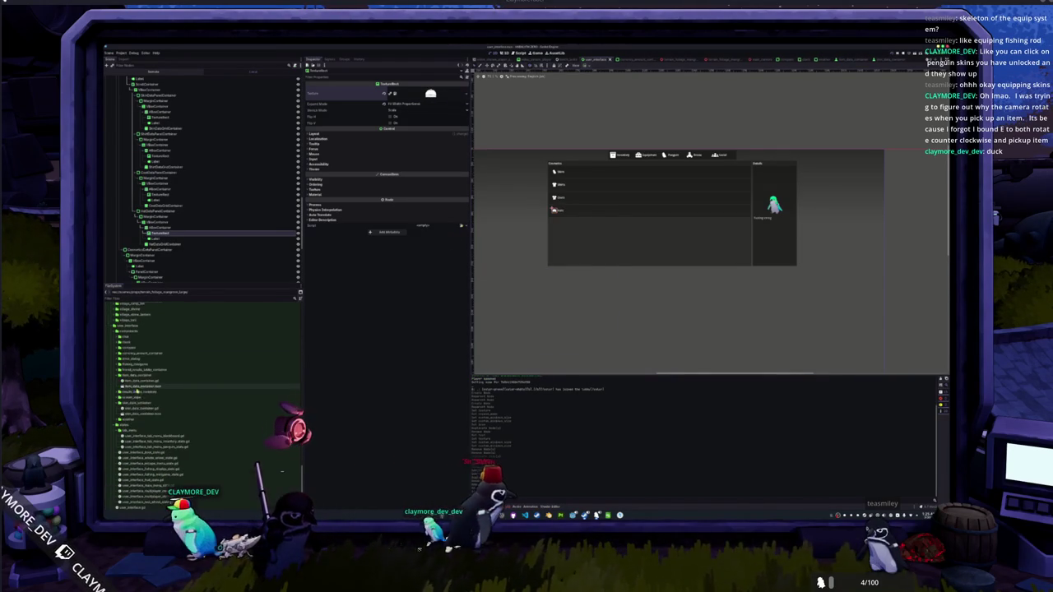
pyautogui.click(145, 403)
pyautogui.hotkey('ctrl', 'd')
pyautogui.write('skins')
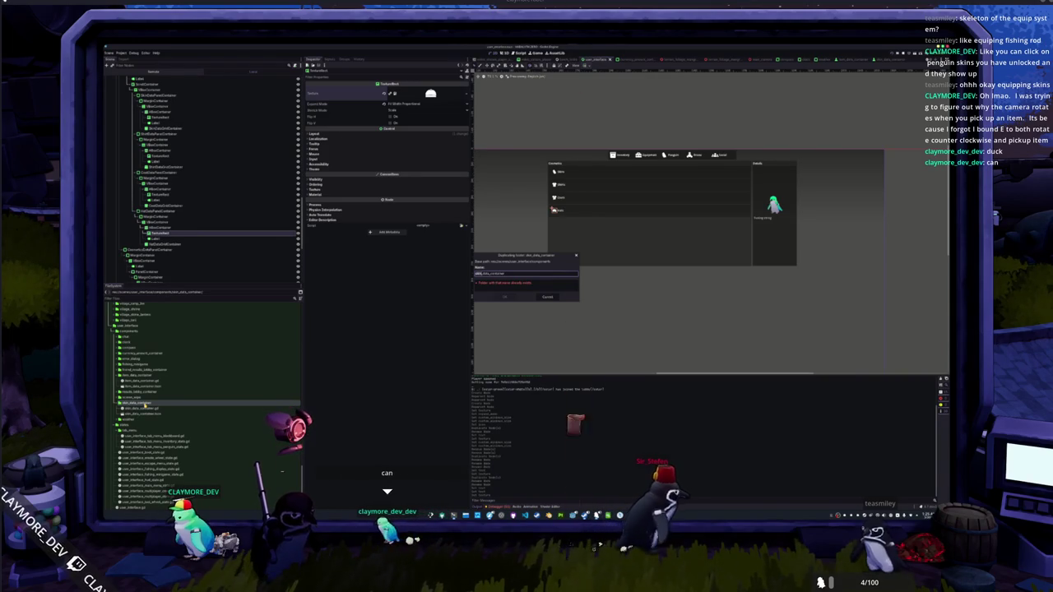
pyautogui.write('kin')
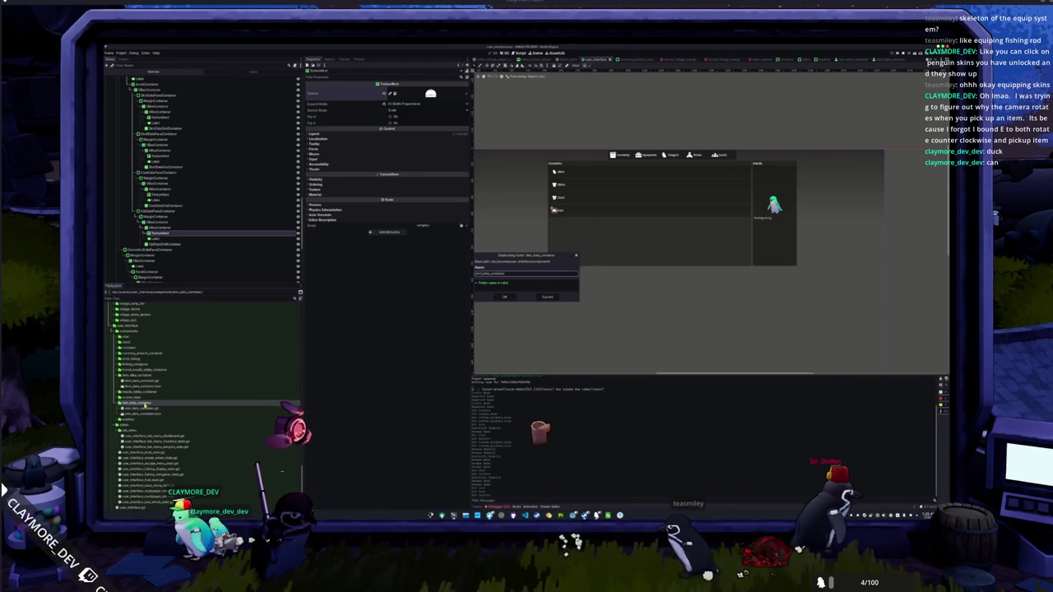
pyautogui.press('Return')
# - Move the data container file, open its scene, and open the root Button's script in VS Code
pyautogui.scroll(-1, 141, 401)
pyautogui.click(153, 384)
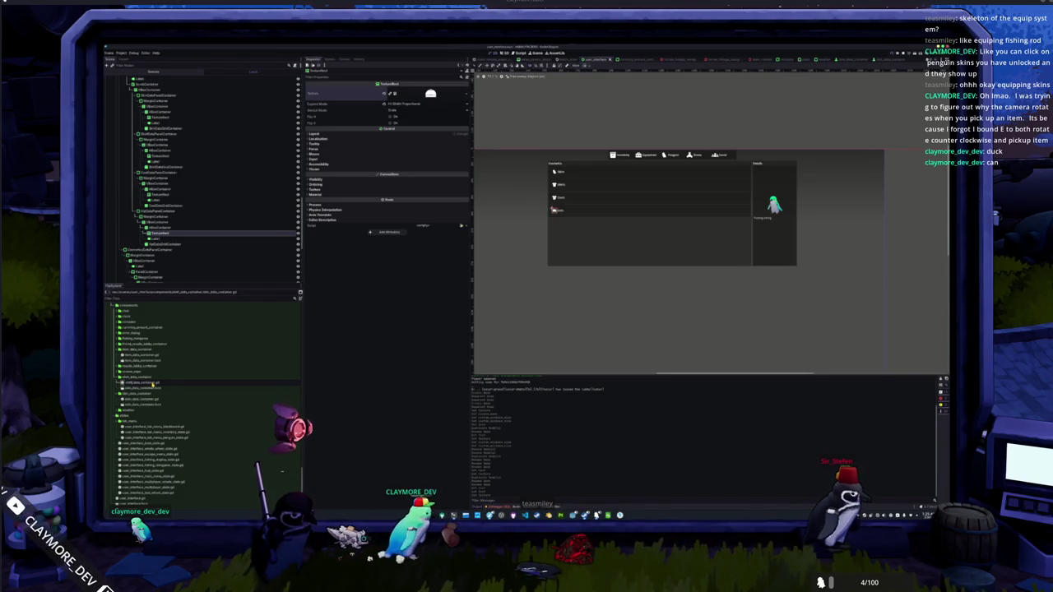
pyautogui.moveTo(153, 383); pyautogui.dragTo(153, 385)
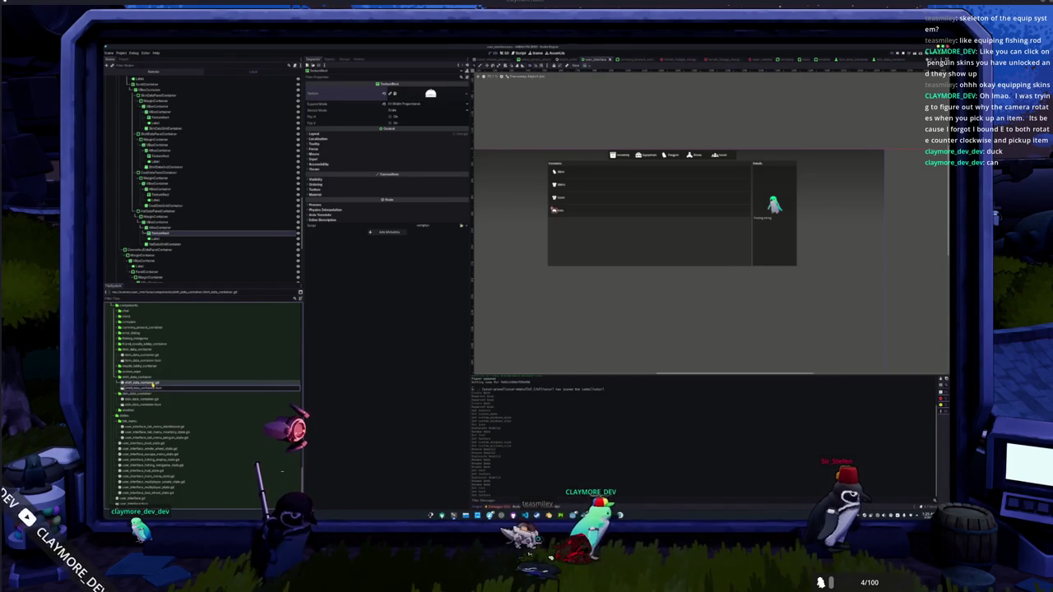
pyautogui.doubleClick(153, 387)
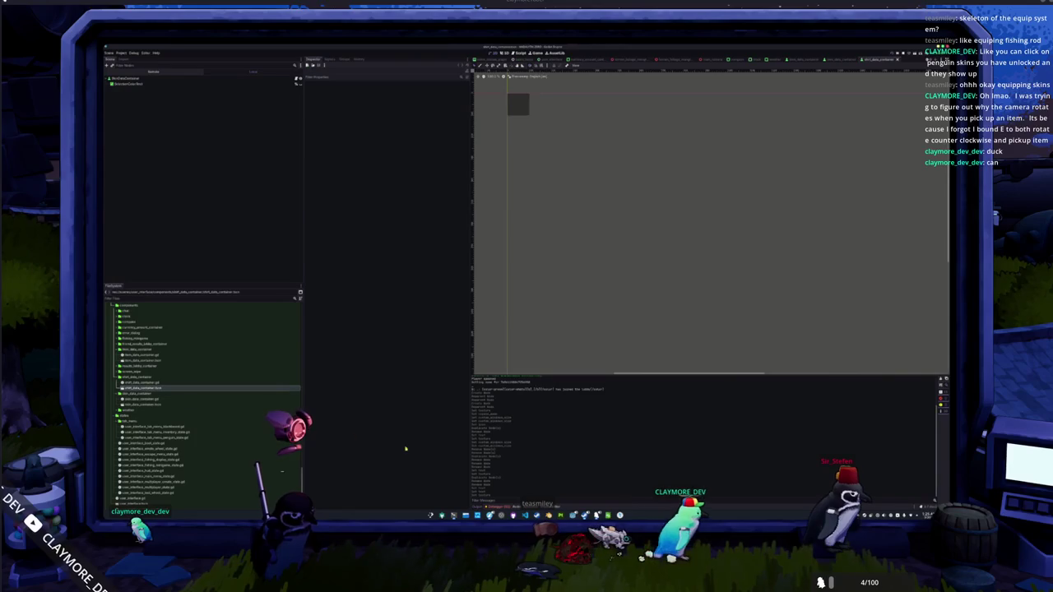
pyautogui.click(190, 84)
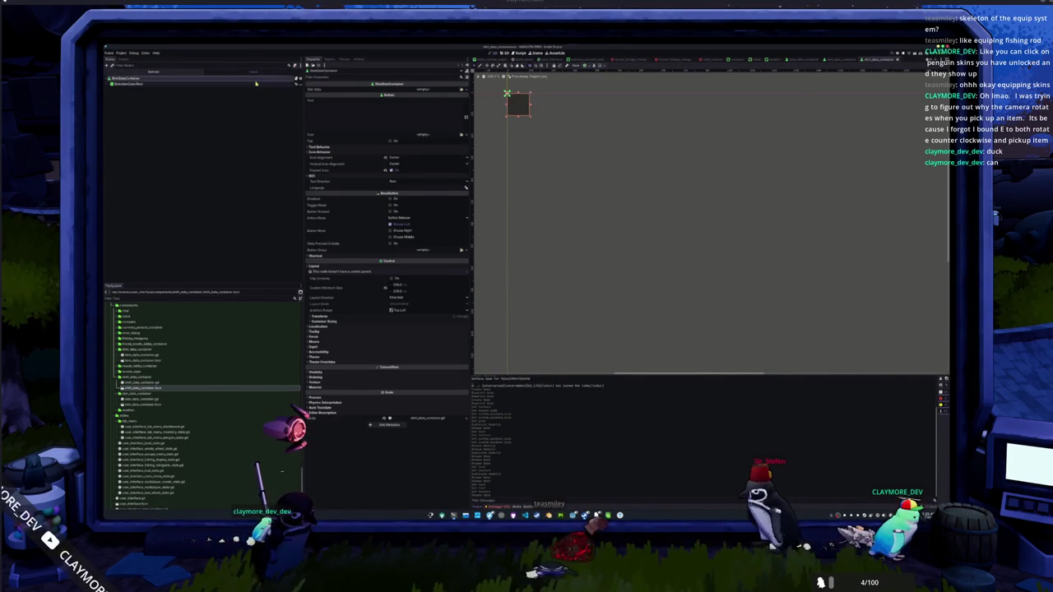
pyautogui.click(296, 79)
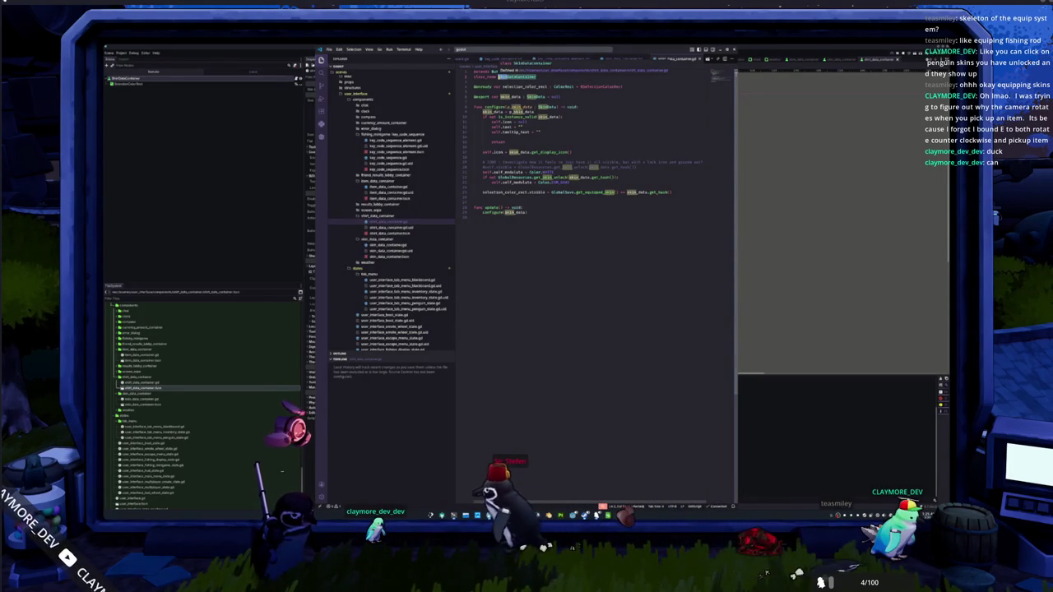
# - Rename the class to ShirtDataContainer, skin_data to shirt_data, and SkinData to ShirtData
pyautogui.write('Shirt')
pyautogui.press('Return')
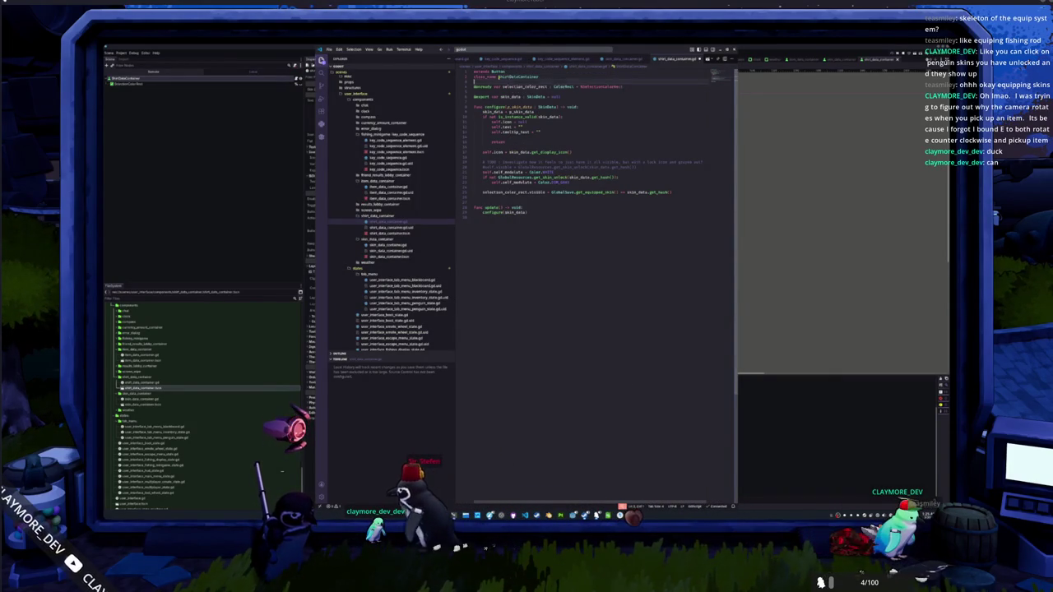
pyautogui.doubleClick(510, 97)
pyautogui.doubleClick(536, 96)
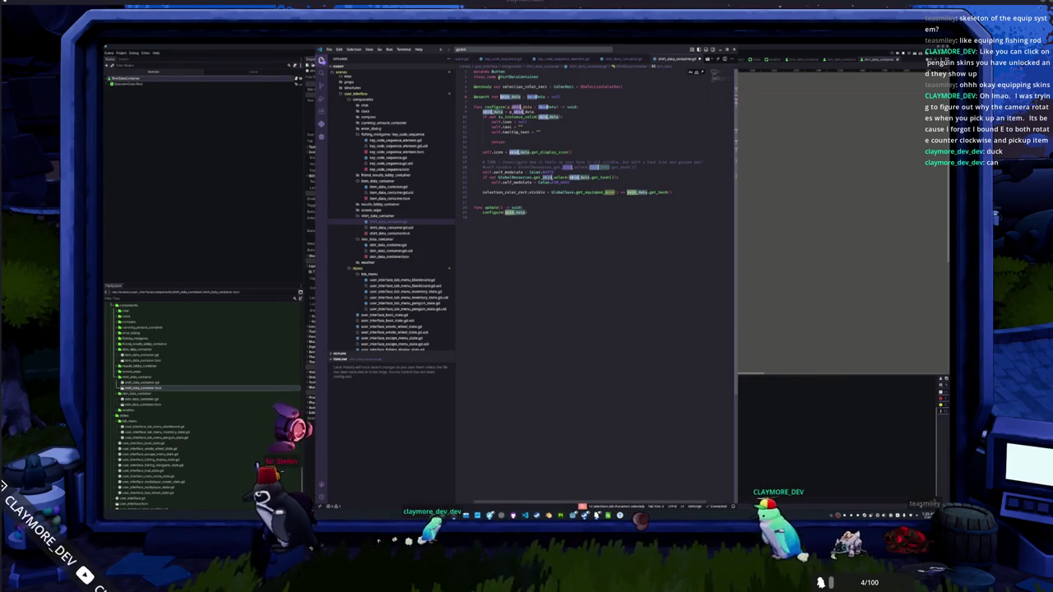
pyautogui.write('shirt')
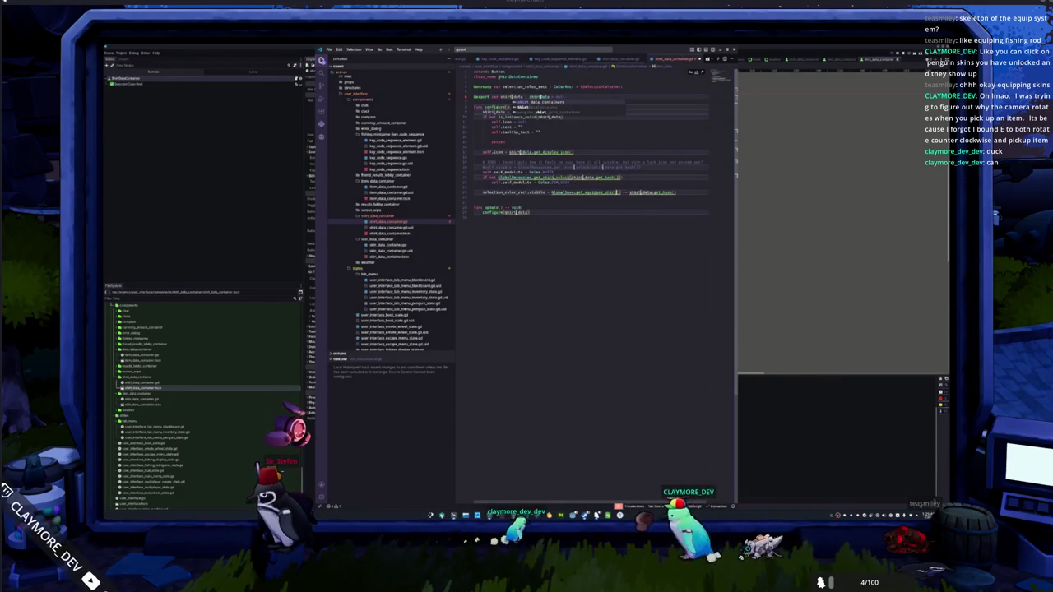
pyautogui.press('Escape')
pyautogui.doubleClick(540, 96)
pyautogui.write('hirtData')
pyautogui.press('Return')
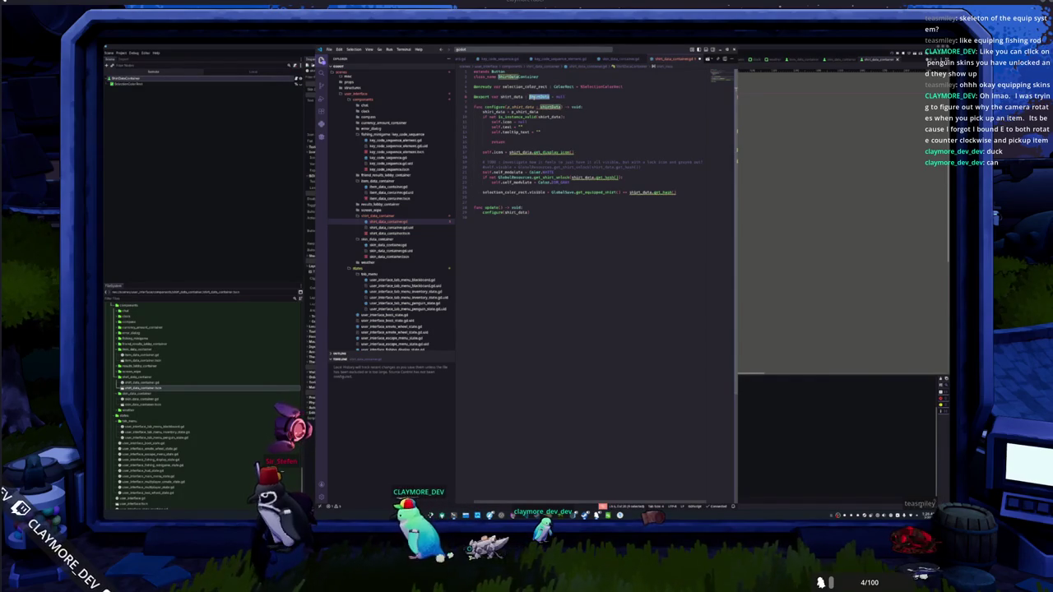
# - Review the shirt_data usages, then select the accessor functions in the Penguin Skin data script
pyautogui.click(562, 116)
pyautogui.click(561, 152)
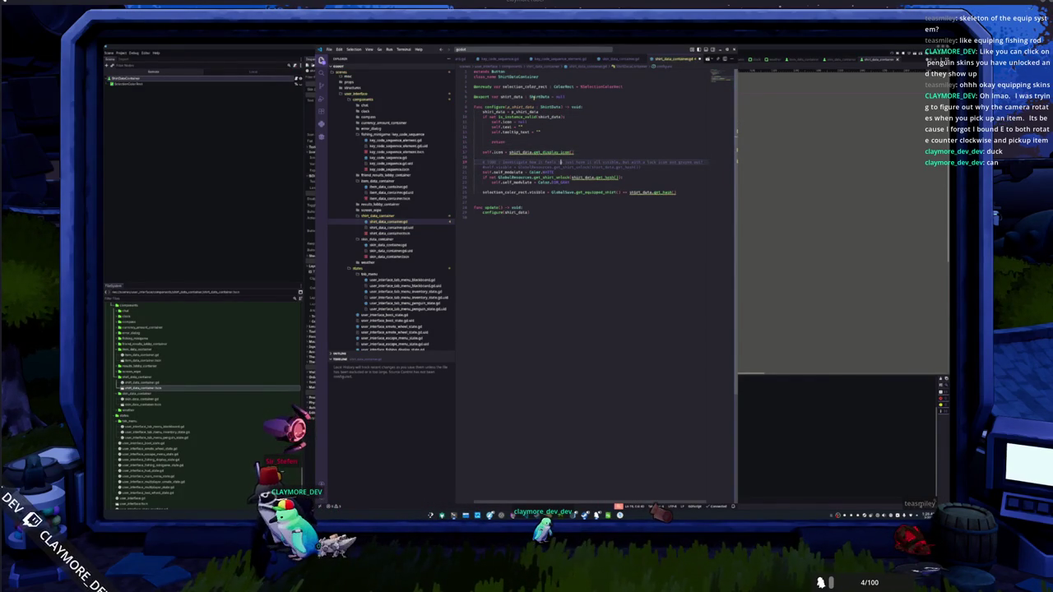
pyautogui.keyDown('ctrl'); pyautogui.click(519, 152); pyautogui.keyUp('ctrl')
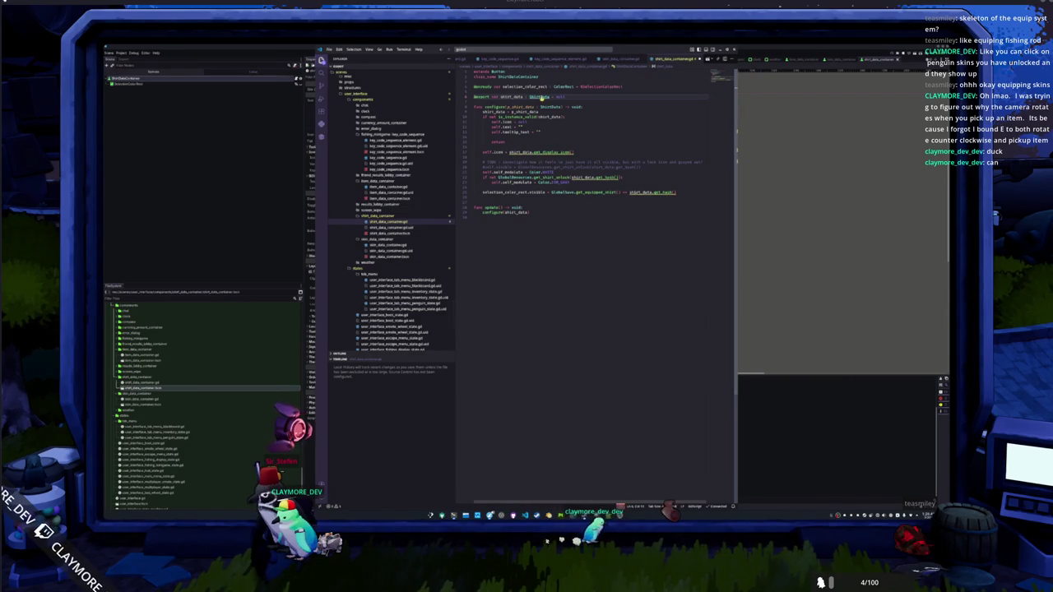
pyautogui.keyDown('ctrl'); pyautogui.click(541, 97); pyautogui.keyUp('ctrl')
pyautogui.click(400, 223)
pyautogui.moveTo(533, 212); pyautogui.dragTo(473, 147)
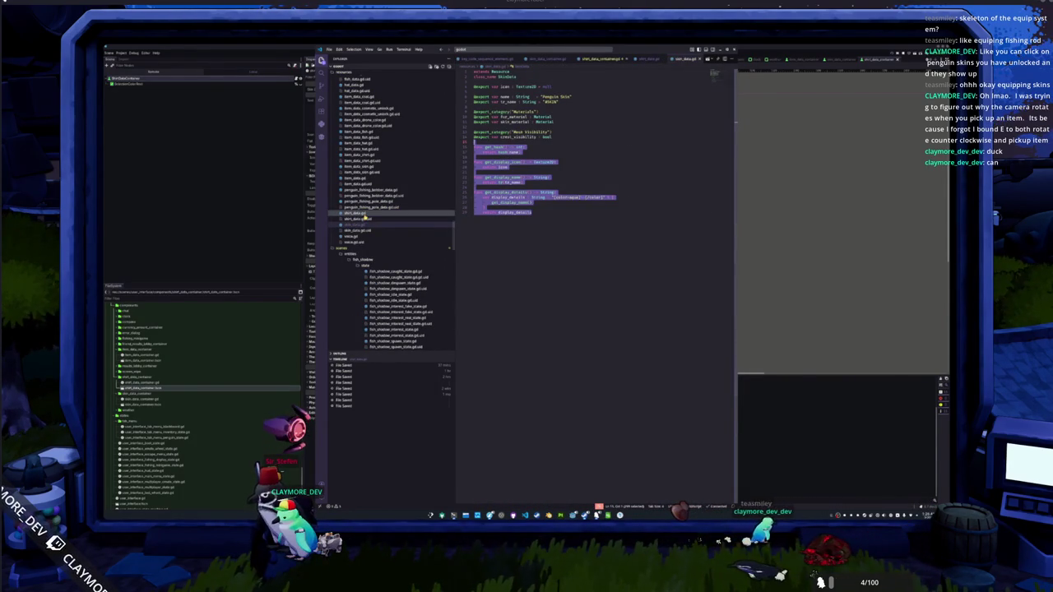
# - Paste the get_hash, get_display_icon, get_display_name and get_display_details functions into shirt_data.gd
pyautogui.click(365, 213)
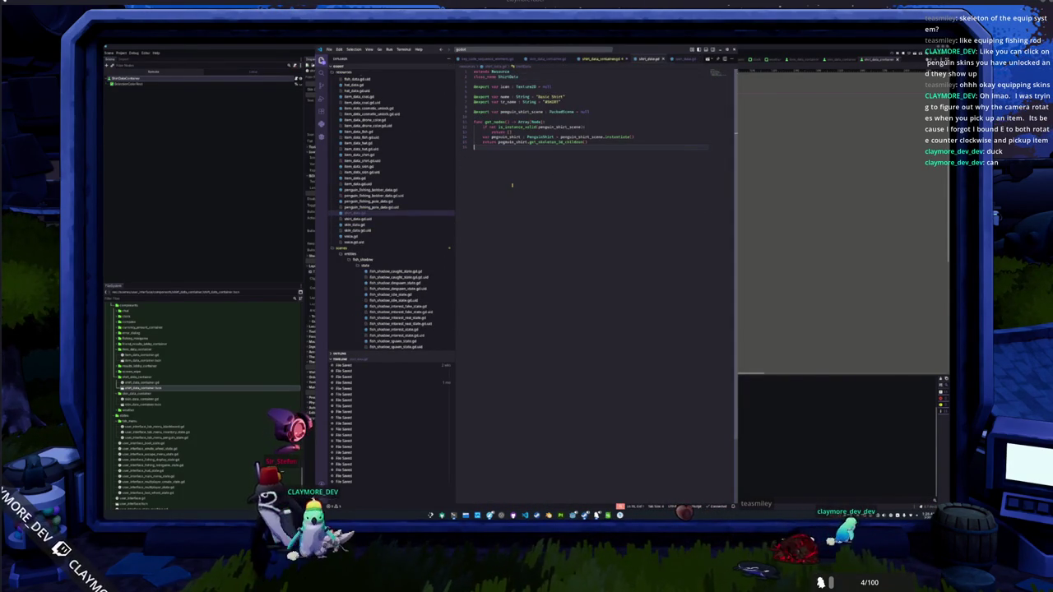
pyautogui.hotkey('ctrl', 'v')
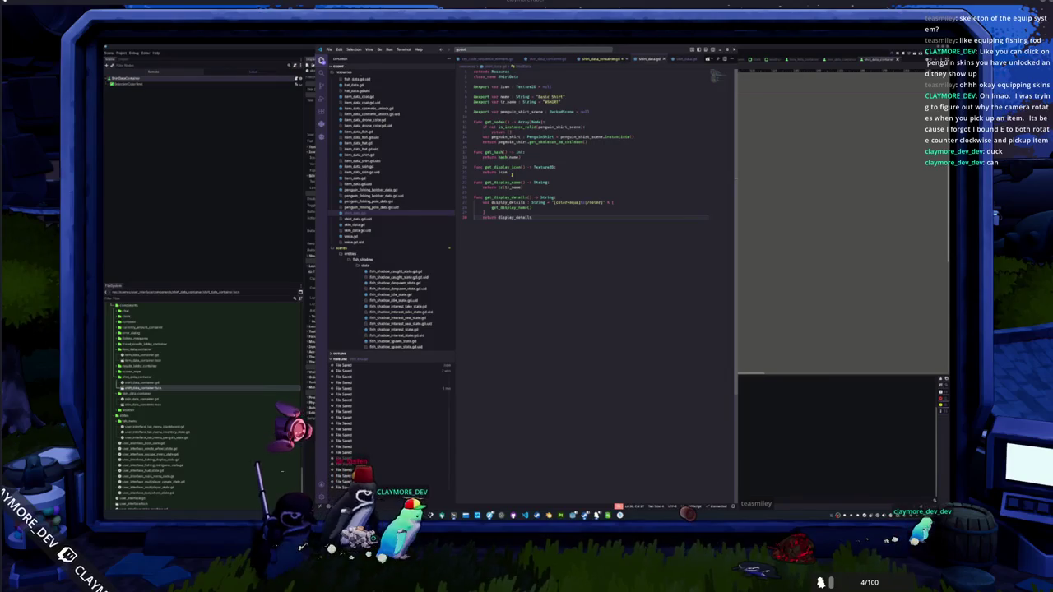
pyautogui.click(366, 219)
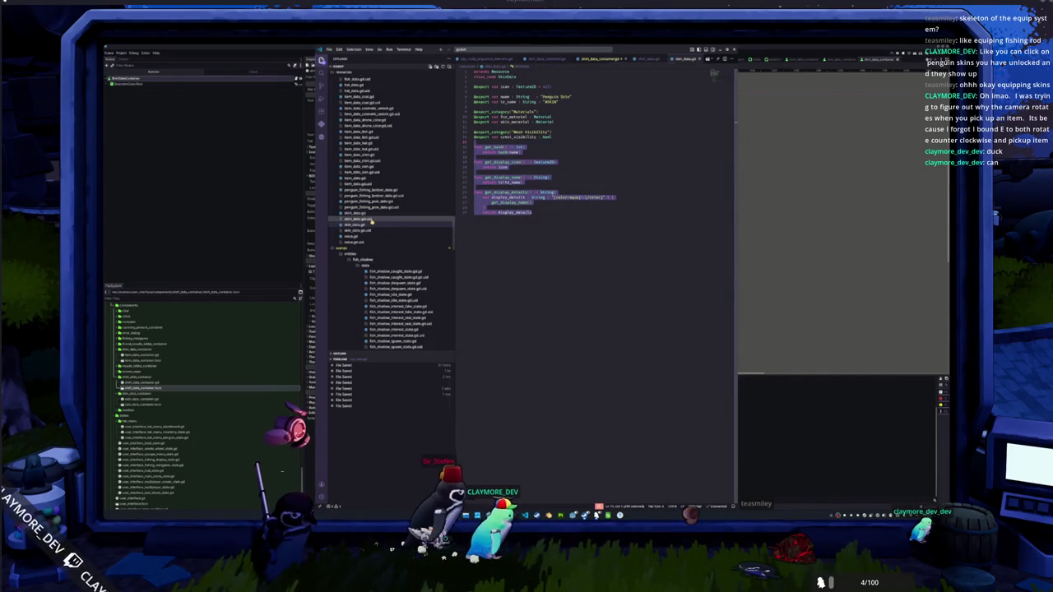
pyautogui.click(372, 215)
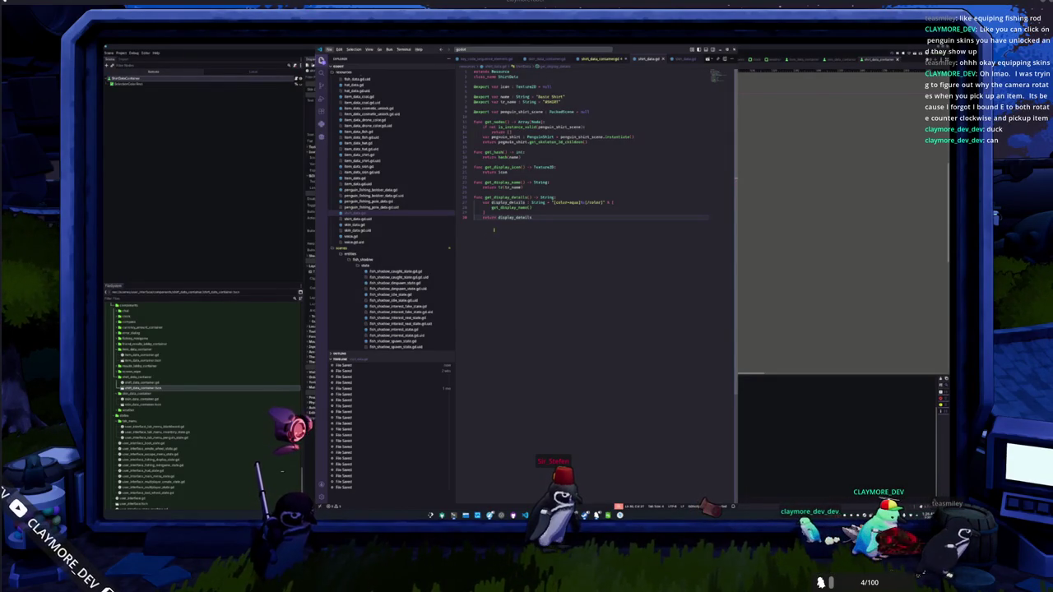
pyautogui.click(615, 61)
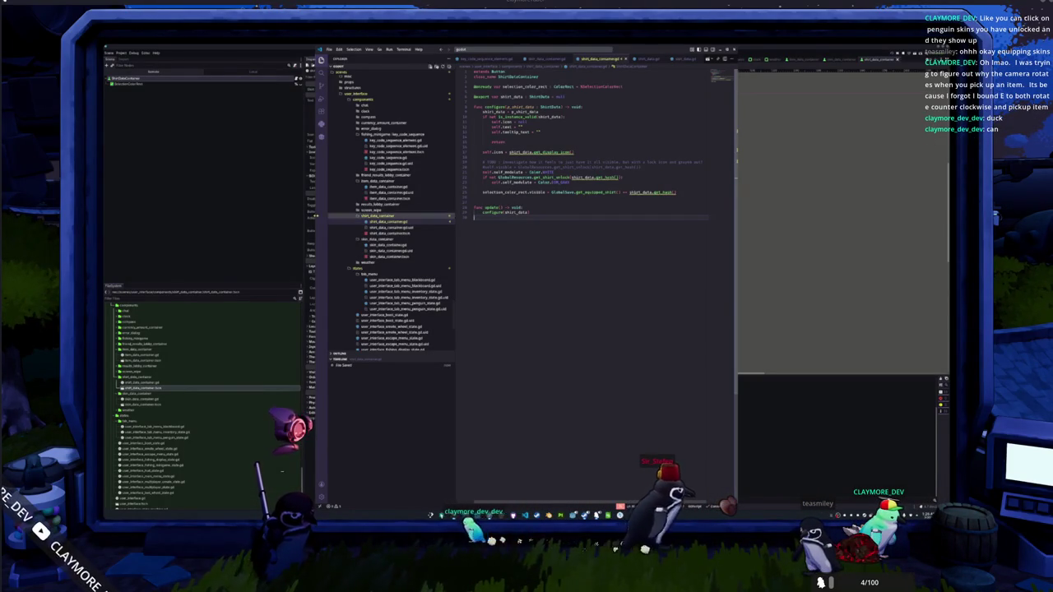
# - Uncomment the shirt grid container export in the penguin tab-menu script
pyautogui.scroll(-3, 386, 222)
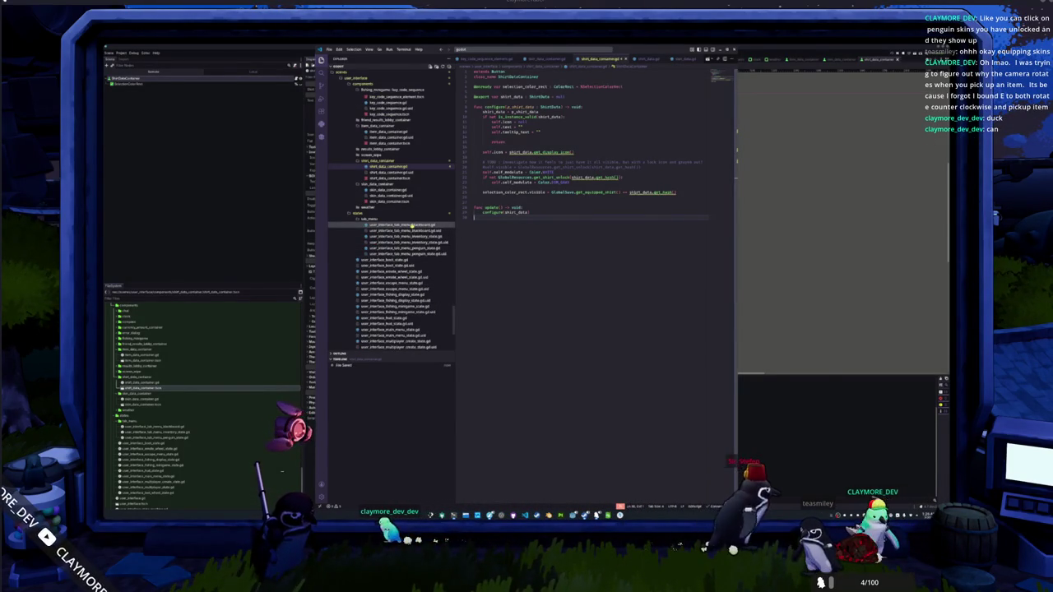
pyautogui.click(403, 238)
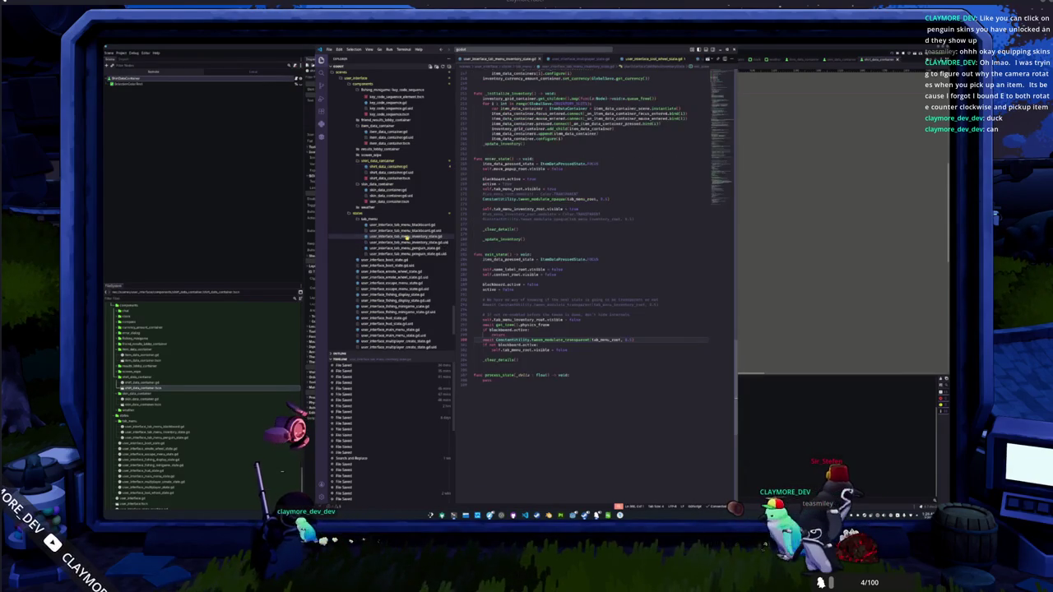
pyautogui.click(407, 246)
pyautogui.scroll(-10, 573, 215)
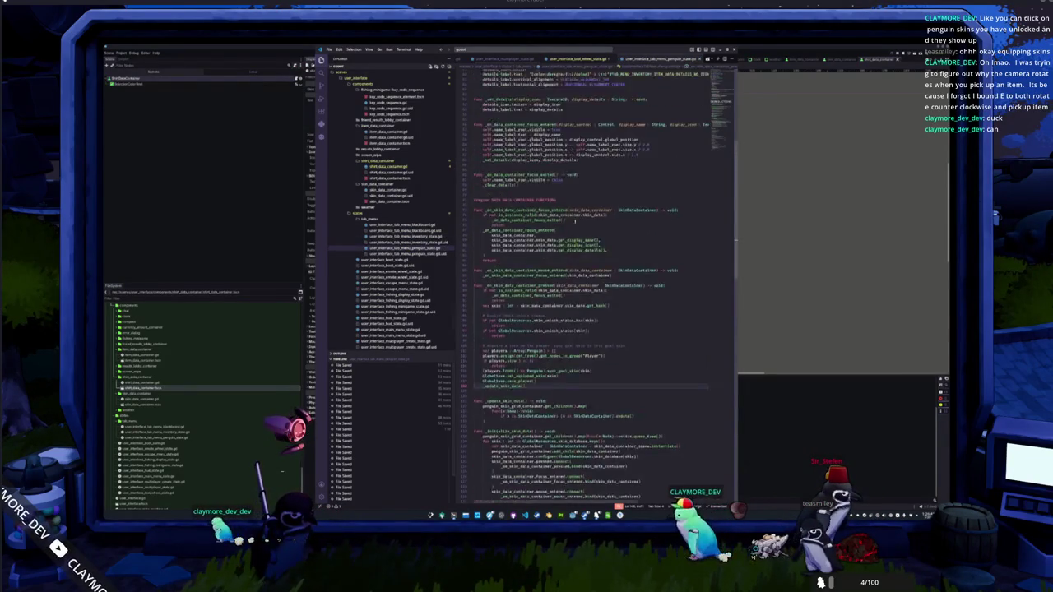
pyautogui.scroll(5, 568, 218)
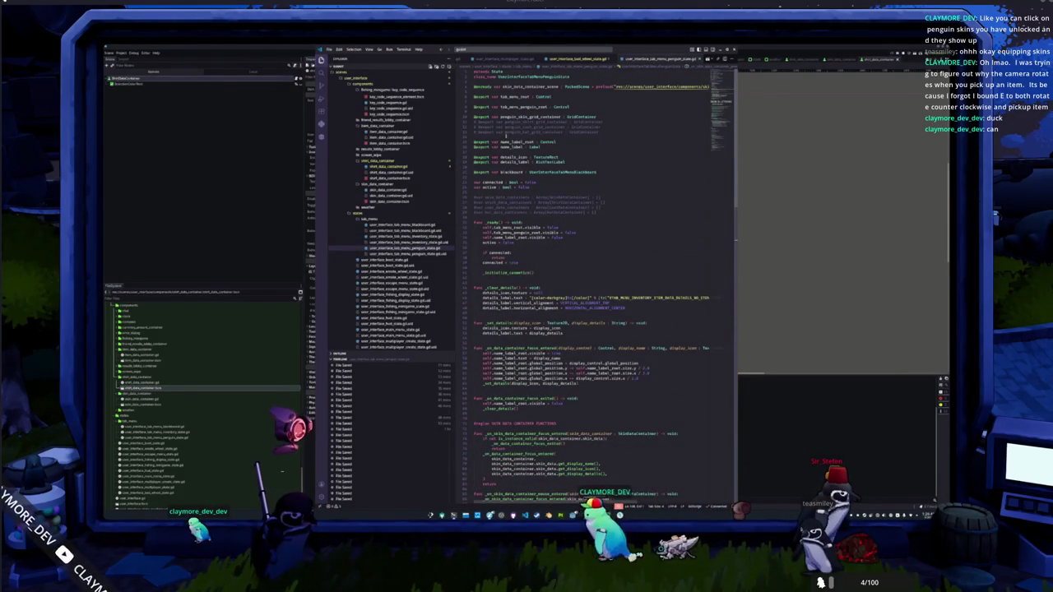
pyautogui.hotkey('ctrl', 'k')
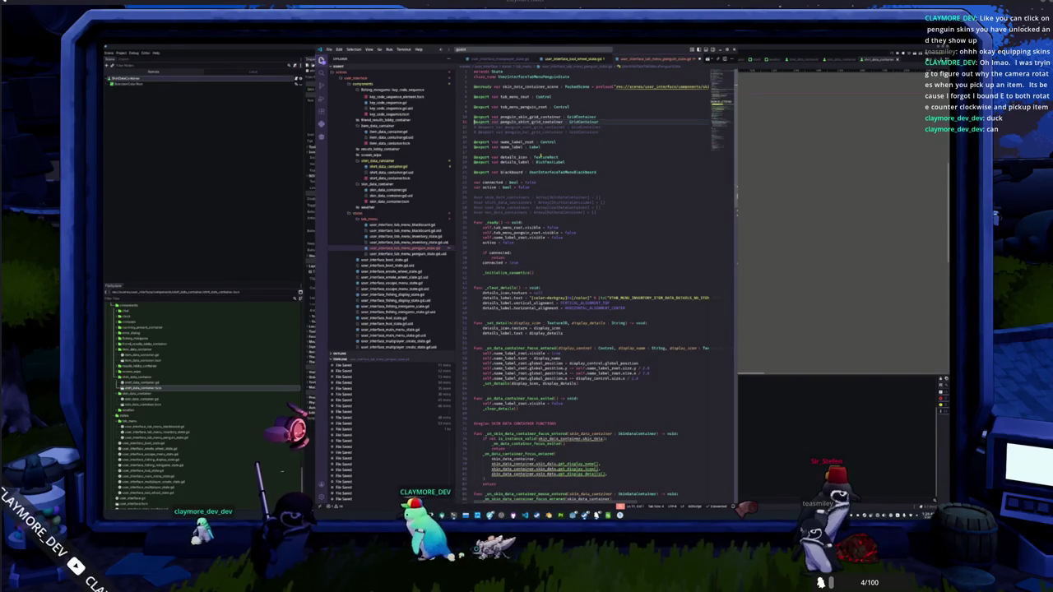
# - Look over the rest of the tab-menu script and open shirt_data_container.gd
pyautogui.scroll(-2, 562, 315)
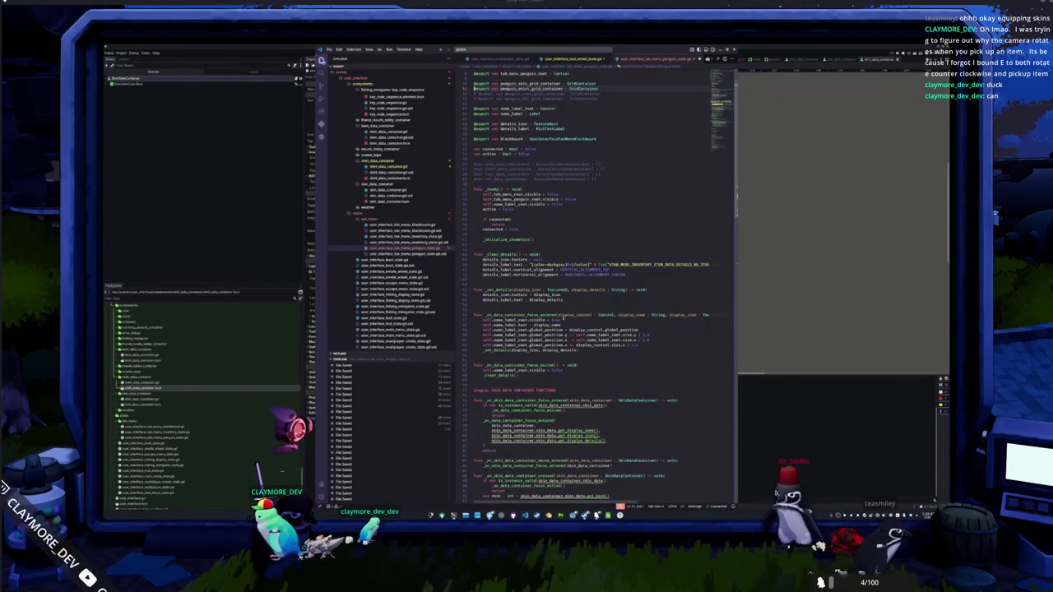
pyautogui.scroll(2, 560, 314)
pyautogui.scroll(-3, 582, 260)
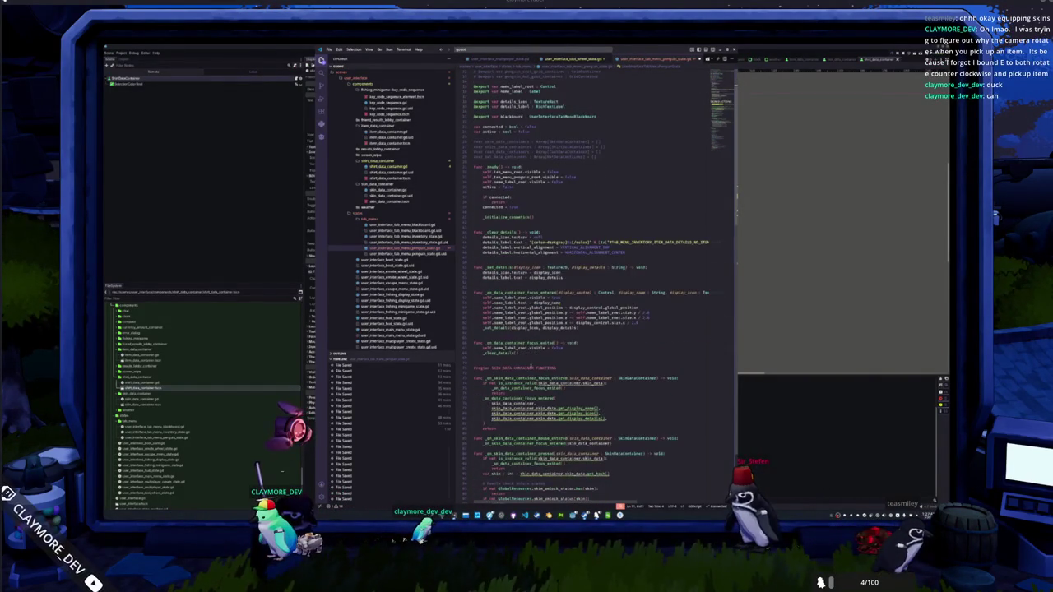
pyautogui.moveTo(543, 409)
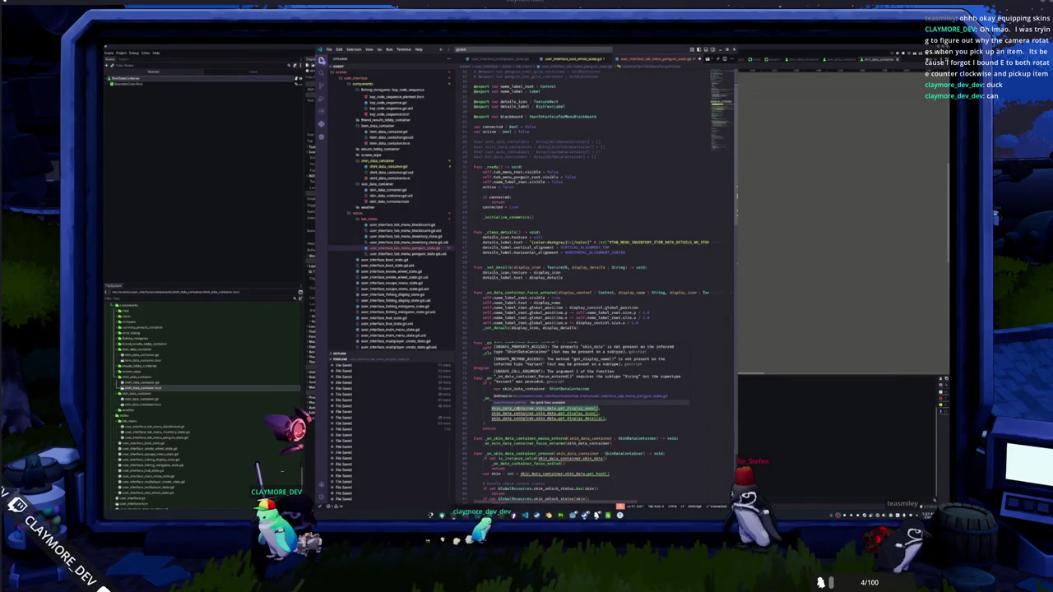
pyautogui.scroll(3, 580, 315)
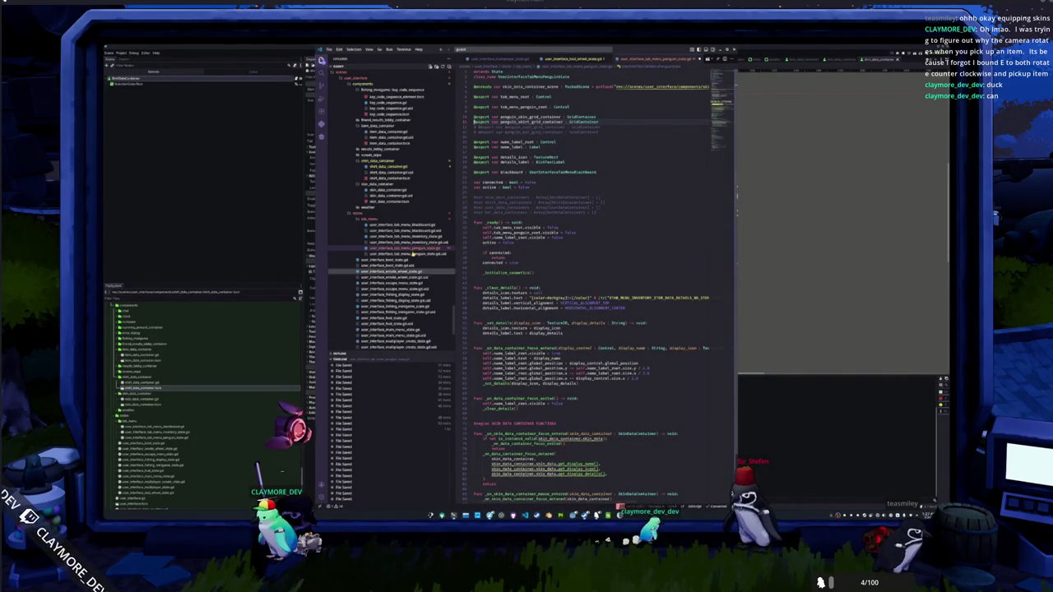
pyautogui.click(400, 167)
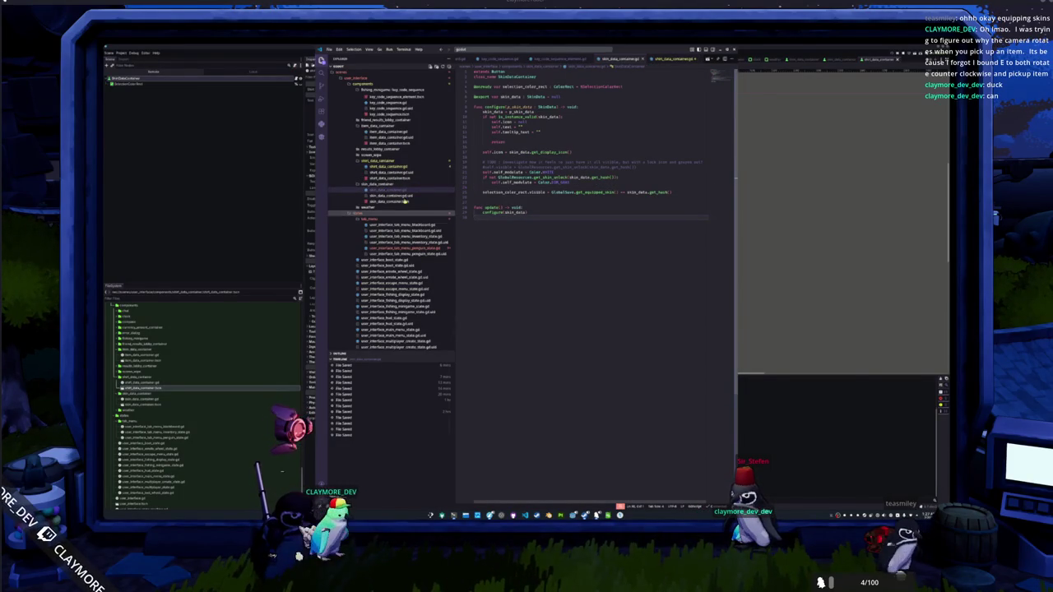
# - Open the penguin tab-menu script and run Developer: Reload Window in VS Code
pyautogui.click(424, 173)
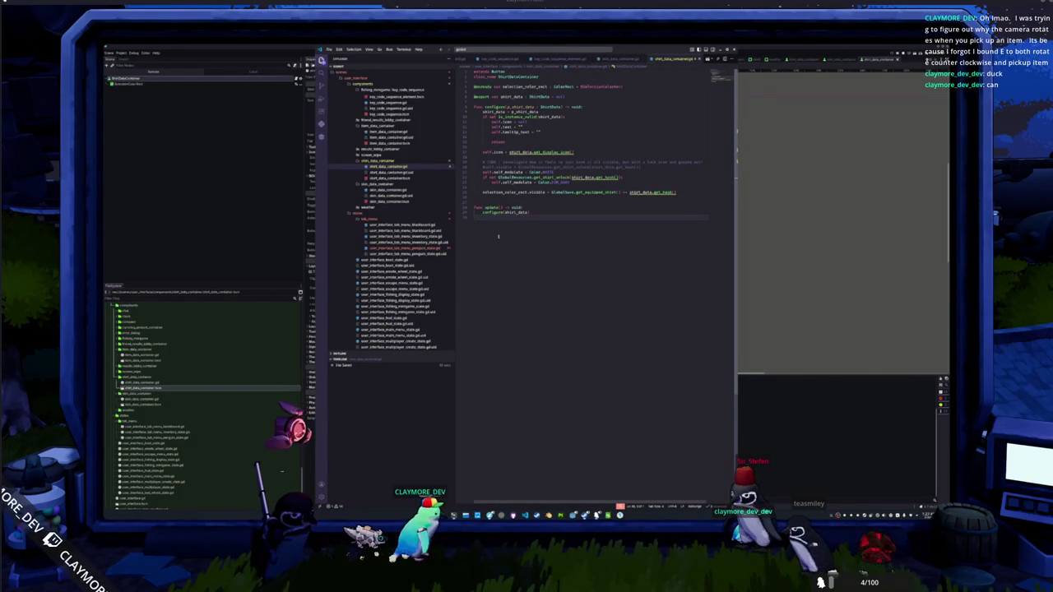
pyautogui.click(248, 232)
pyautogui.hotkey('alt', 'Tab')
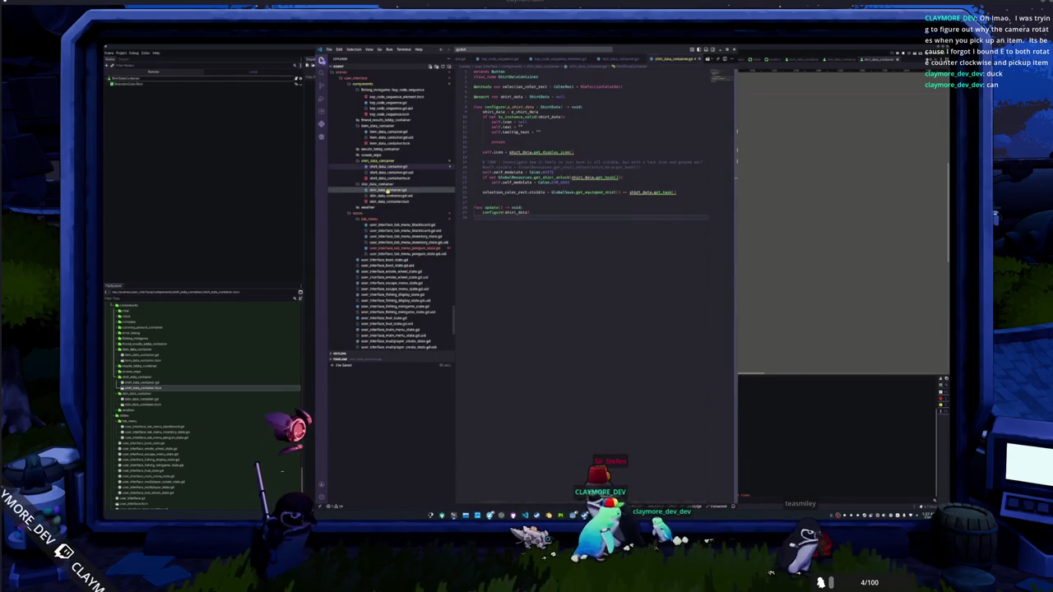
pyautogui.click(417, 248)
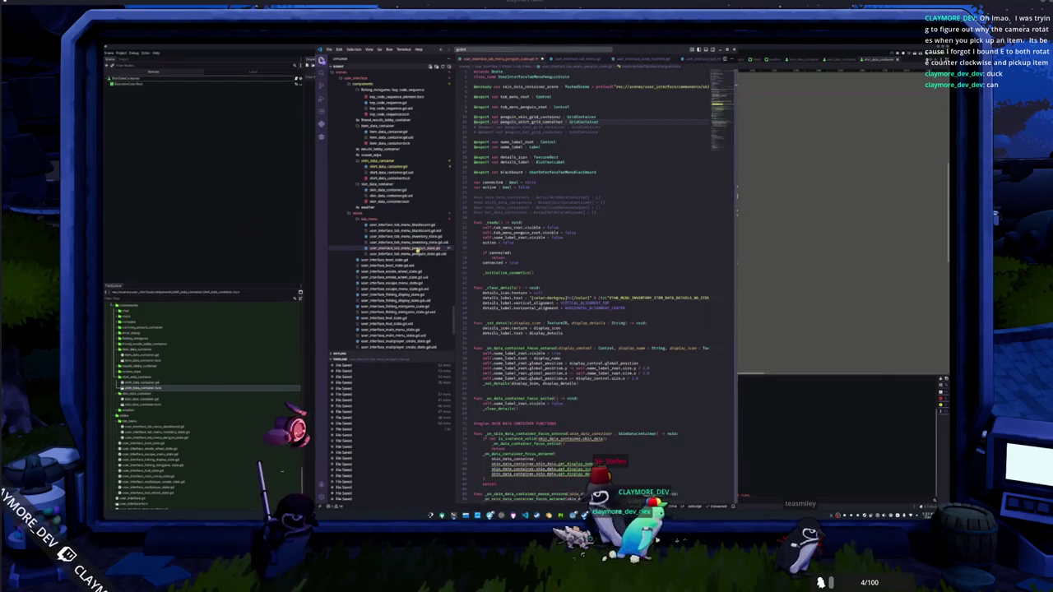
pyautogui.click(562, 253)
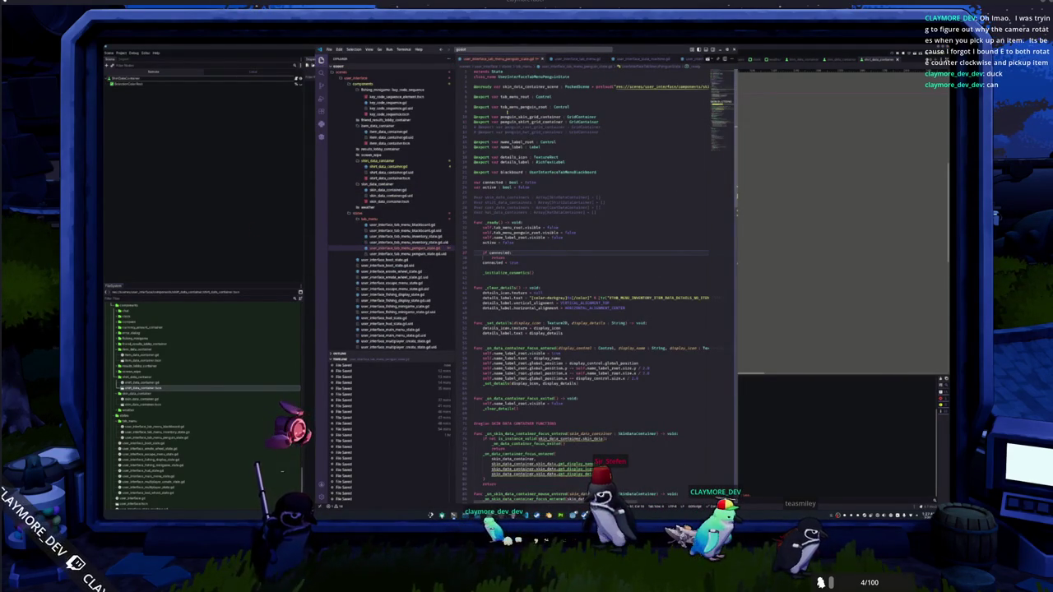
pyautogui.hotkey('ctrl', 'shift', 'p')
pyautogui.write('reload')
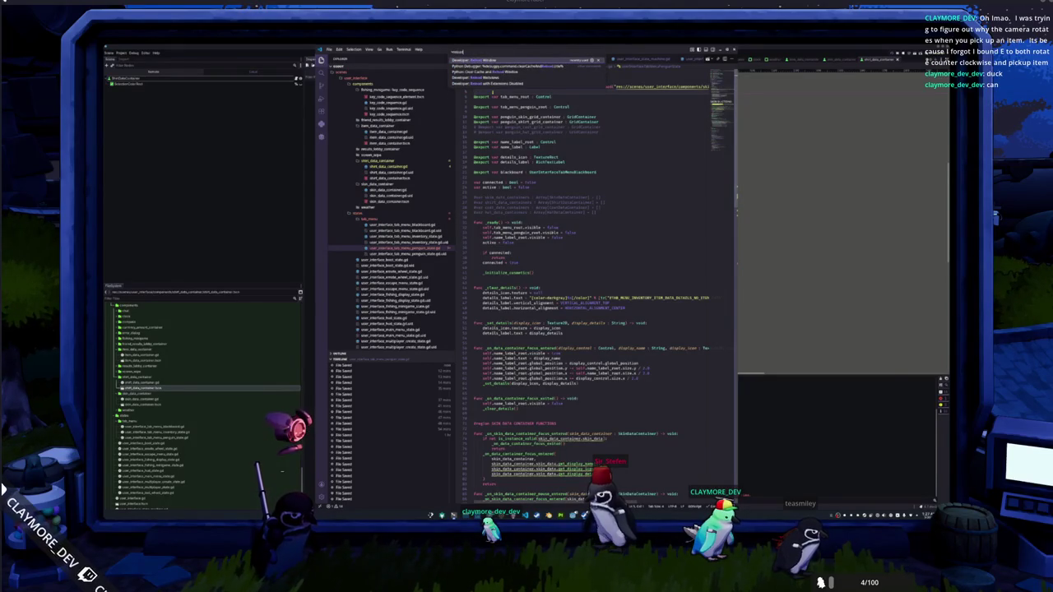
pyautogui.press('Return')
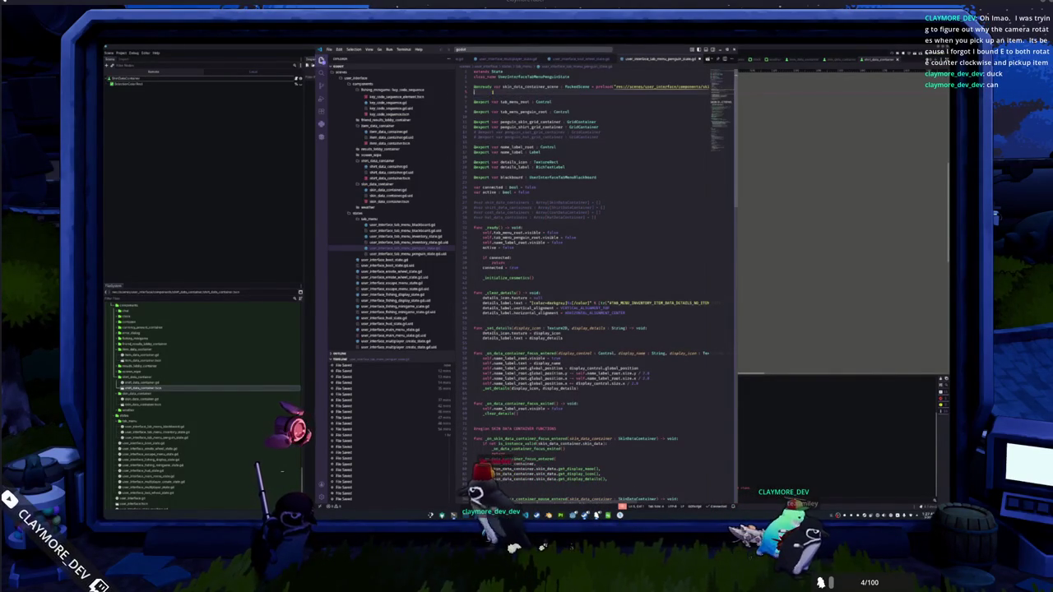
pyautogui.write('nready var sk')
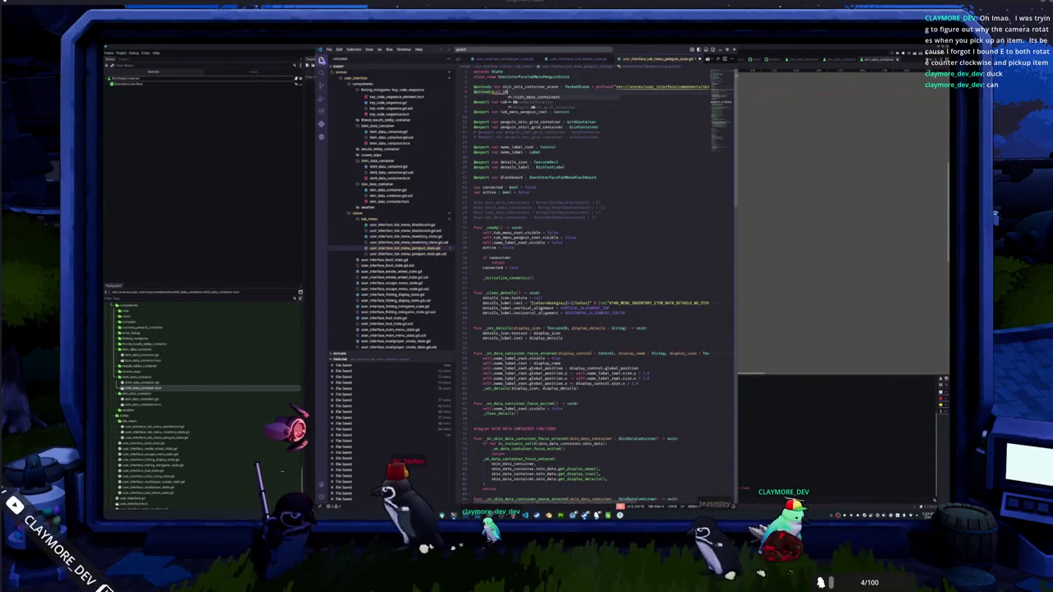
pyautogui.write('in_data_conta')
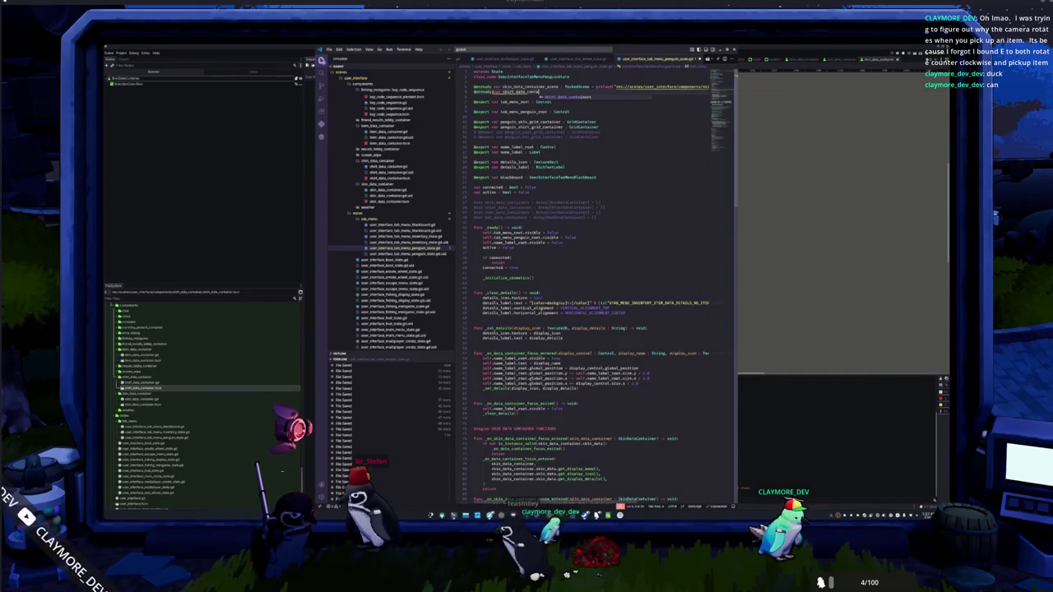
pyautogui.write(': P')
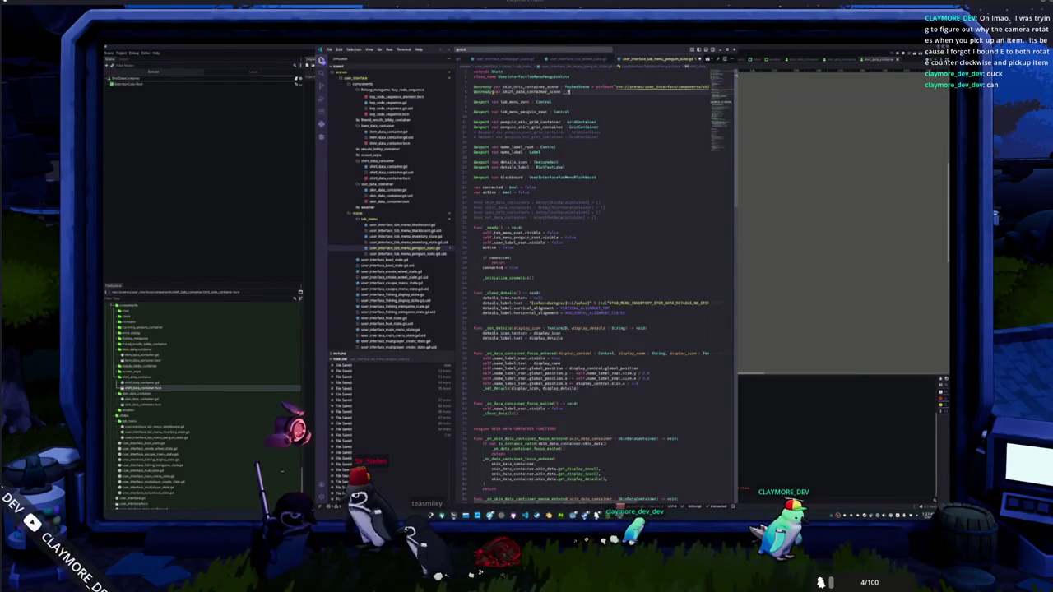
pyautogui.write('ackedScene = preload(')
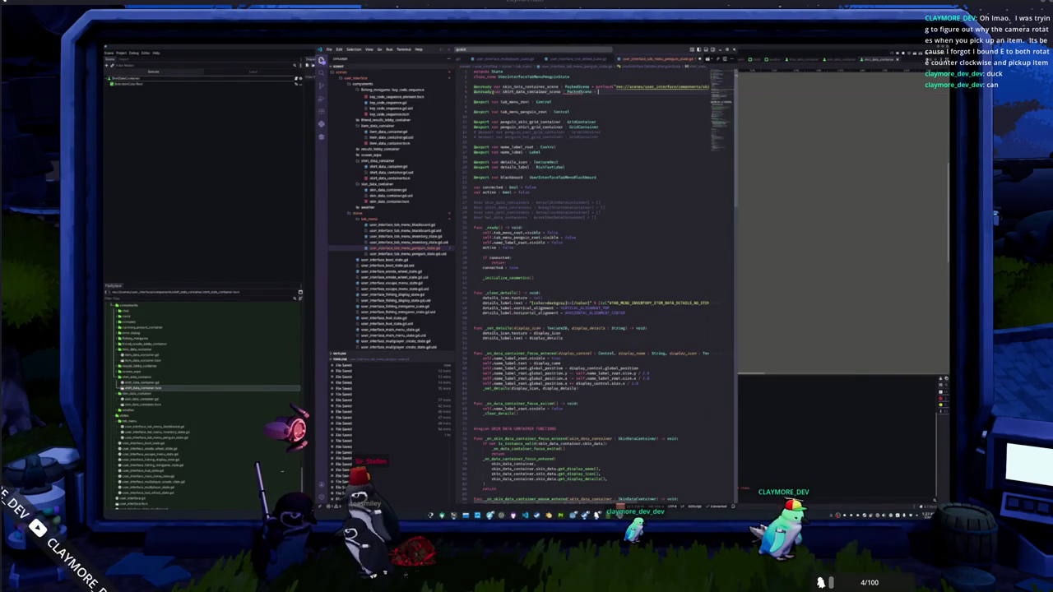
pyautogui.write('"res')
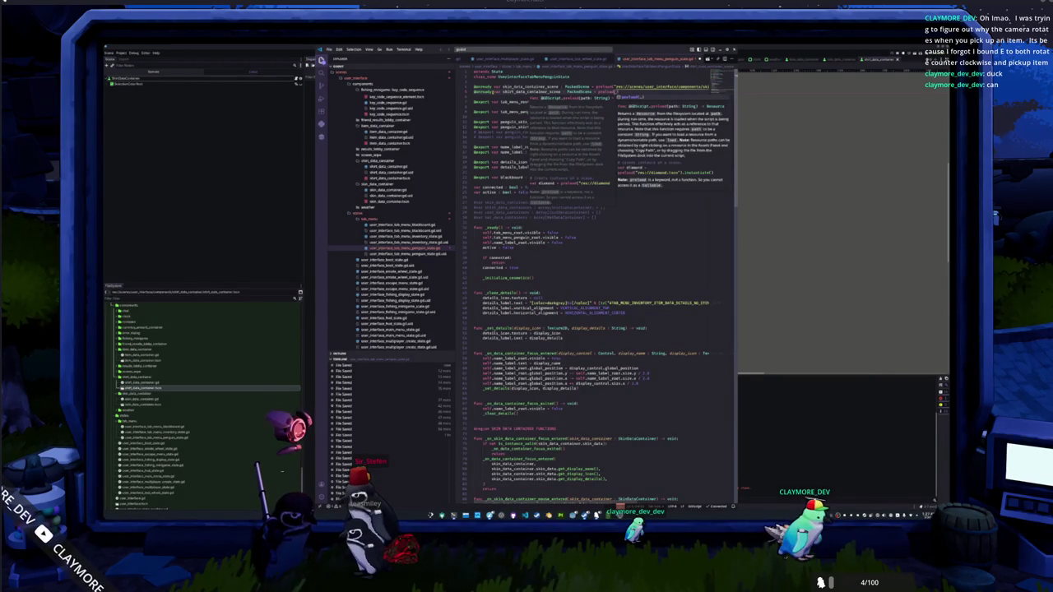
pyautogui.press('Return')
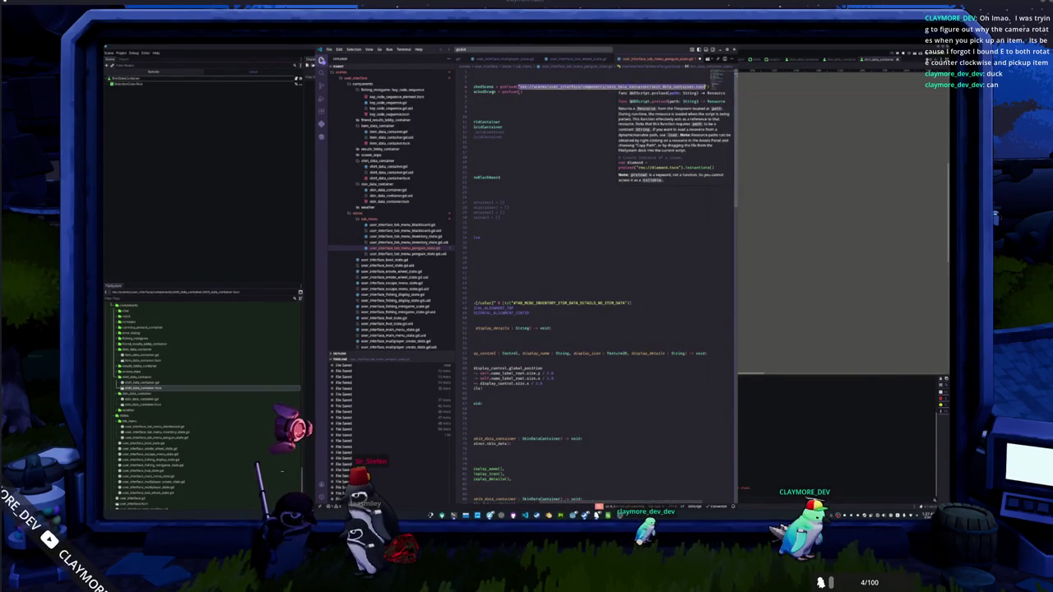
pyautogui.write(')')
pyautogui.hotkey('ctrl', 'v')
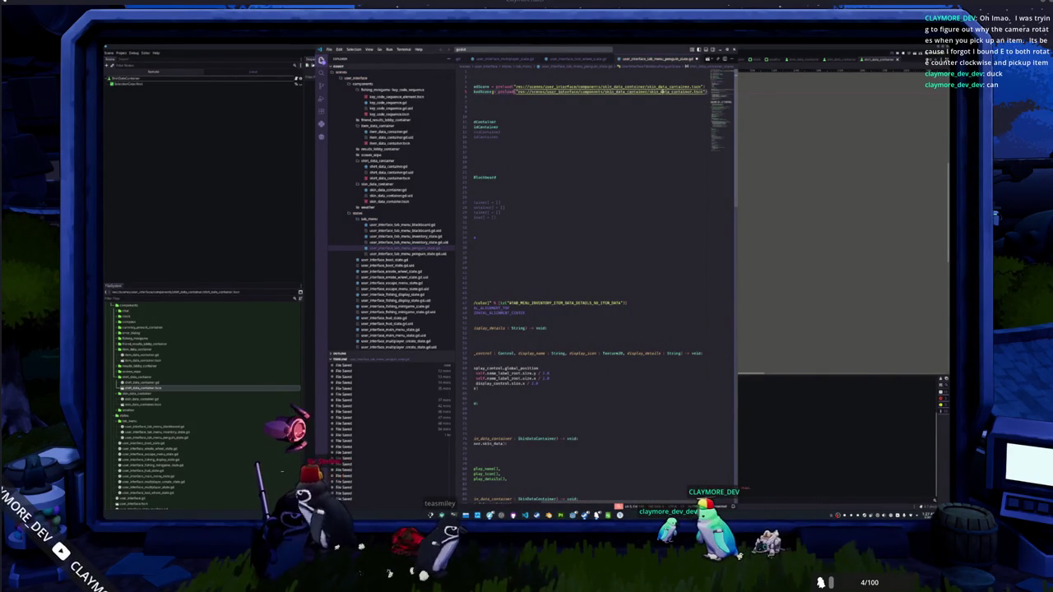
pyautogui.moveTo(648, 92); pyautogui.dragTo(658, 91)
pyautogui.write('shirt')
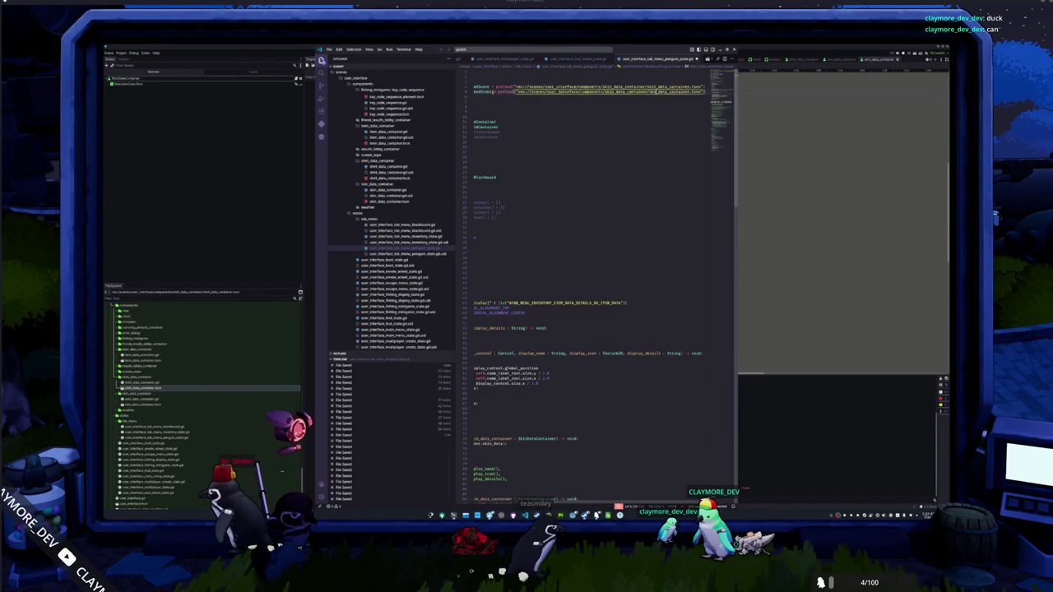
pyautogui.press('Delete')
pyautogui.press('Delete')
pyautogui.press('Delete')
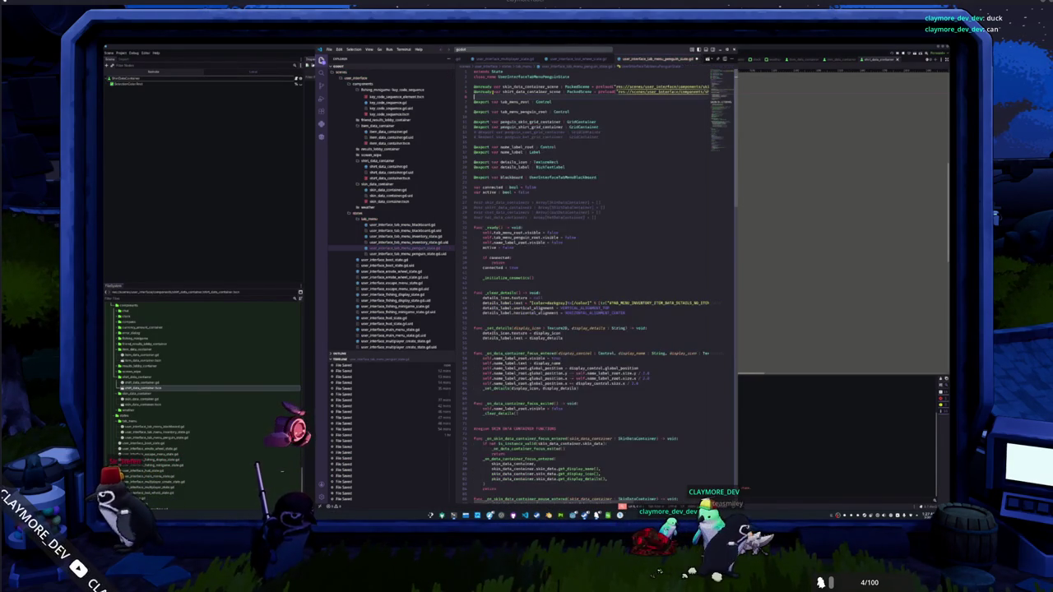
# - Select the SKIN DATA CONTAINER FUNCTIONS region further down the script
pyautogui.press('Down')
pyautogui.press('Down')
pyautogui.press('Down')
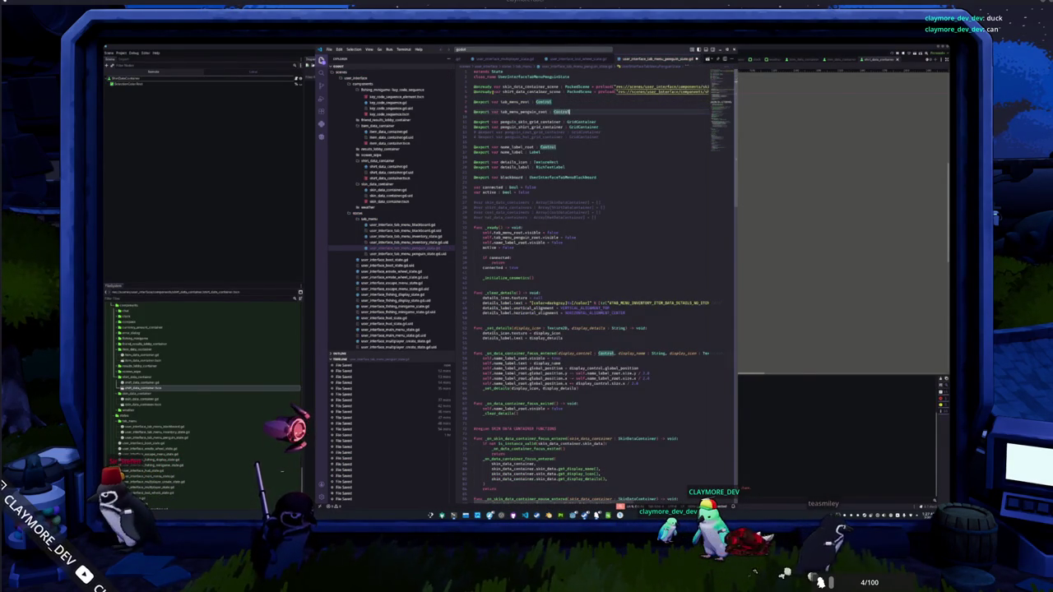
pyautogui.press('Down')
pyautogui.press('Down')
pyautogui.press('Down')
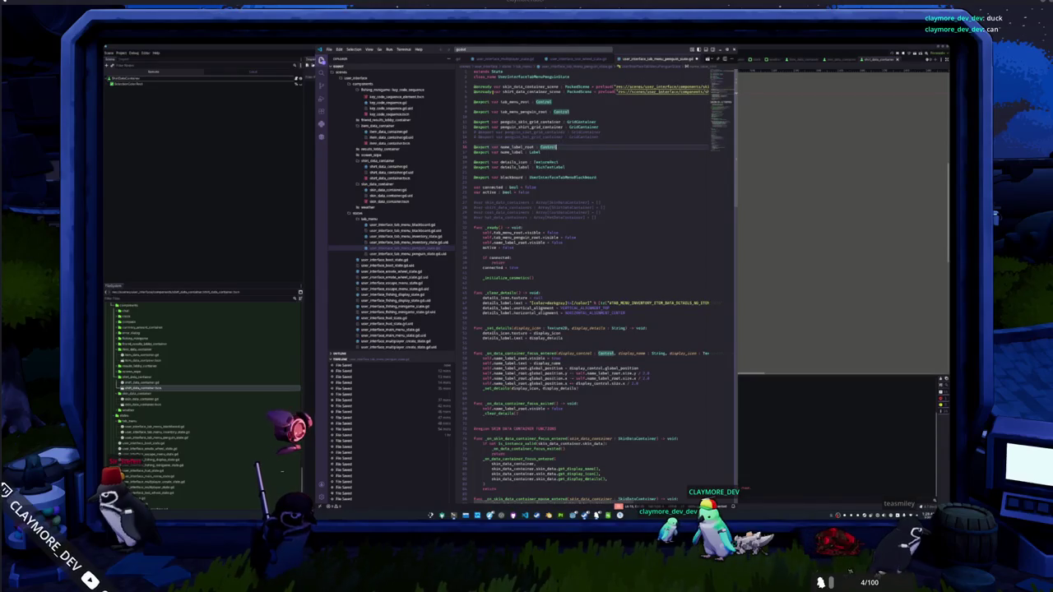
pyautogui.press('Down')
pyautogui.press('Down')
pyautogui.press('Down')
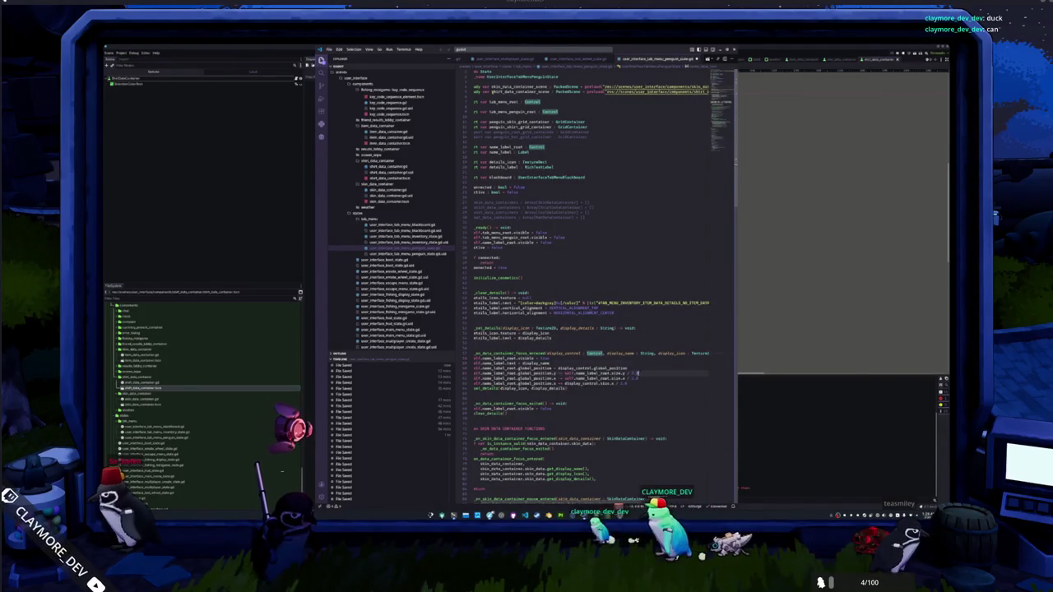
pyautogui.press('Down')
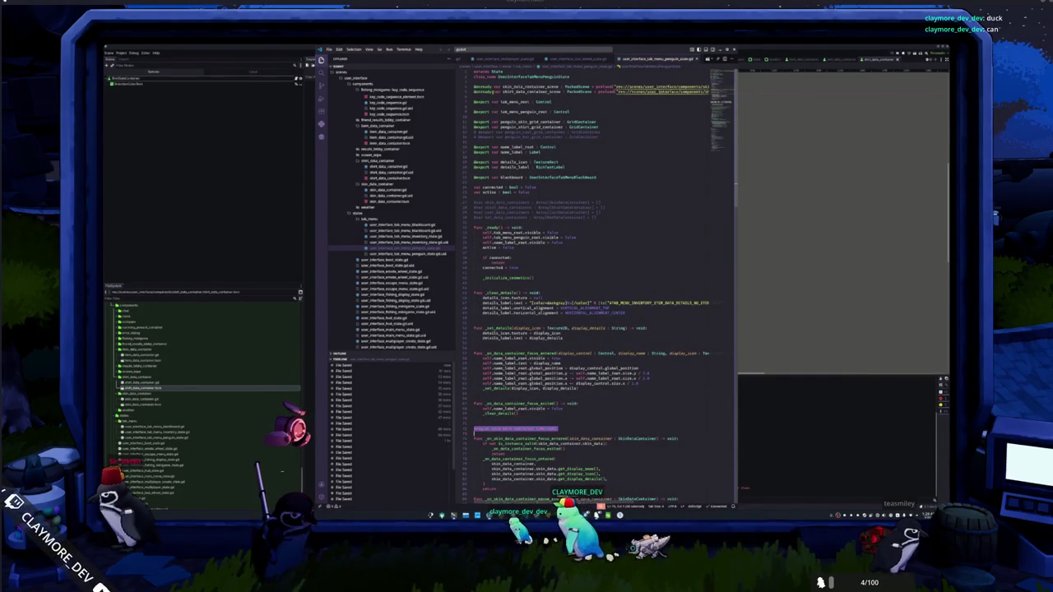
pyautogui.hotkey('shift', 'Down')
pyautogui.hotkey('shift', 'Down')
pyautogui.hotkey('shift', 'Down')
pyautogui.hotkey('shift', 'Down')
pyautogui.hotkey('shift', 'Down')
pyautogui.hotkey('shift', 'Down')
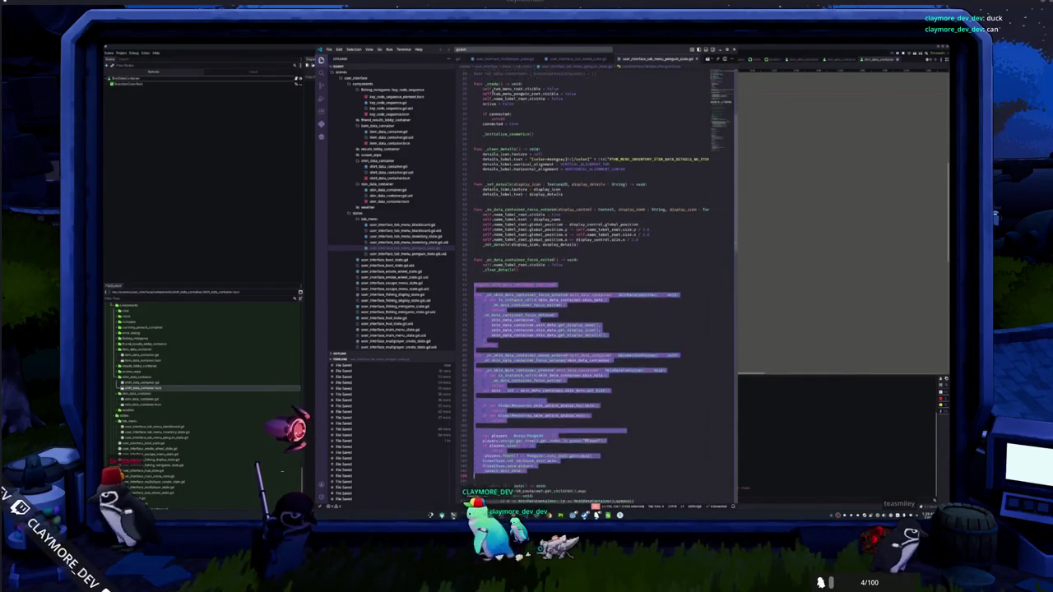
# - Duplicate the SKIN DATA CONTAINER FUNCTIONS region directly below itself
pyautogui.hotkey('shift', 'Up')
pyautogui.hotkey('shift', 'Up')
pyautogui.hotkey('shift', 'Up')
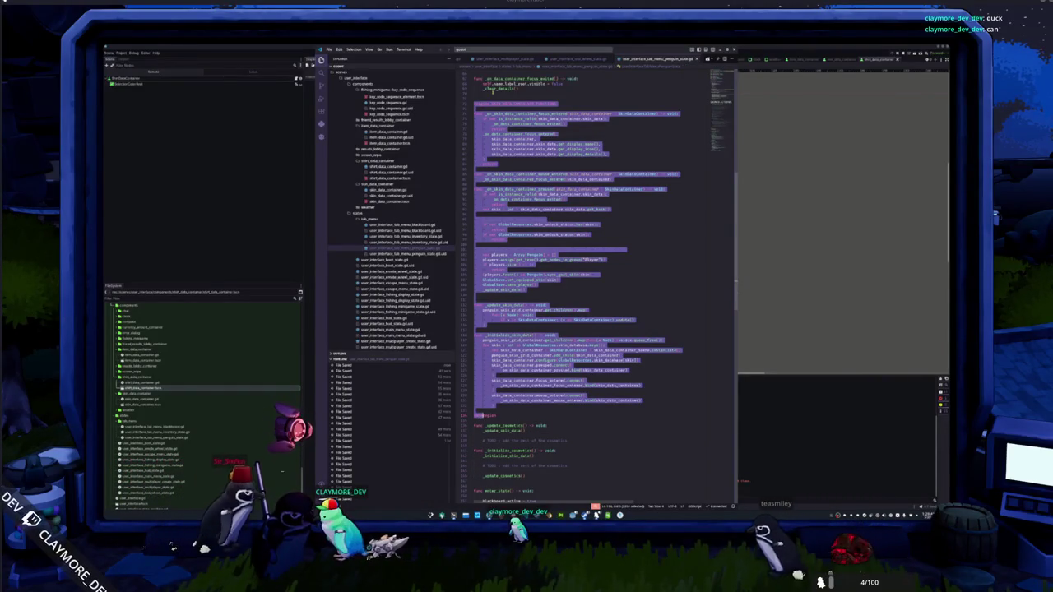
pyautogui.hotkey('ctrl', 'c')
pyautogui.press('Right')
pyautogui.press('Return')
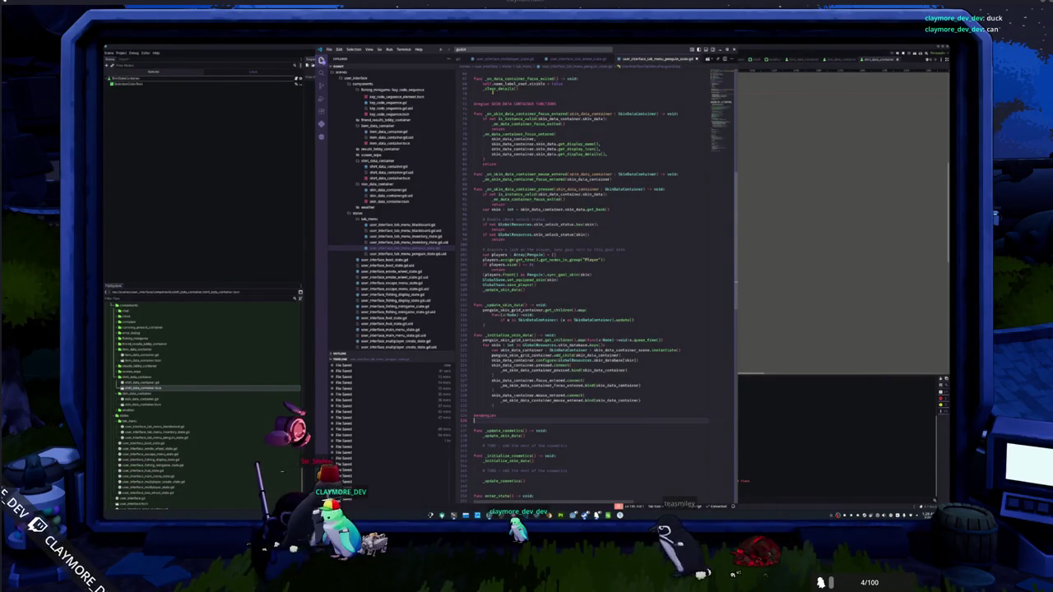
pyautogui.hotkey('ctrl', 'v')
# - Edit the SKIN word in the copied region's header comment
pyautogui.press('Up')
pyautogui.press('Up')
pyautogui.press('Up')
pyautogui.press('Up')
pyautogui.press('Up')
pyautogui.press('Up')
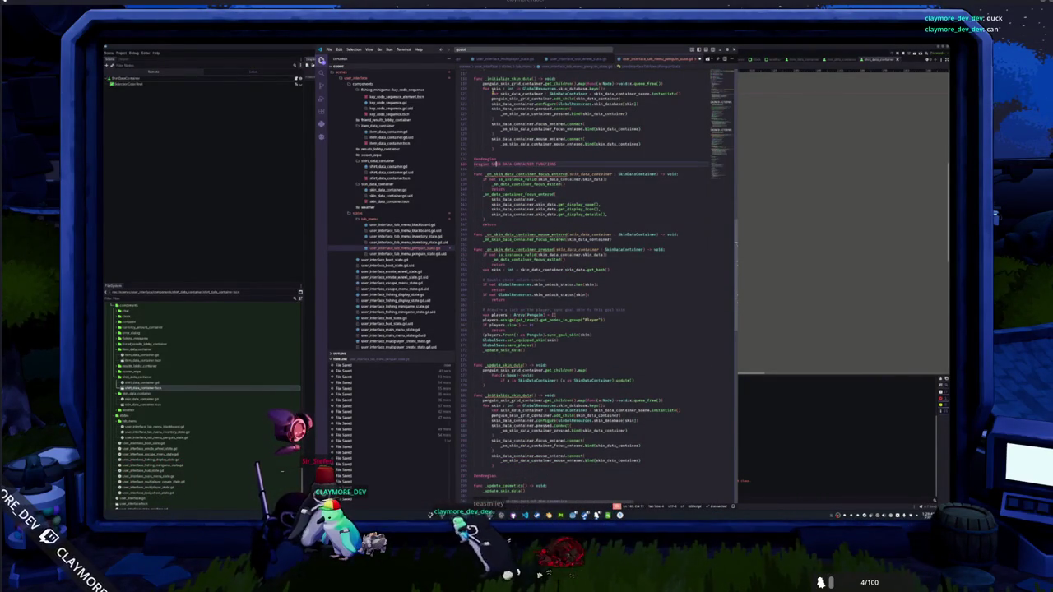
pyautogui.hotkey('ctrl', 'shift', 'Right')
pyautogui.write('skin')
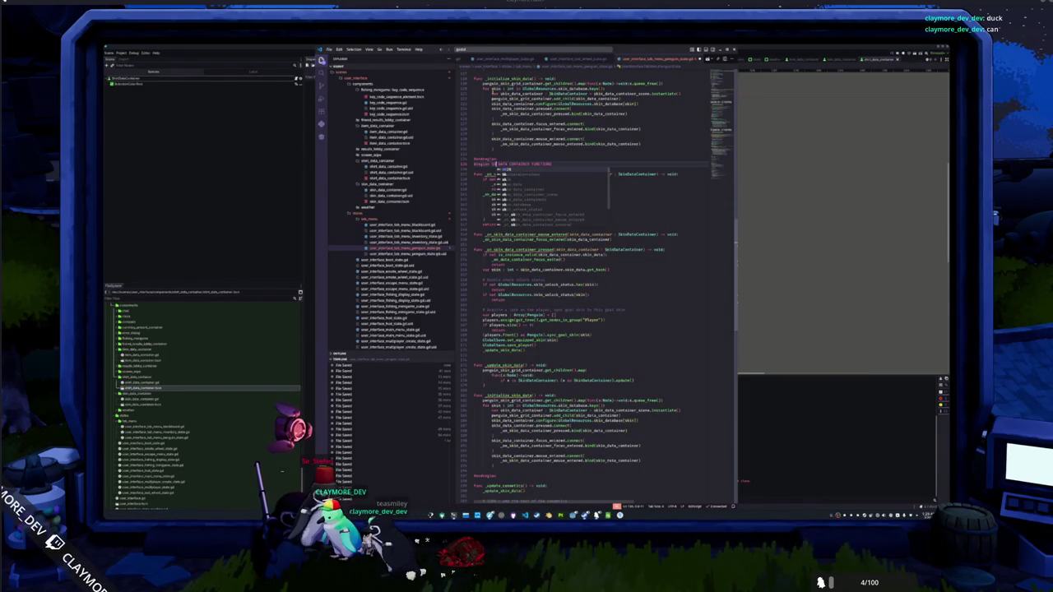
pyautogui.press('BackSpace')
pyautogui.press('BackSpace')
pyautogui.press('BackSpace')
pyautogui.write('SK')
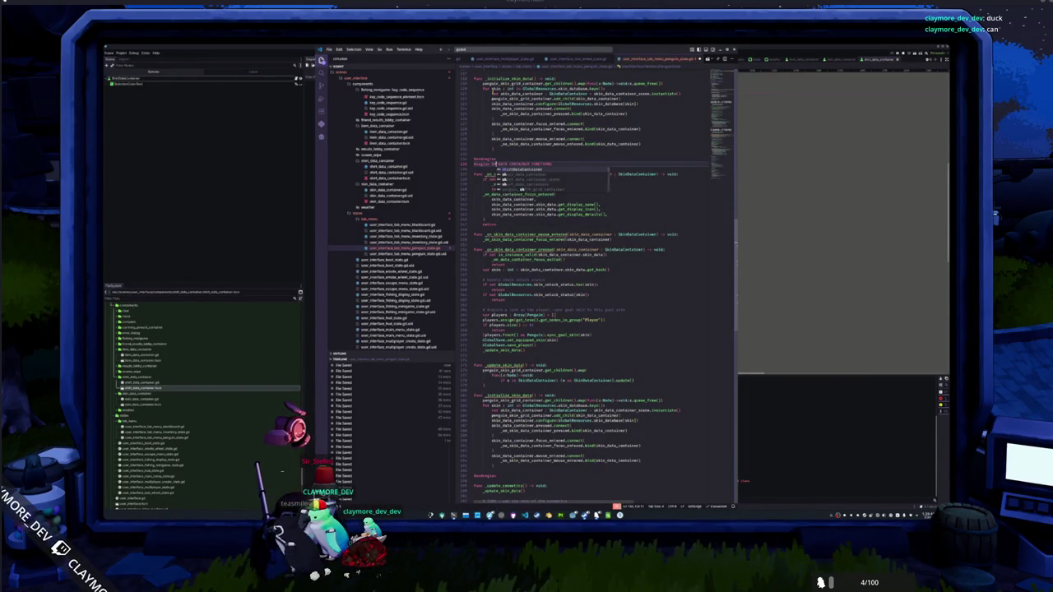
pyautogui.write('IN')
pyautogui.press('Escape')
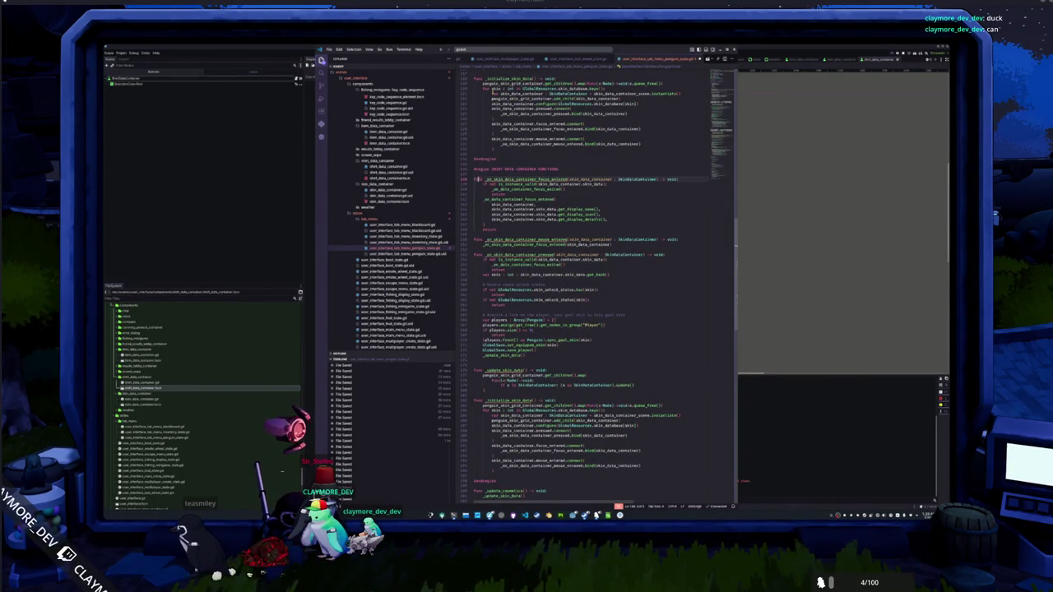
# - Rename skin to shirt in the copied functions and their type to ShirtDataContainer
pyautogui.doubleClick(495, 178)
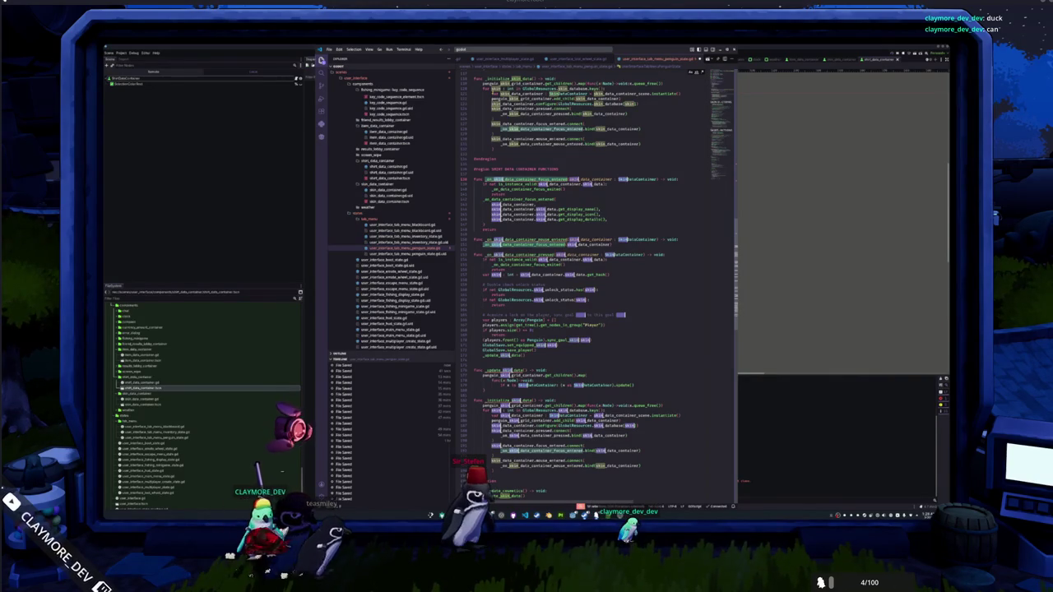
pyautogui.write('shirt')
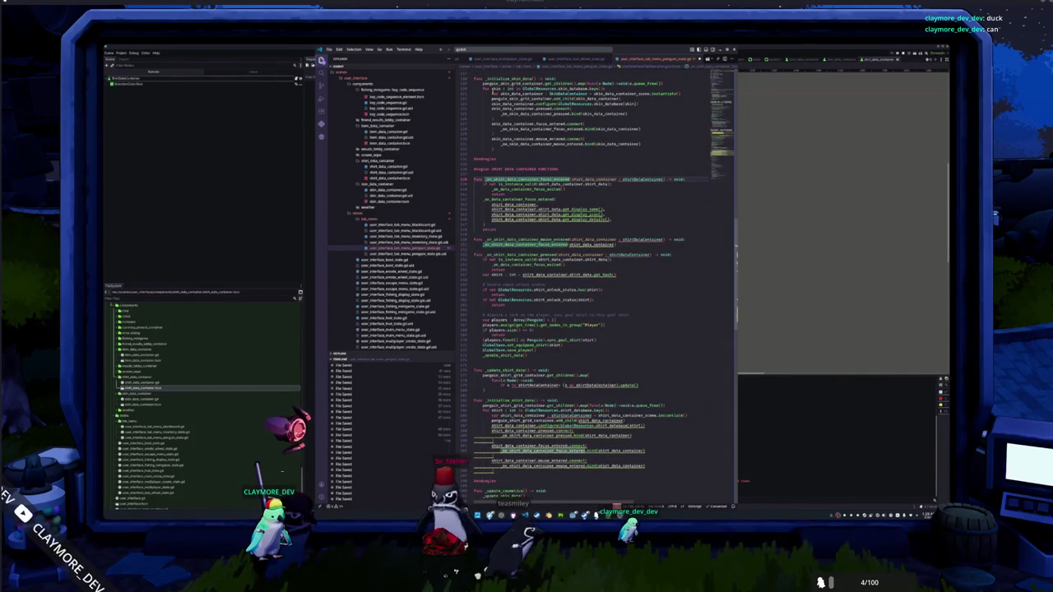
pyautogui.press('Escape')
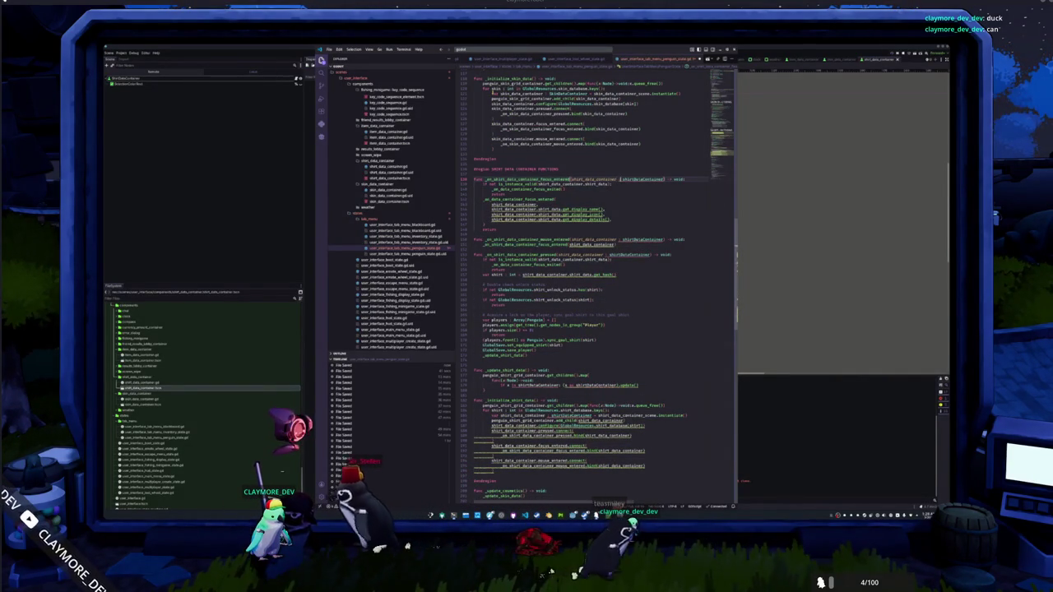
pyautogui.hotkey('ctrl', 'd')
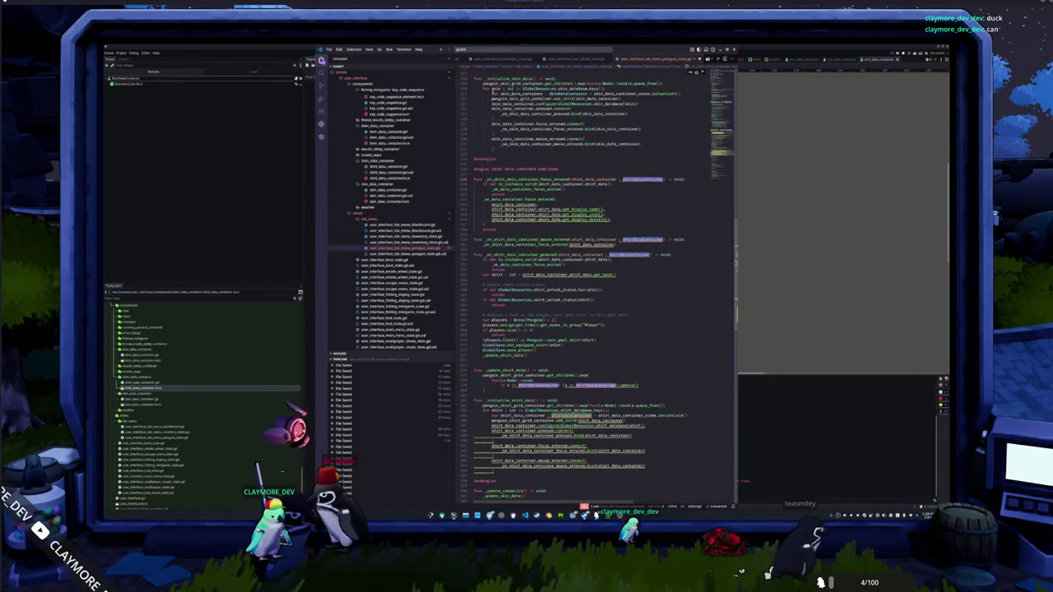
pyautogui.write('ShirtDataContainer')
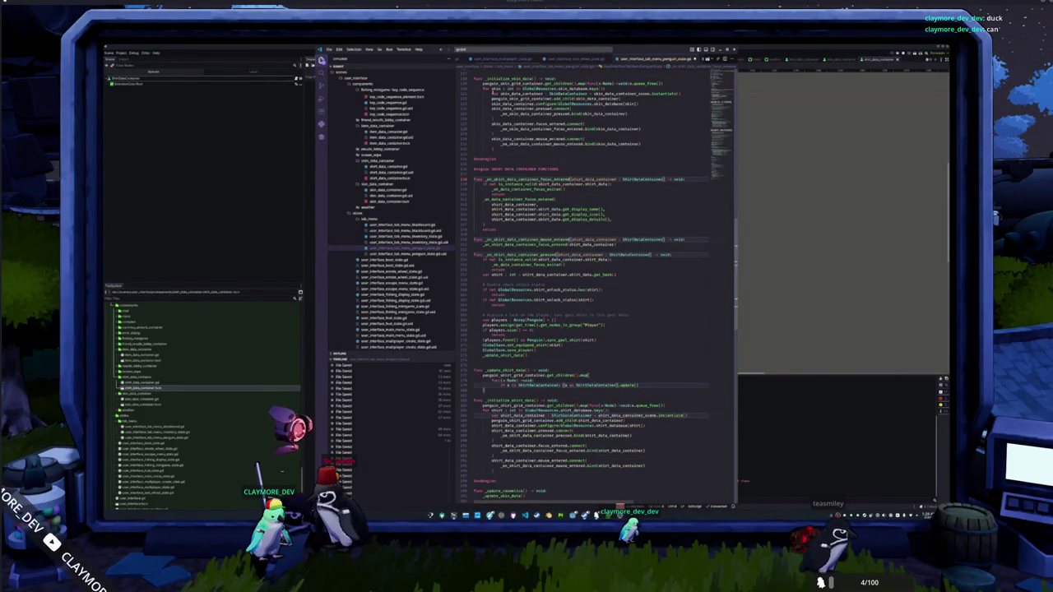
# - Add _update_shirt_data() and _initialize_shirt_data() calls after the skin calls, then save the script
pyautogui.click(611, 183)
pyautogui.scroll(-1, 391, 214)
pyautogui.scroll(-4, 580, 288)
pyautogui.scroll(-4, 593, 279)
pyautogui.click(493, 300)
pyautogui.write('_update_s')
pyautogui.press('Return')
pyautogui.press('Down')
pyautogui.press('Down')
pyautogui.press('Down')
pyautogui.click(483, 326)
pyautogui.write('_ini')
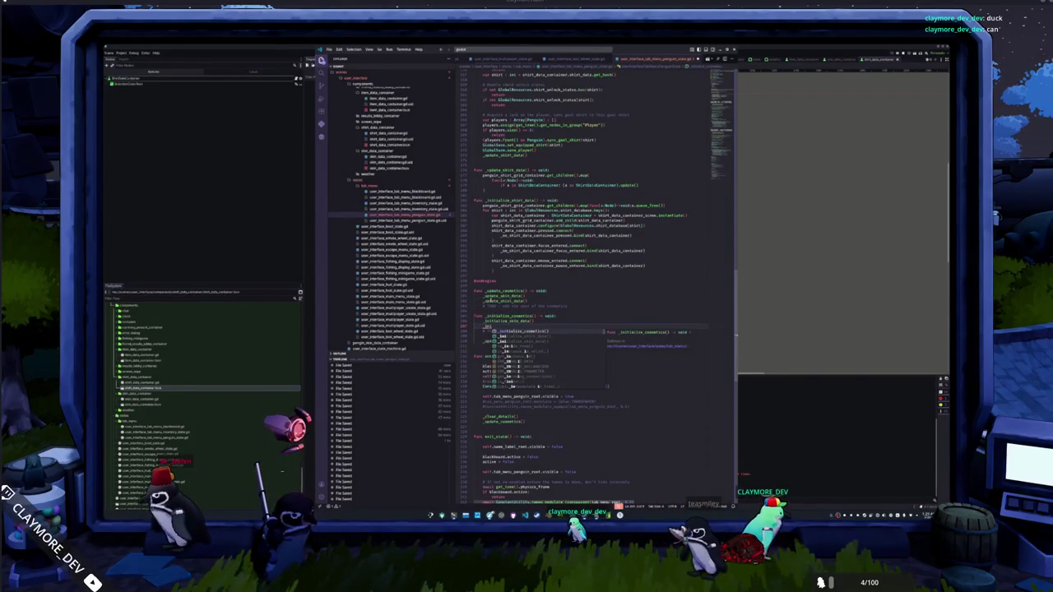
pyautogui.press('Return')
pyautogui.hotkey('ctrl', 's')
pyautogui.hotkey('alt', 'Tab')
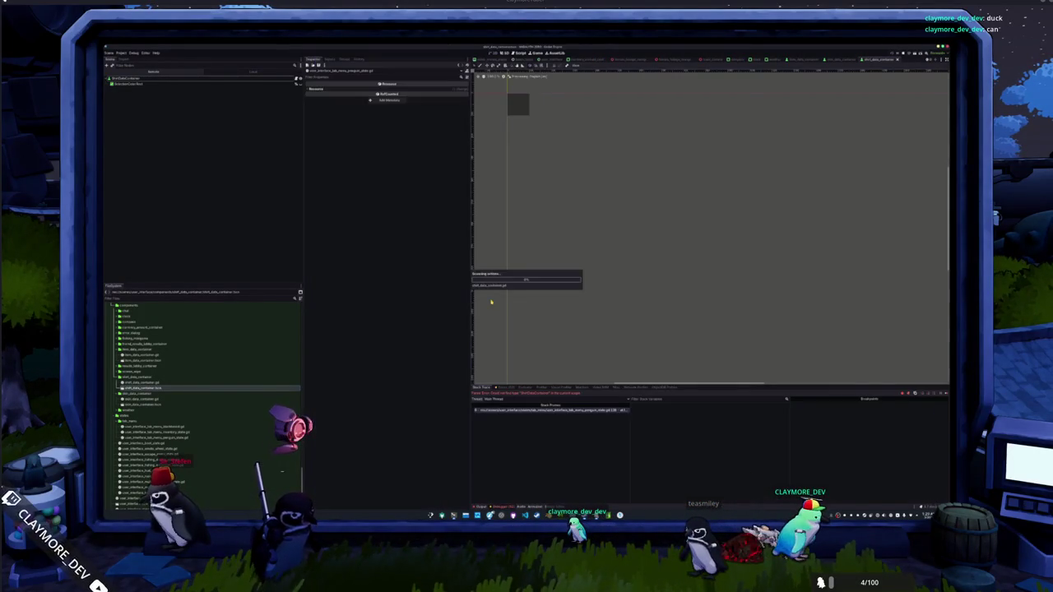
# - Stop the running game and run it again from Godot
pyautogui.hotkey('alt', 'Tab')
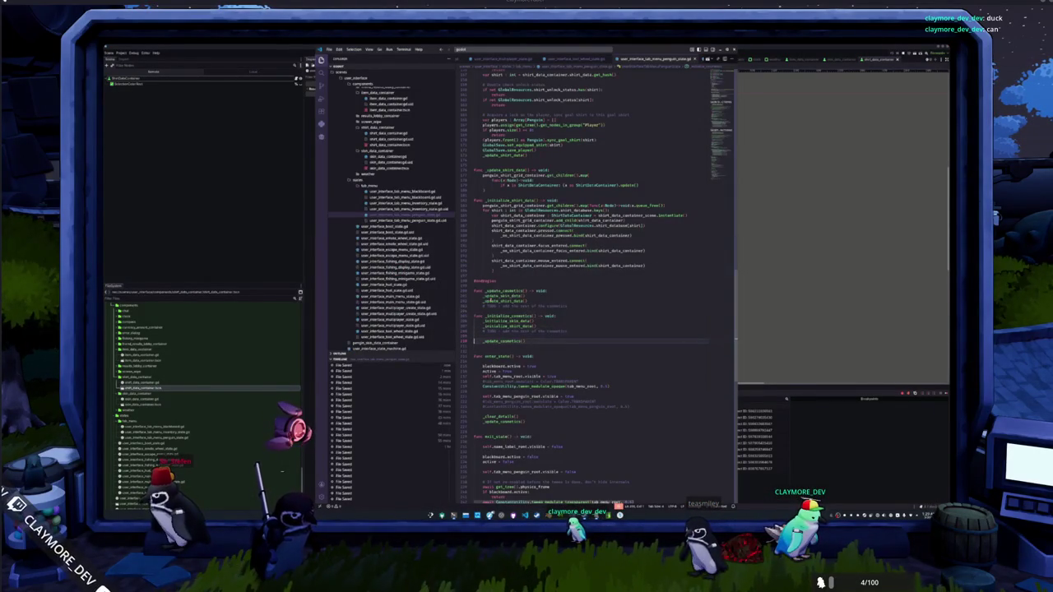
pyautogui.hotkey('alt', 'Tab')
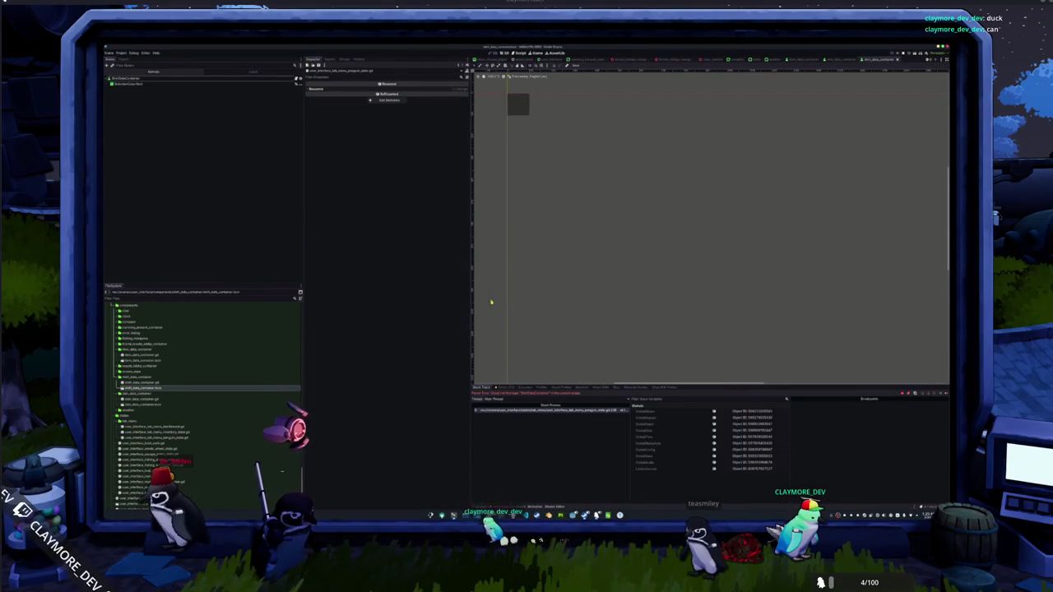
pyautogui.press('F8')
pyautogui.press('F5')
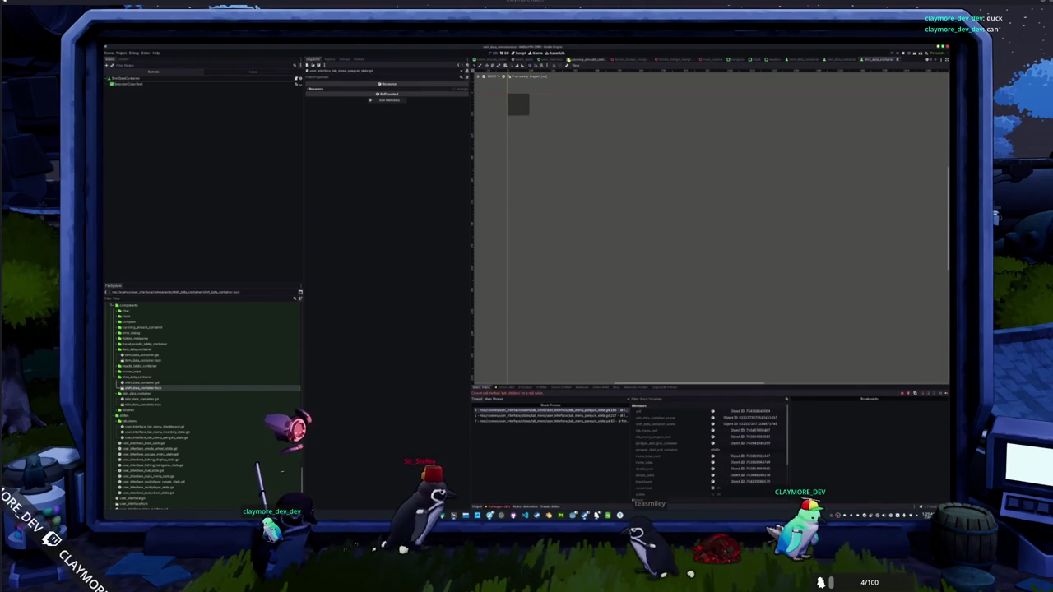
# - Assign the nested container to the penguin state node's NodePath in the UI scene, then run it
pyautogui.click(587, 60)
pyautogui.scroll(-5, 206, 230)
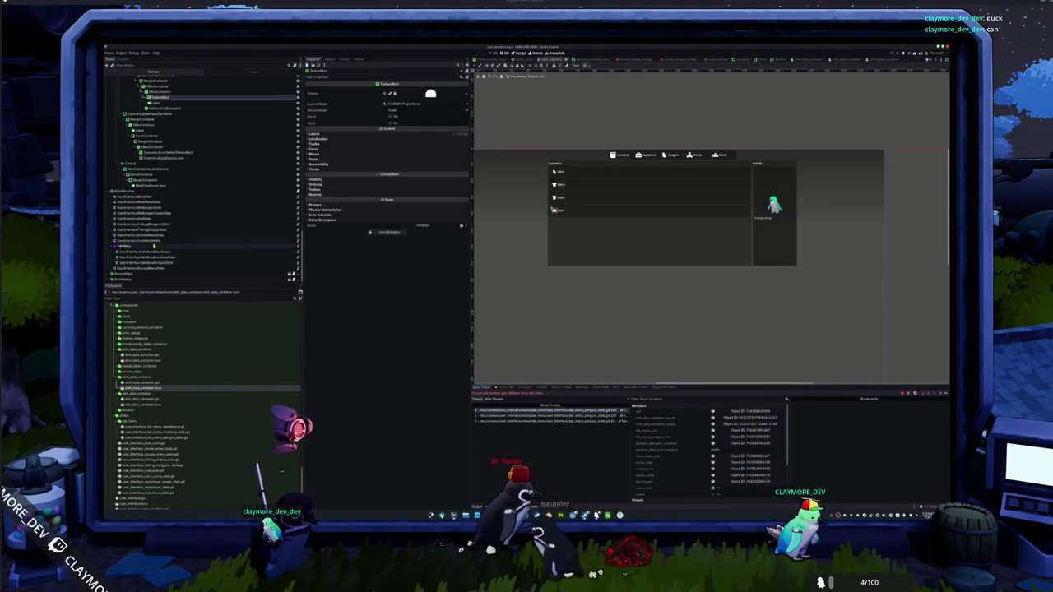
pyautogui.click(151, 261)
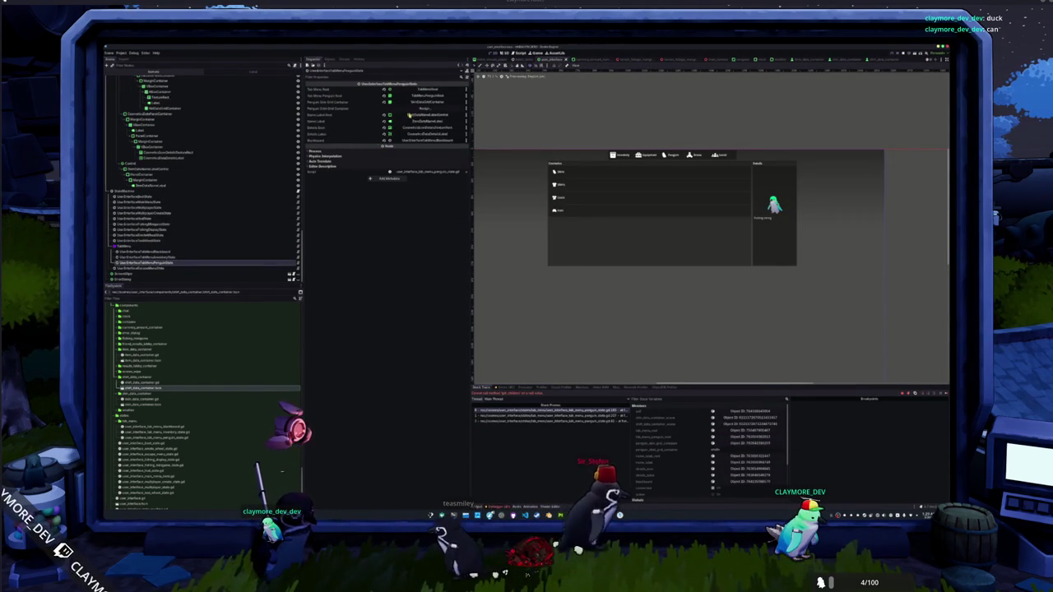
pyautogui.click(416, 111)
pyautogui.scroll(-3, 526, 280)
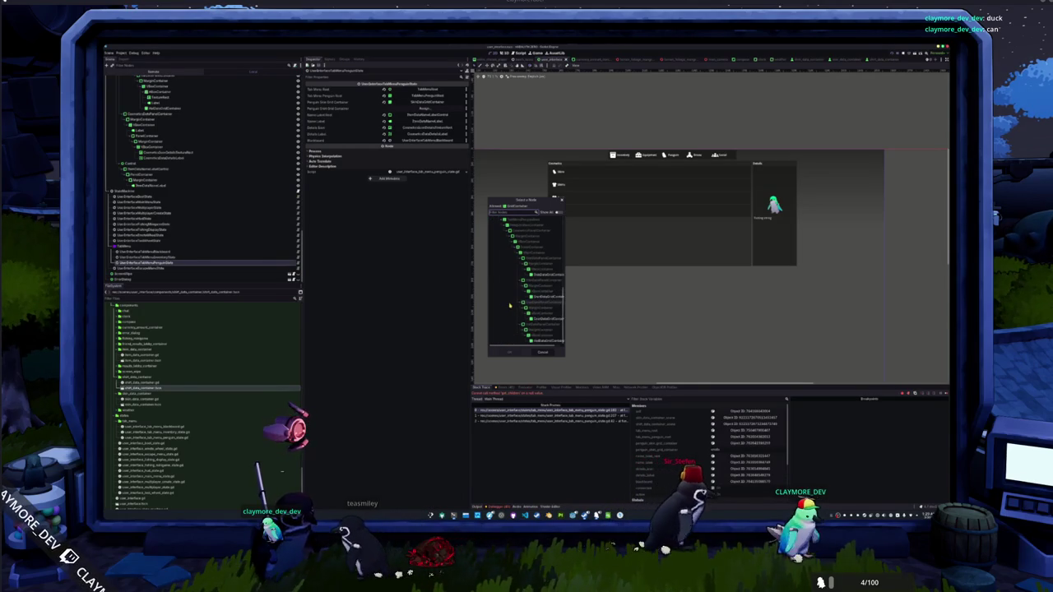
pyautogui.doubleClick(540, 297)
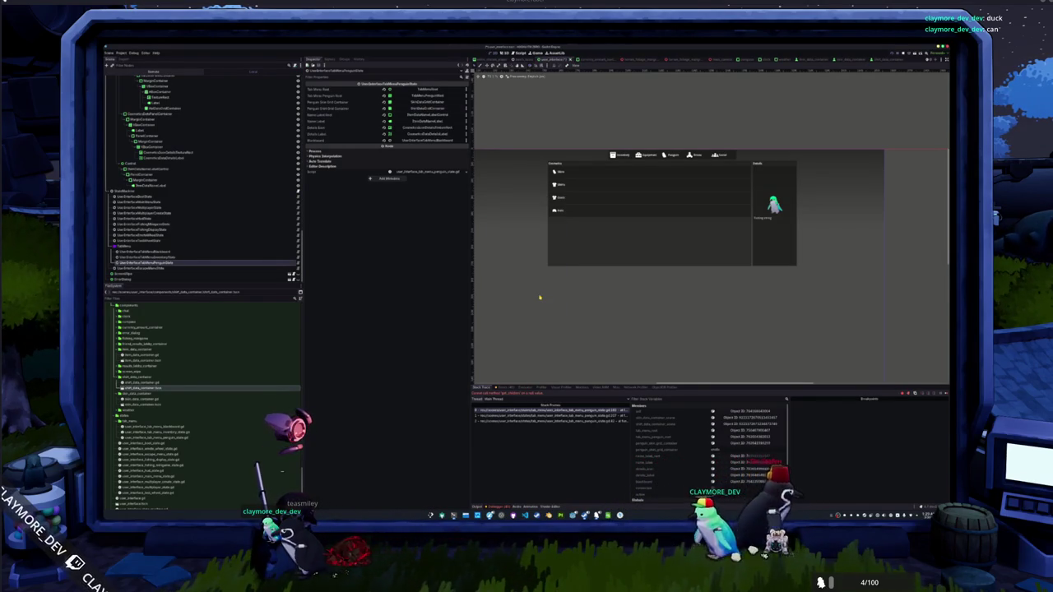
pyautogui.press('F6')
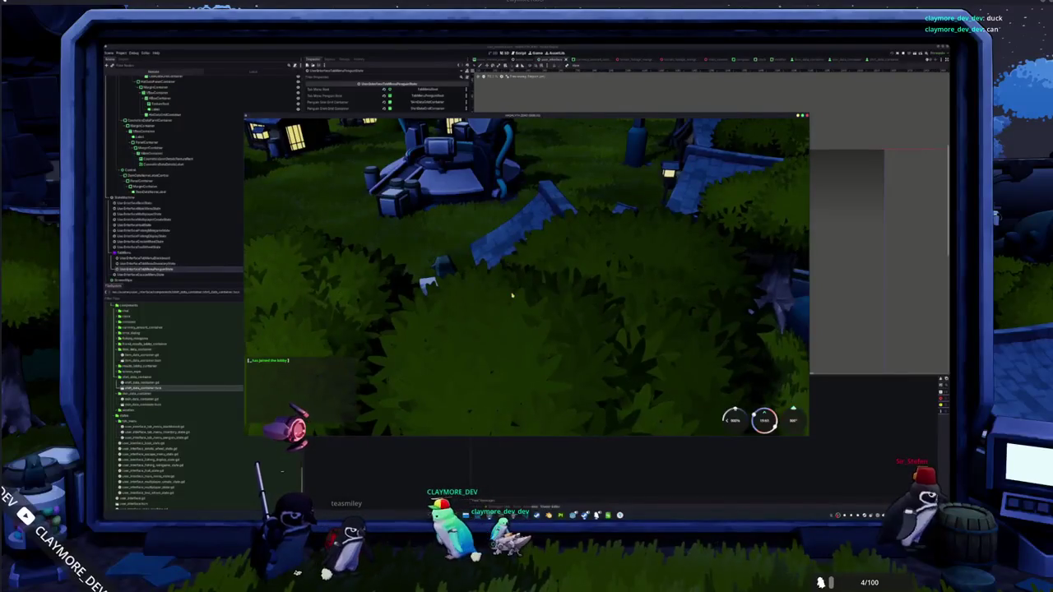
# - Open the in-game menu's Penguin tab and scroll through the coloured shirt grid
pyautogui.press('Tab')
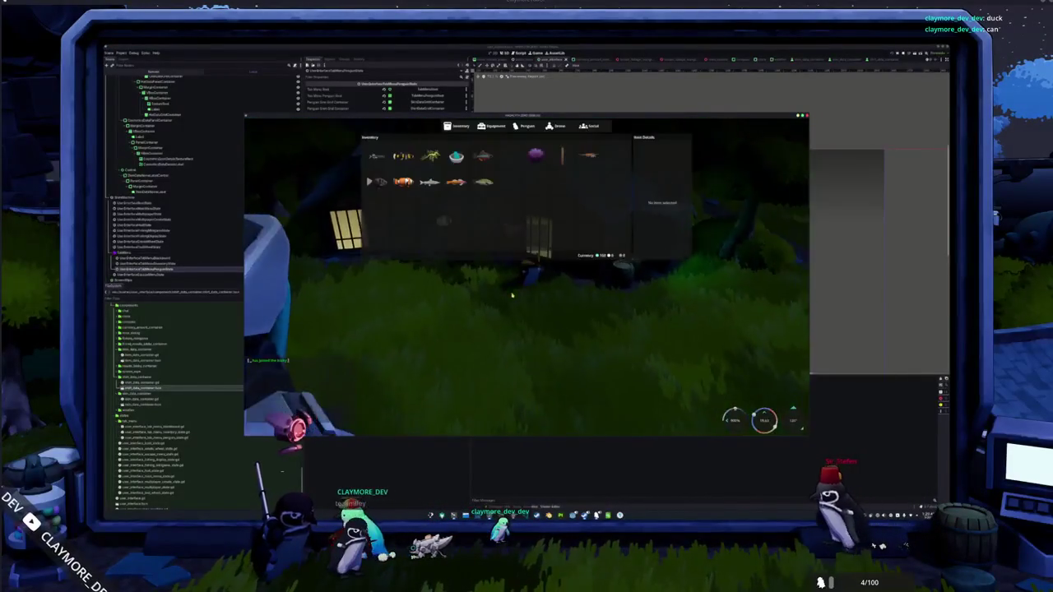
pyautogui.click(525, 126)
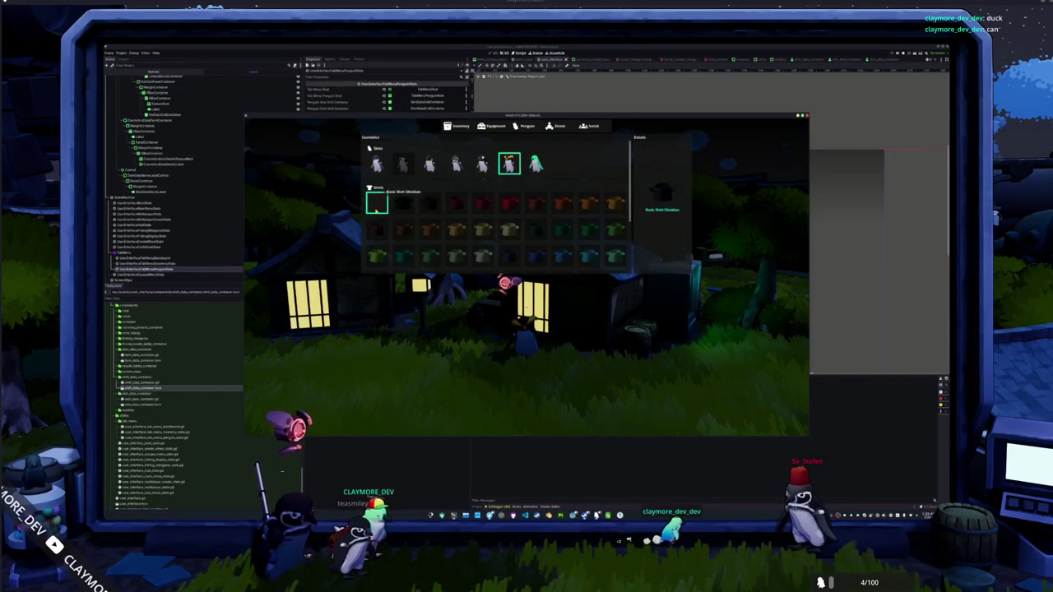
pyautogui.scroll(-3, 376, 210)
pyautogui.scroll(3, 494, 201)
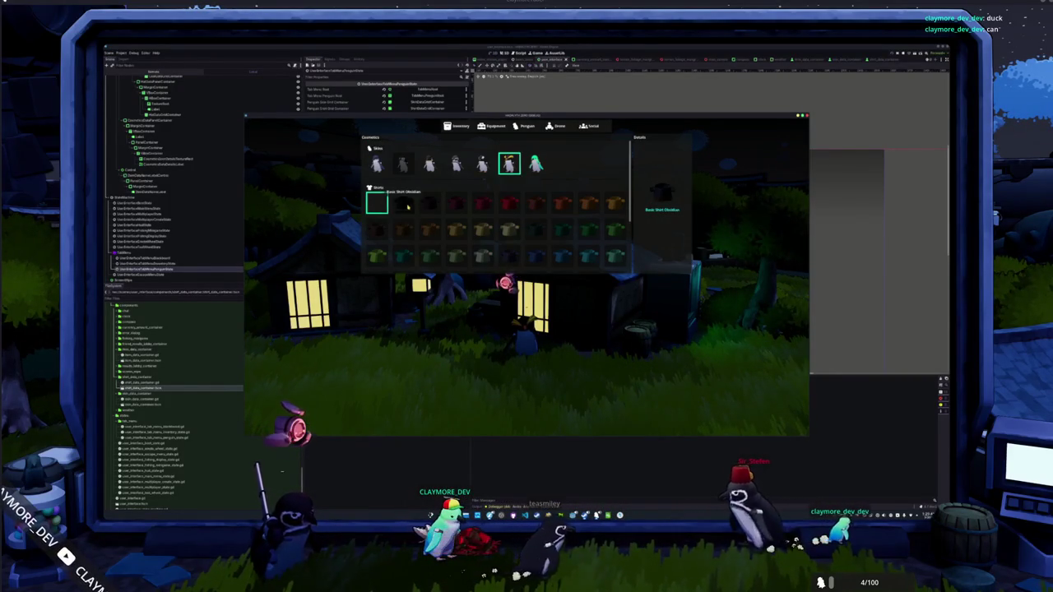
pyautogui.scroll(-3, 430, 208)
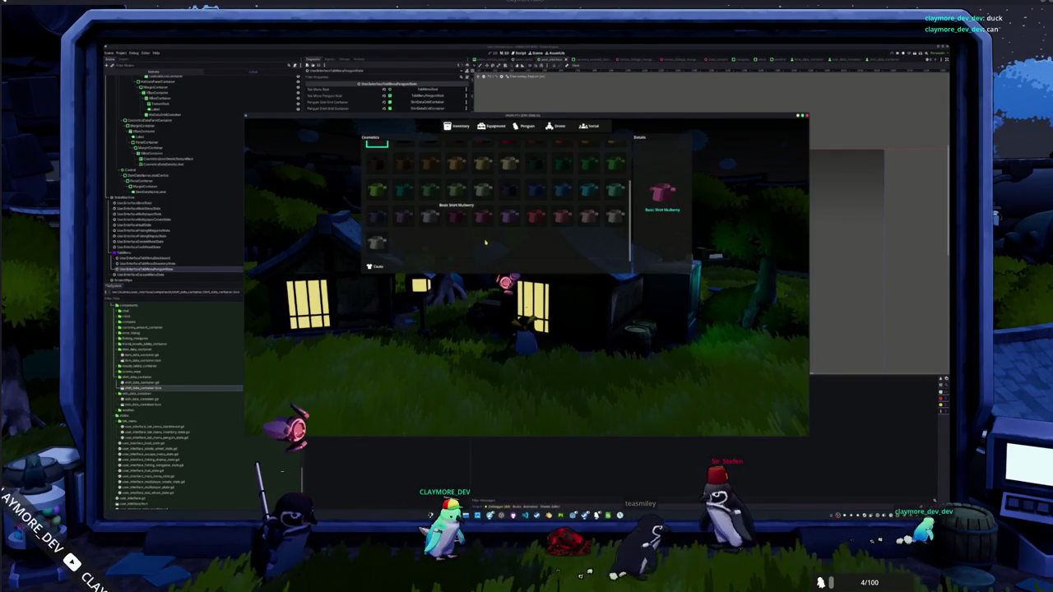
pyautogui.scroll(3, 486, 243)
pyautogui.scroll(-3, 489, 244)
pyautogui.scroll(1, 492, 246)
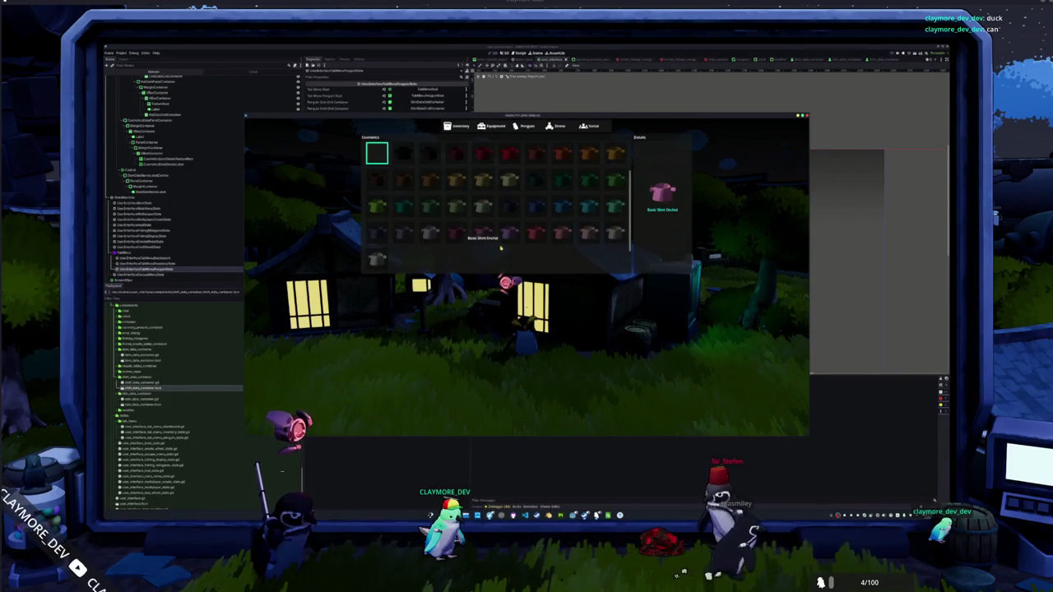
pyautogui.scroll(1, 501, 247)
pyautogui.scroll(1, 493, 230)
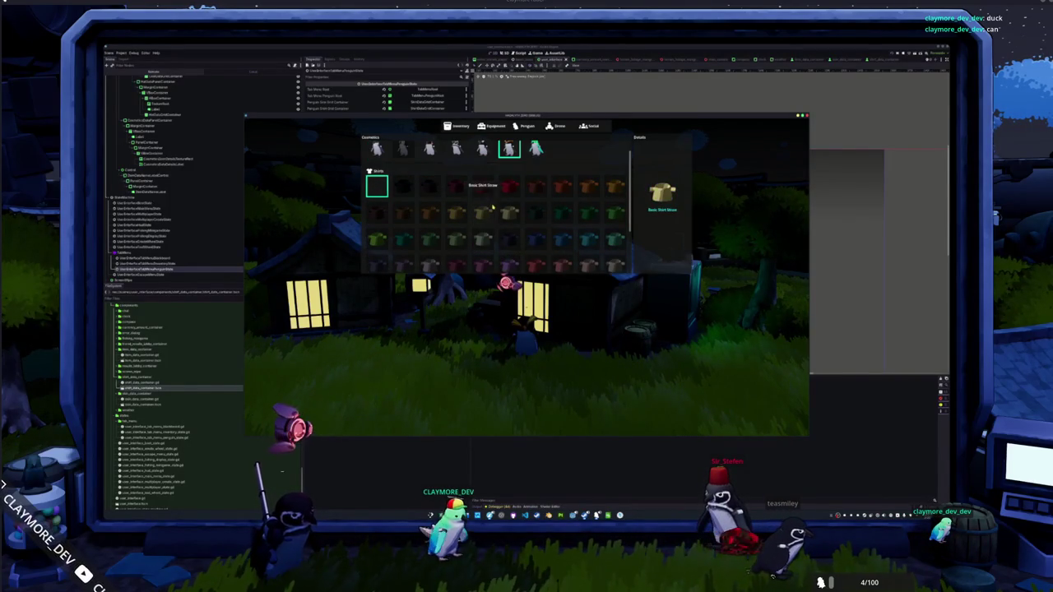
pyautogui.scroll(-2, 494, 211)
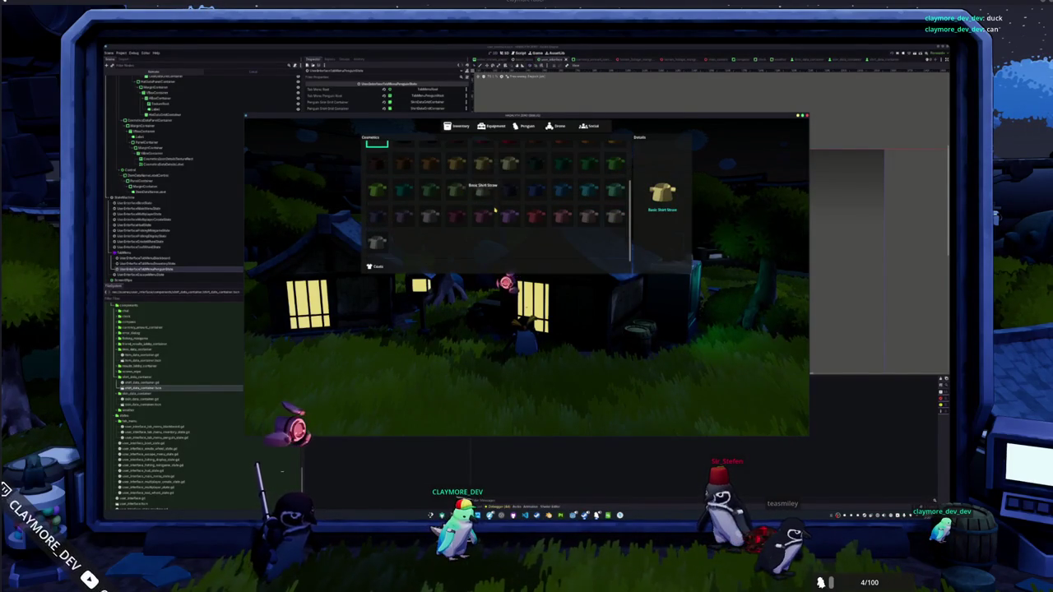
pyautogui.scroll(1, 373, 243)
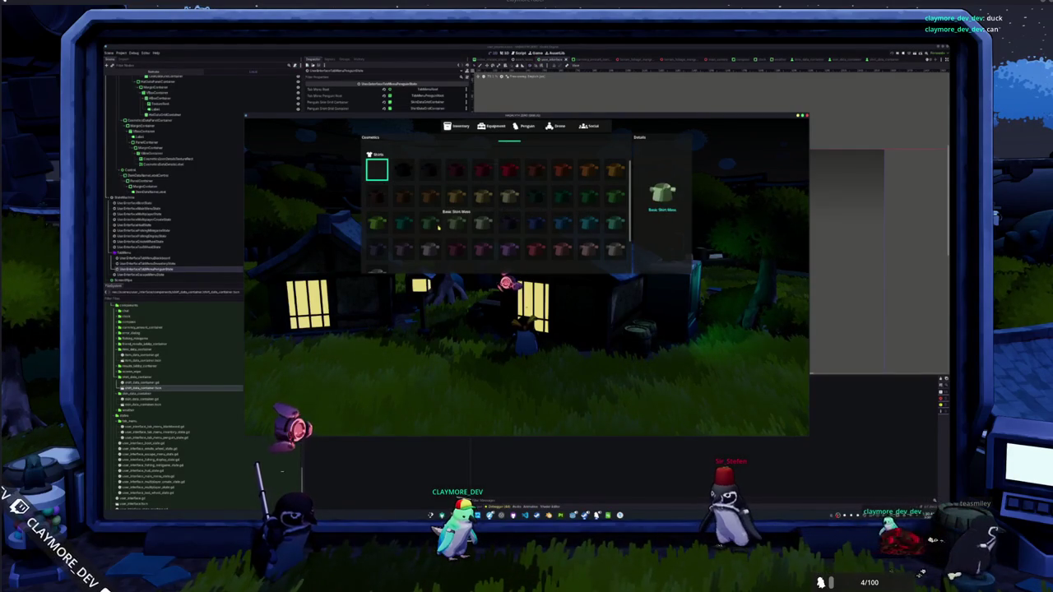
pyautogui.scroll(-1, 437, 228)
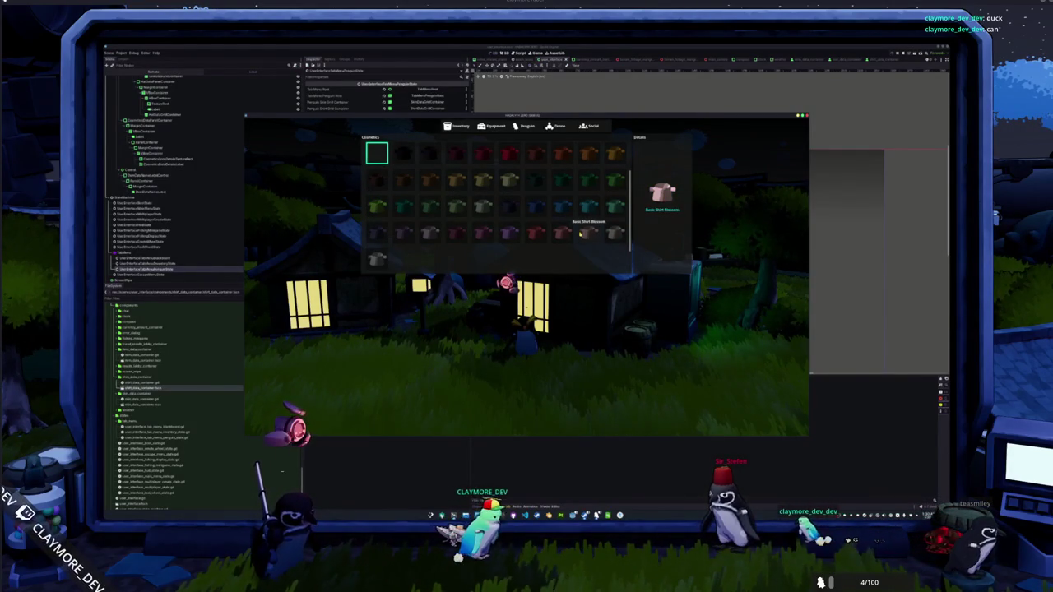
pyautogui.scroll(-1, 402, 236)
pyautogui.scroll(2, 403, 258)
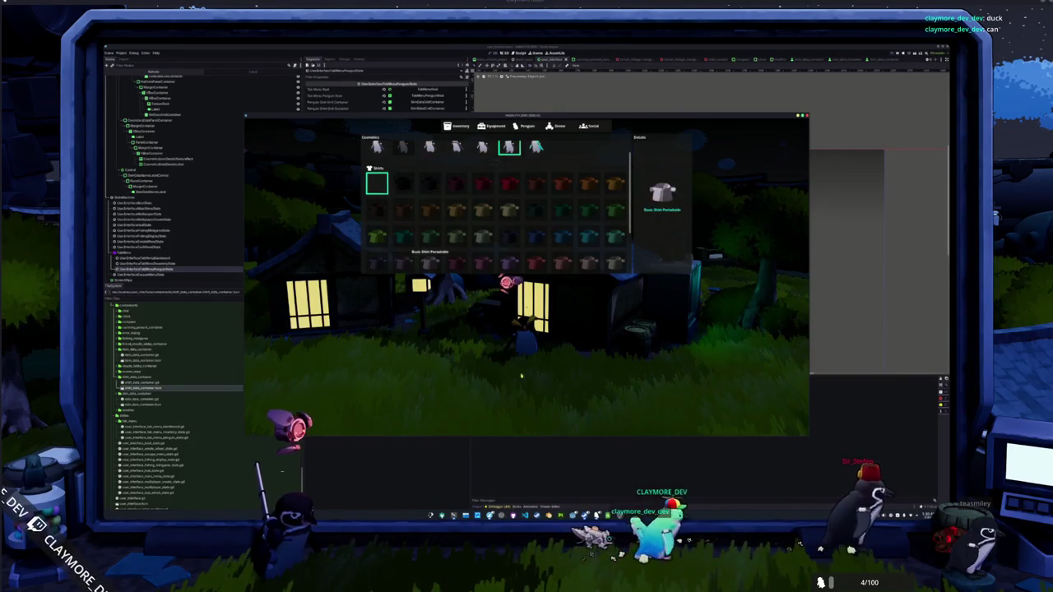
# - Close and reopen the in-game menu, then return to VS Code
pyautogui.press('Escape')
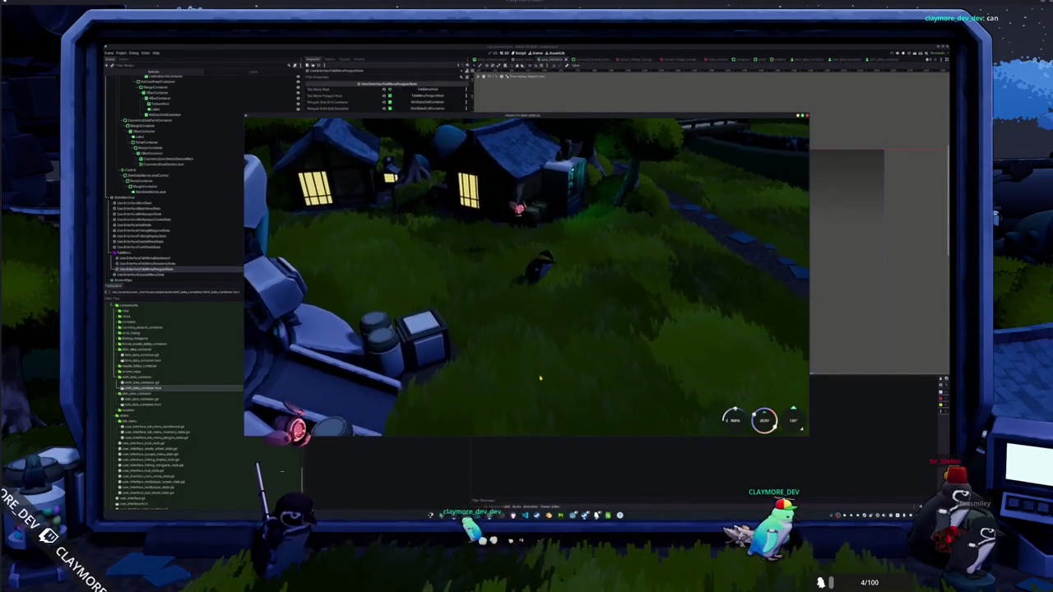
pyautogui.press('Tab')
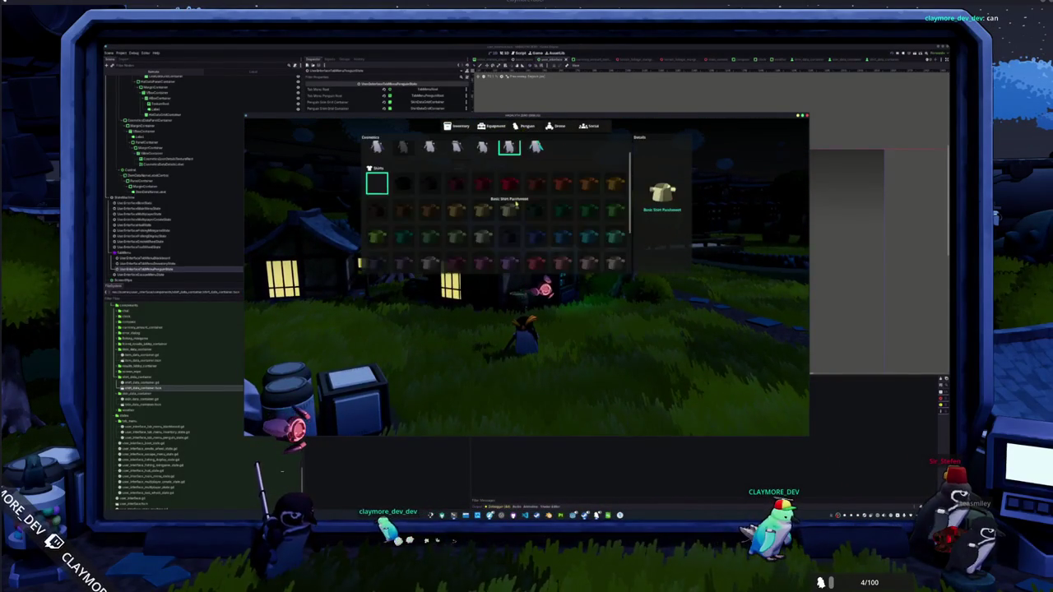
pyautogui.scroll(-3, 510, 222)
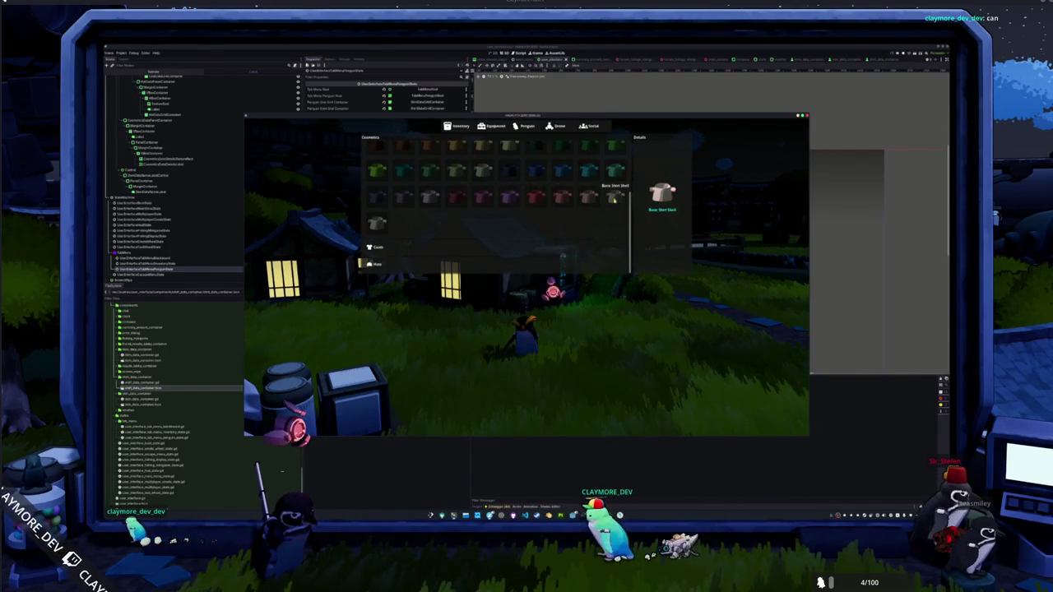
pyautogui.hotkey('alt', 'Tab')
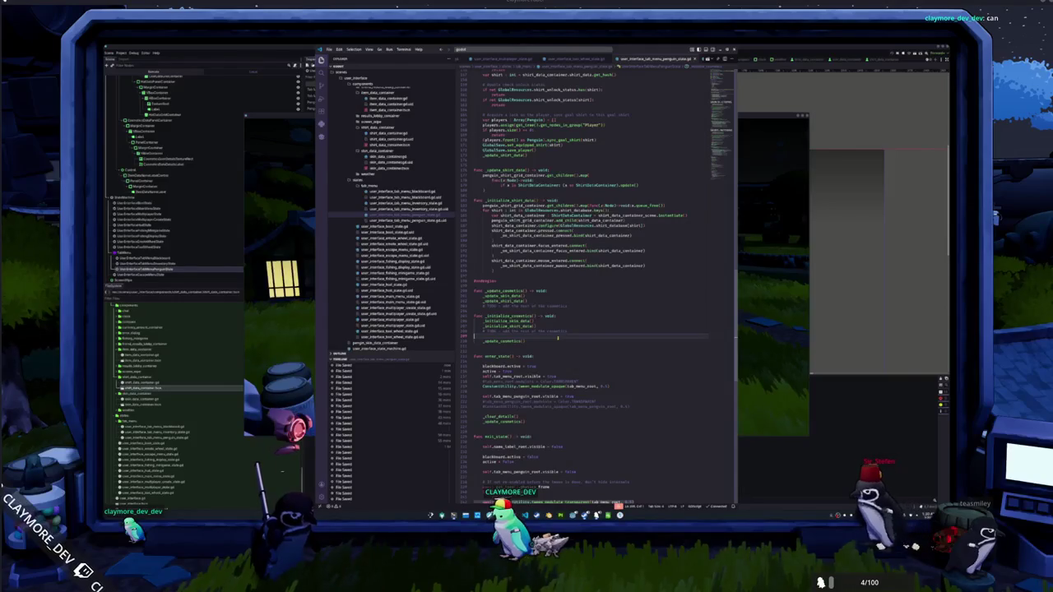
# - In the game's Inventory tab, check the Black Tetra, Purple Sea Urchin and shark items, then close it
pyautogui.press('F5')
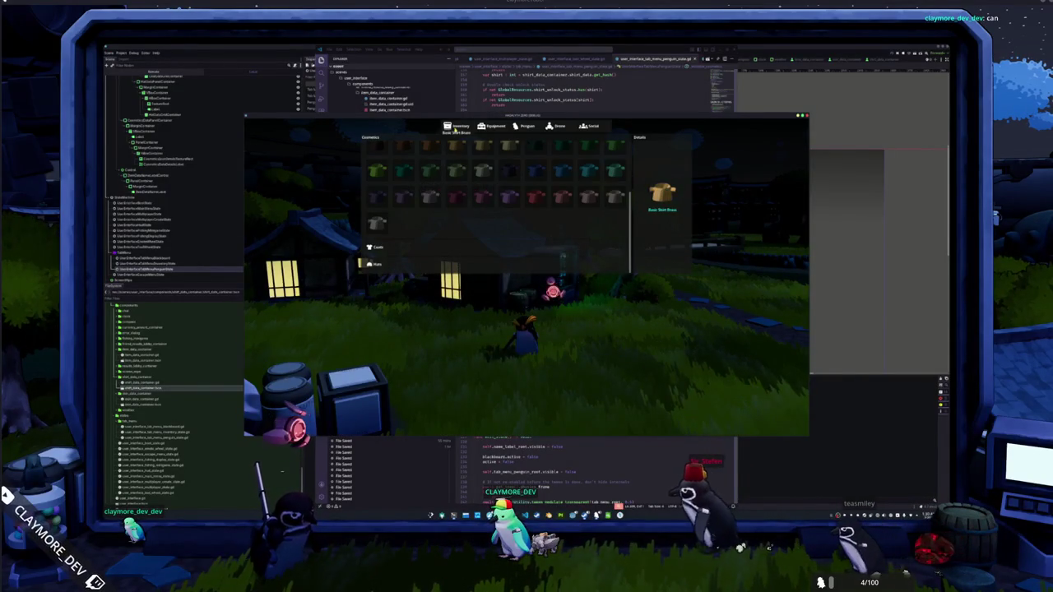
pyautogui.click(458, 126)
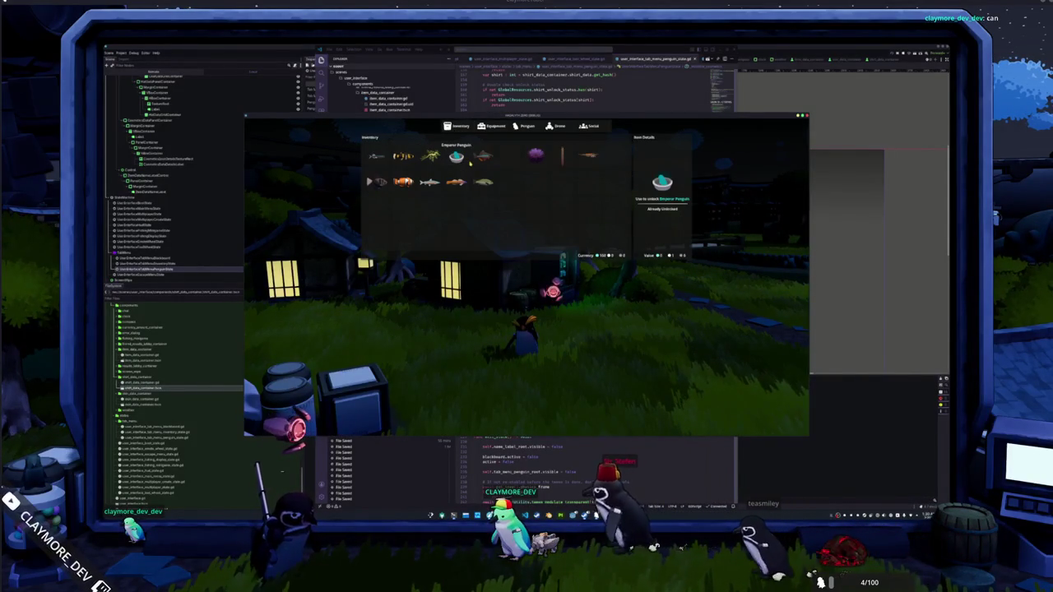
pyautogui.click(366, 183)
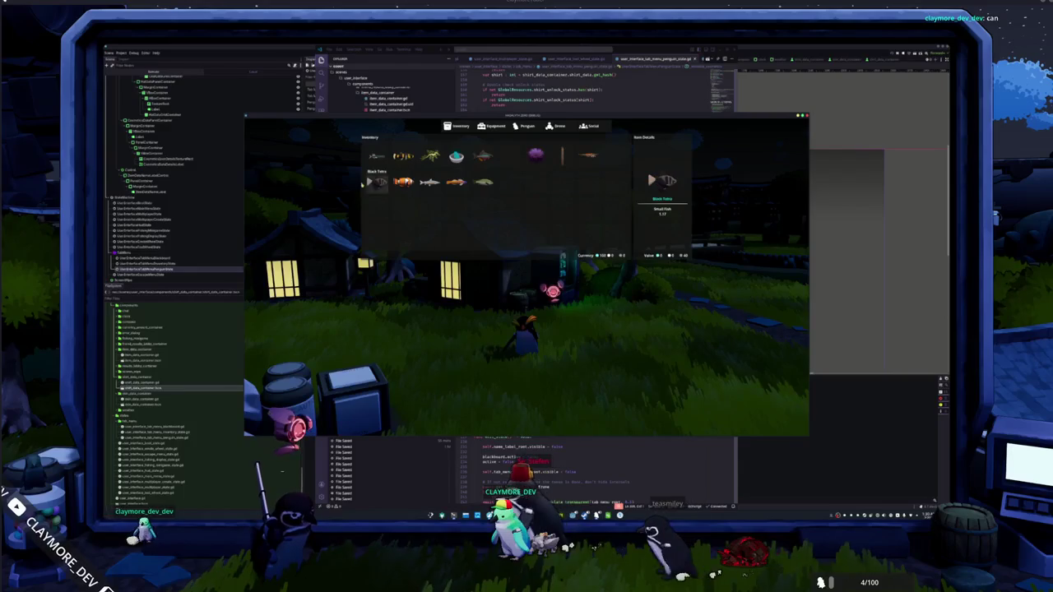
pyautogui.click(530, 158)
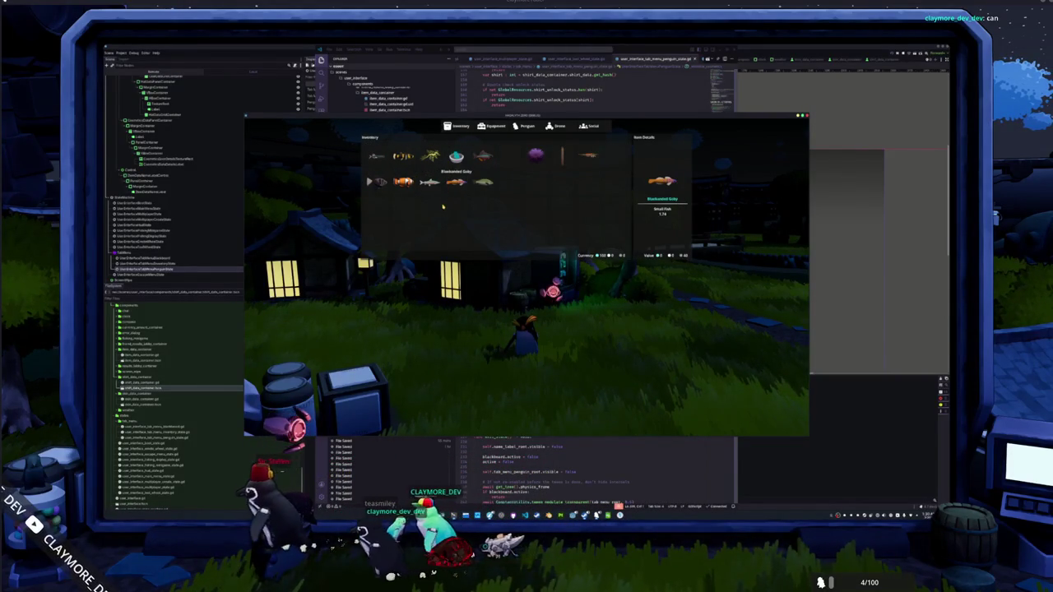
pyautogui.click(429, 184)
pyautogui.press('Escape')
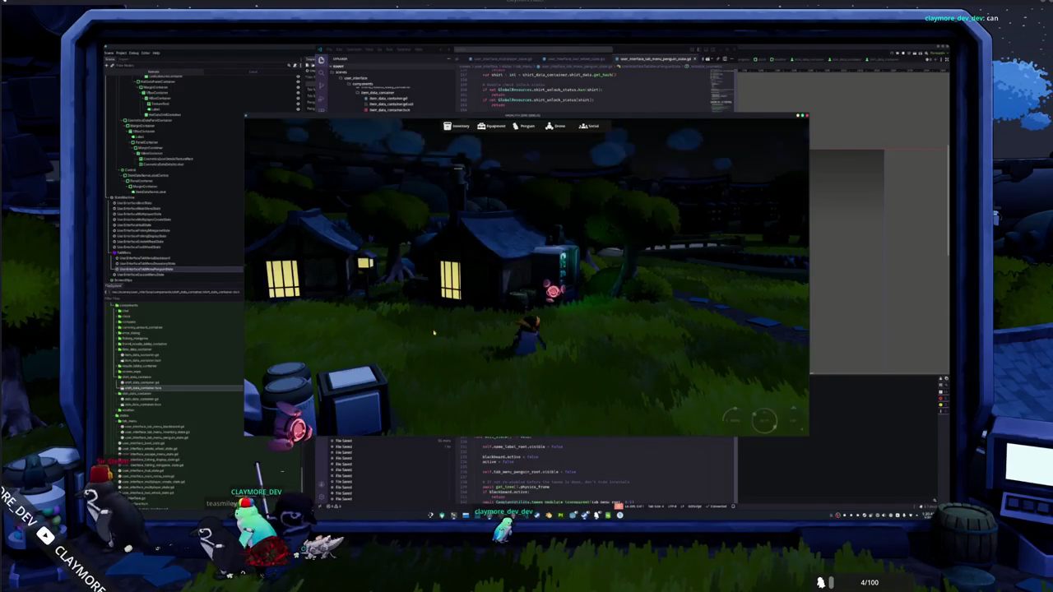
pyautogui.hotkey('alt', 'Tab')
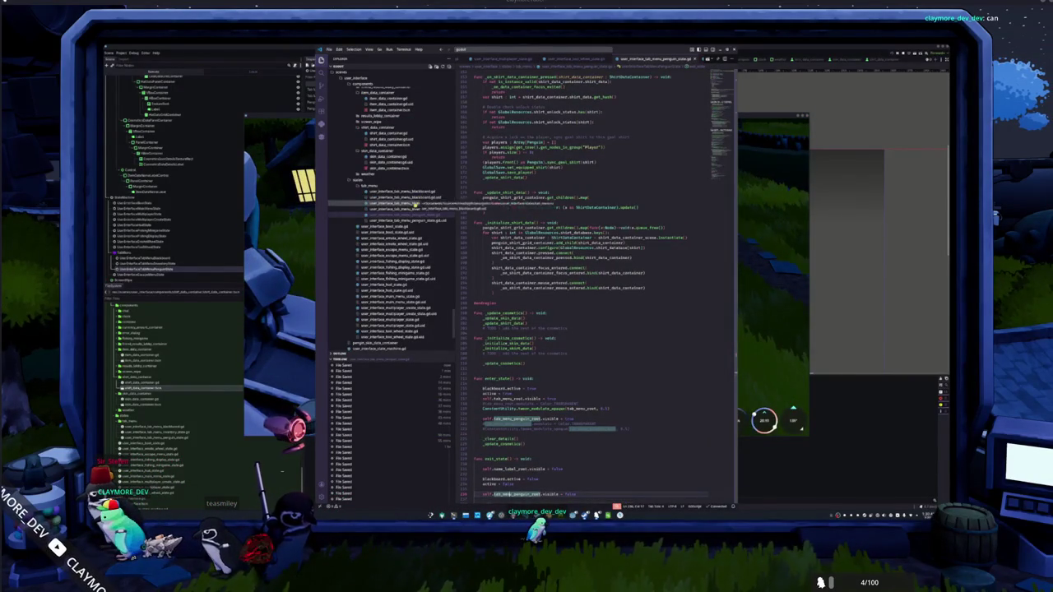
# - In _initialize_inventory, connect item_data_container.mouse_exited to _on_item_data_container_mouse_exited
pyautogui.click(412, 203)
pyautogui.scroll(-2, 484, 260)
pyautogui.scroll(6, 484, 260)
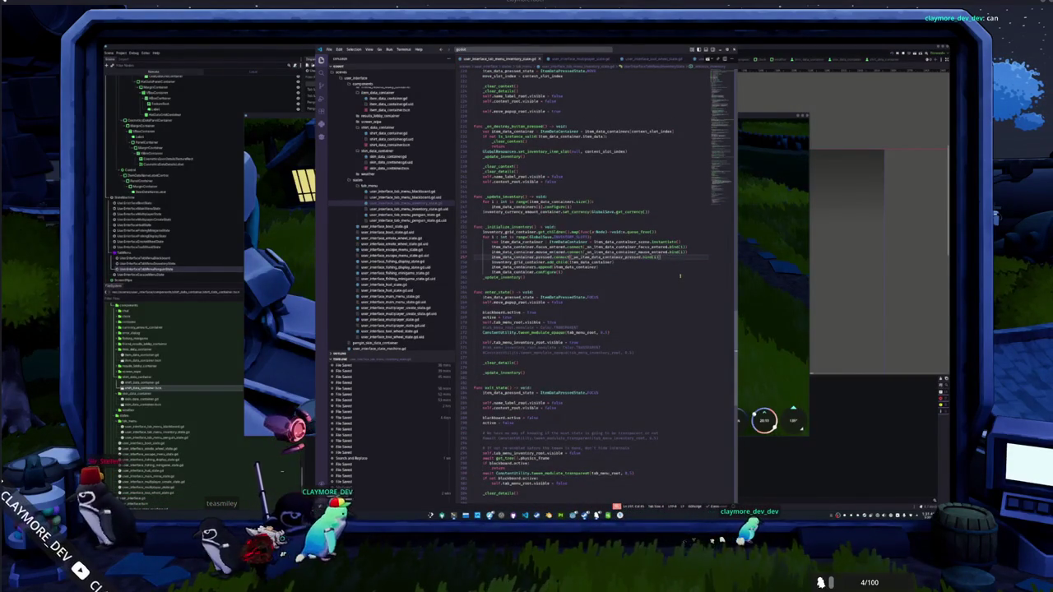
pyautogui.press('Return')
pyautogui.write('item_data_contai')
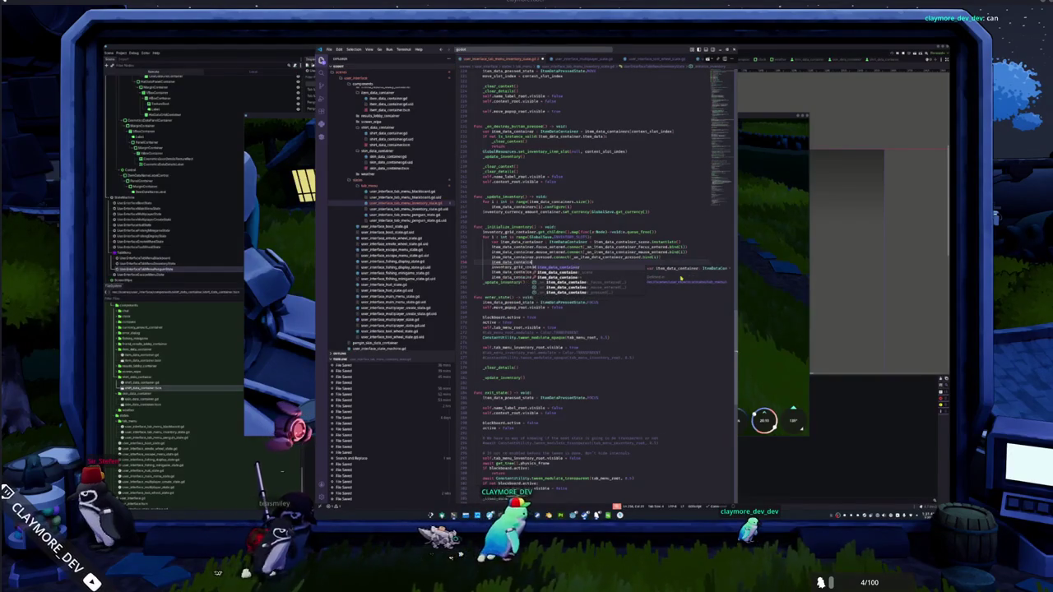
pyautogui.write('n')
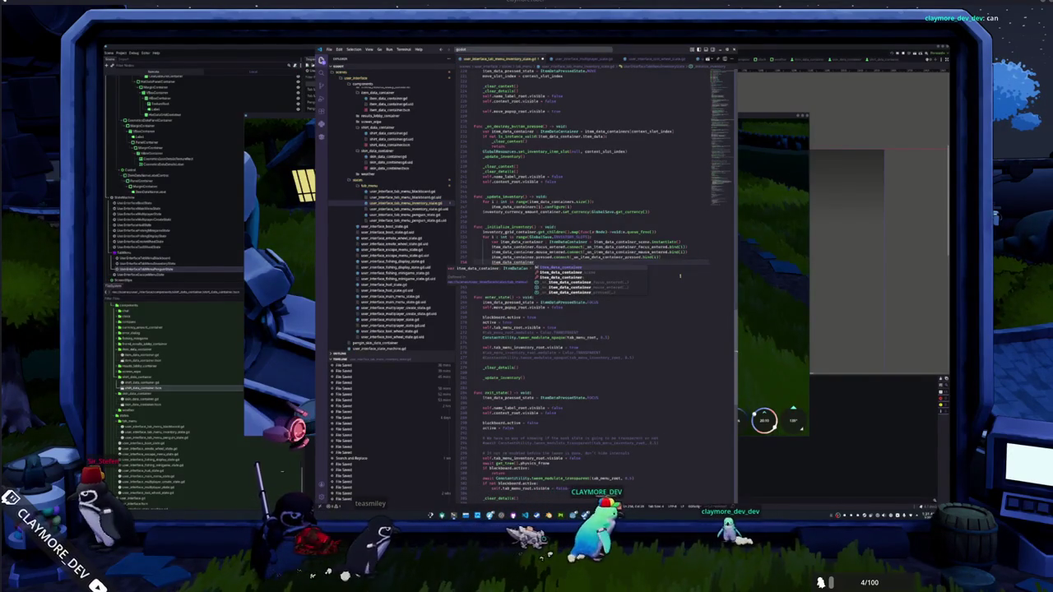
pyautogui.press('Return')
pyautogui.hotkey('ctrl', 'z')
pyautogui.hotkey('ctrl', 'z')
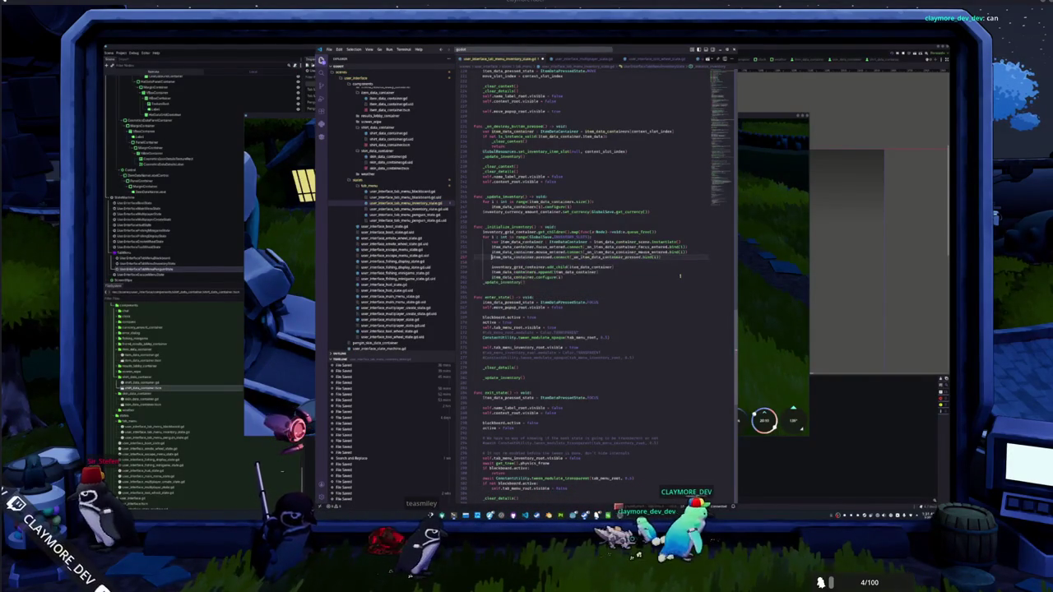
pyautogui.write('item_data_container.mouse_')
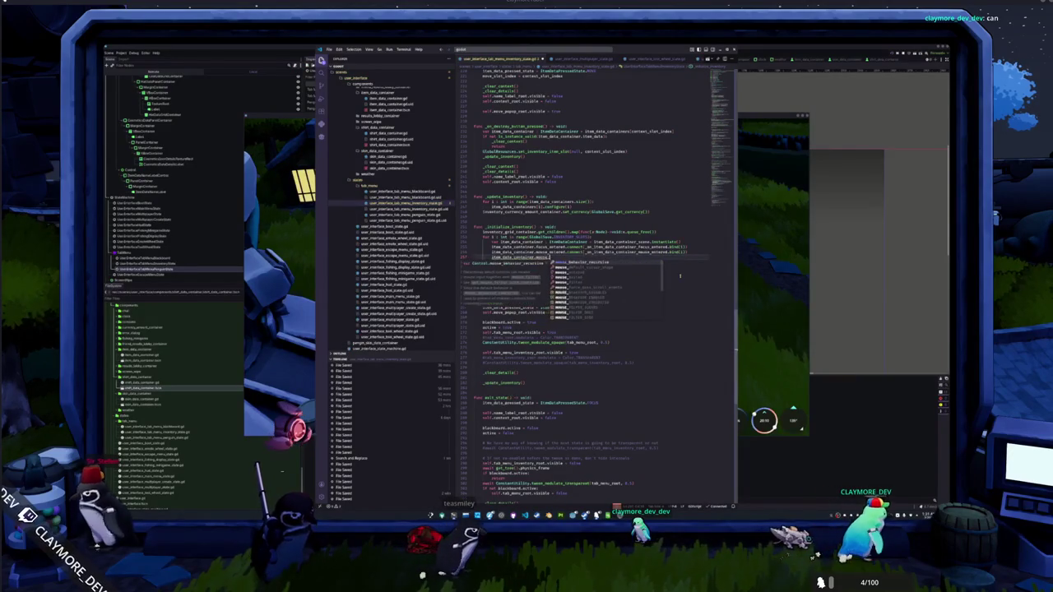
pyautogui.write('exited')
pyautogui.press('Return')
pyautogui.write('.connect')
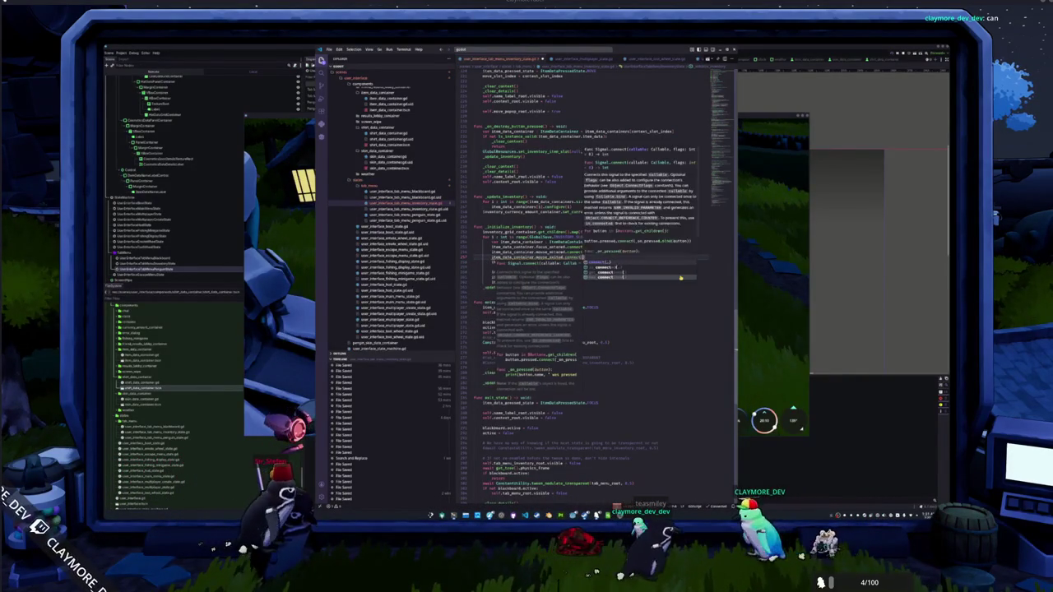
pyautogui.write('(_on_item_data_container_mouse_')
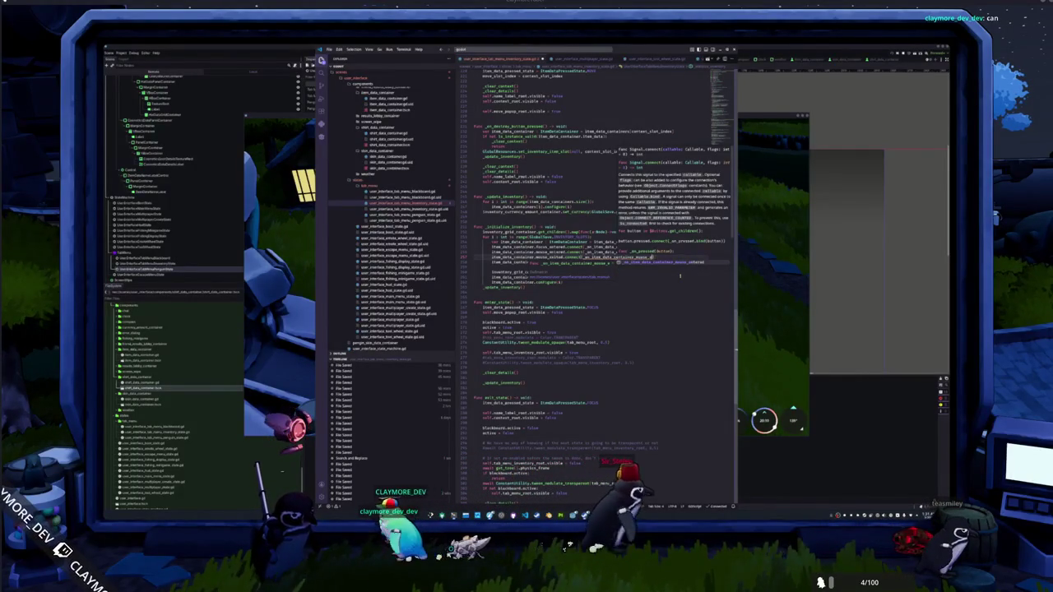
pyautogui.press('Escape')
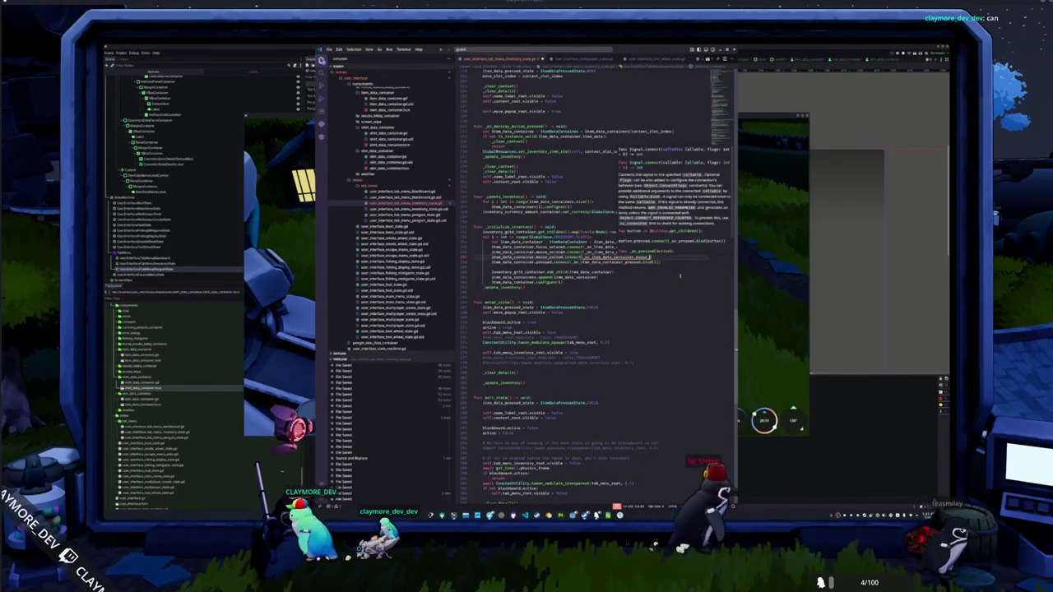
pyautogui.write('_exit')
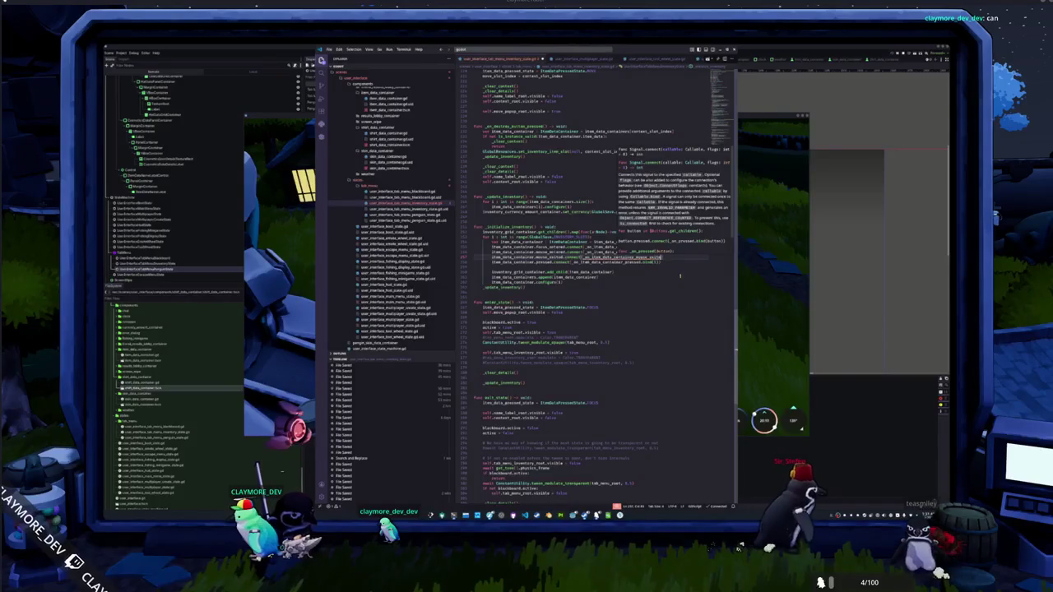
pyautogui.write('ed)')
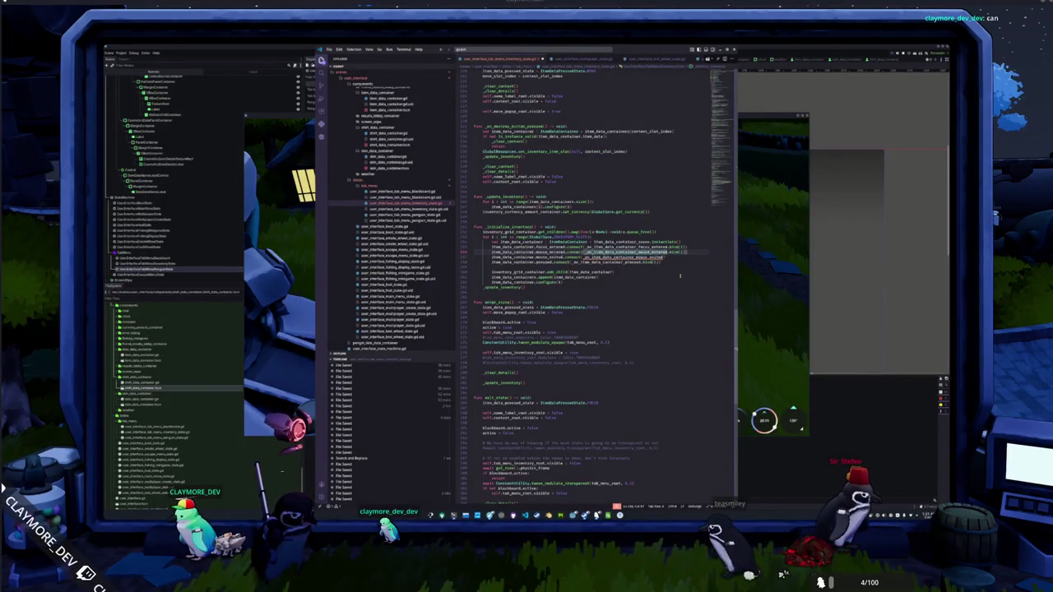
pyautogui.scroll(5, 679, 276)
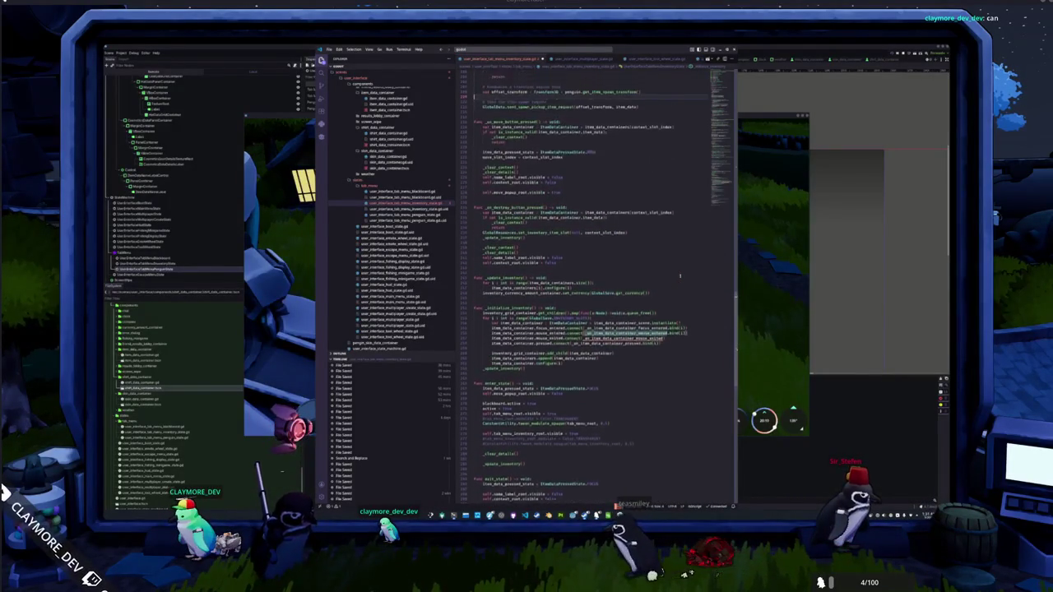
# - Add an _on_item_data_container_mouse_exited handler calling _clear_details(), then run the game and select the Guppy
pyautogui.scroll(9, 679, 276)
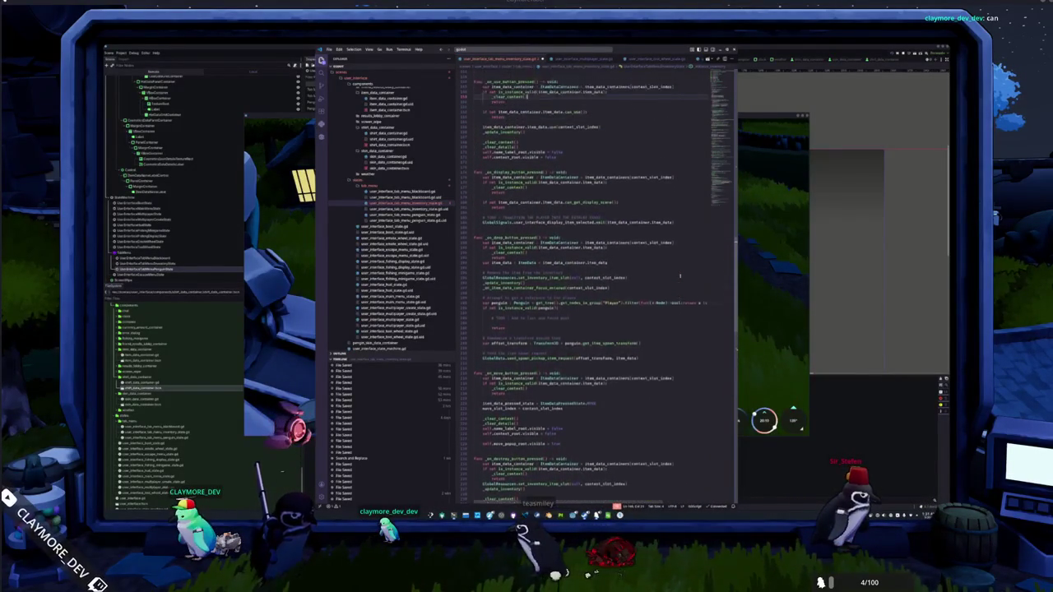
pyautogui.scroll(9, 680, 276)
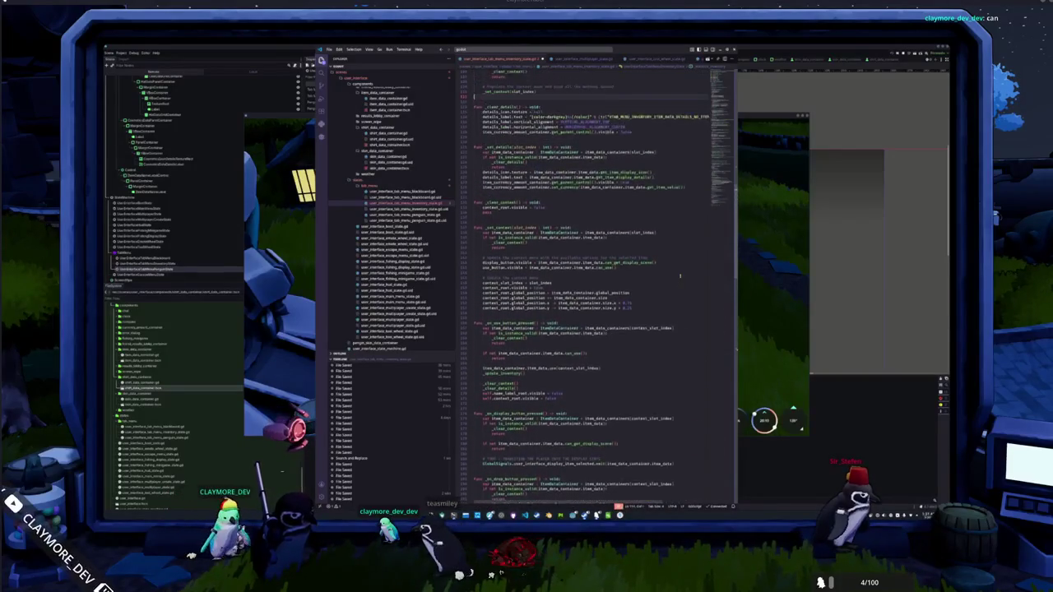
pyautogui.scroll(5, 679, 276)
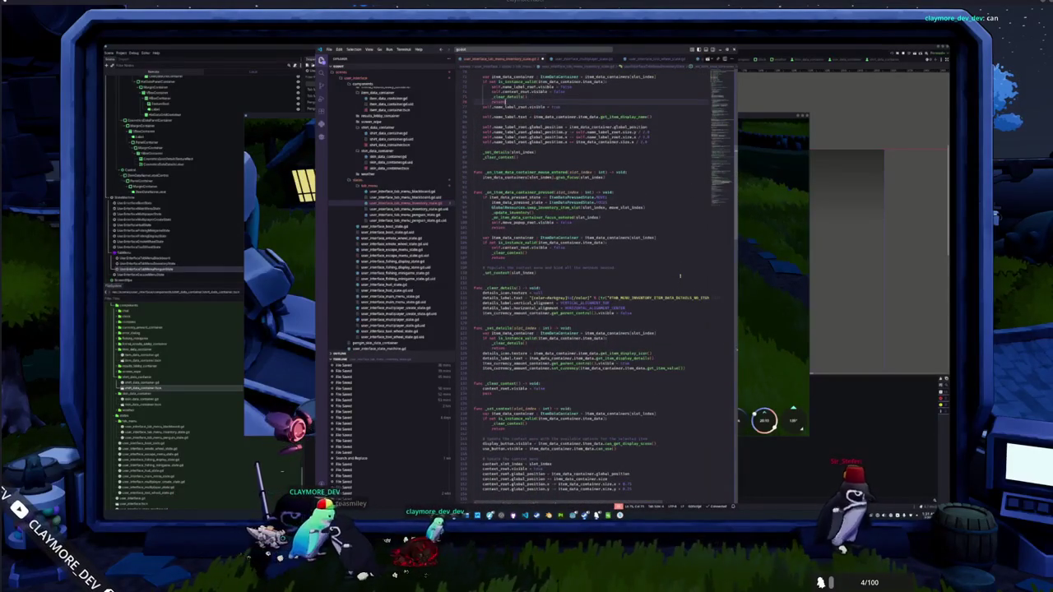
pyautogui.press('Down')
pyautogui.press('Down')
pyautogui.press('Down')
pyautogui.press('Return')
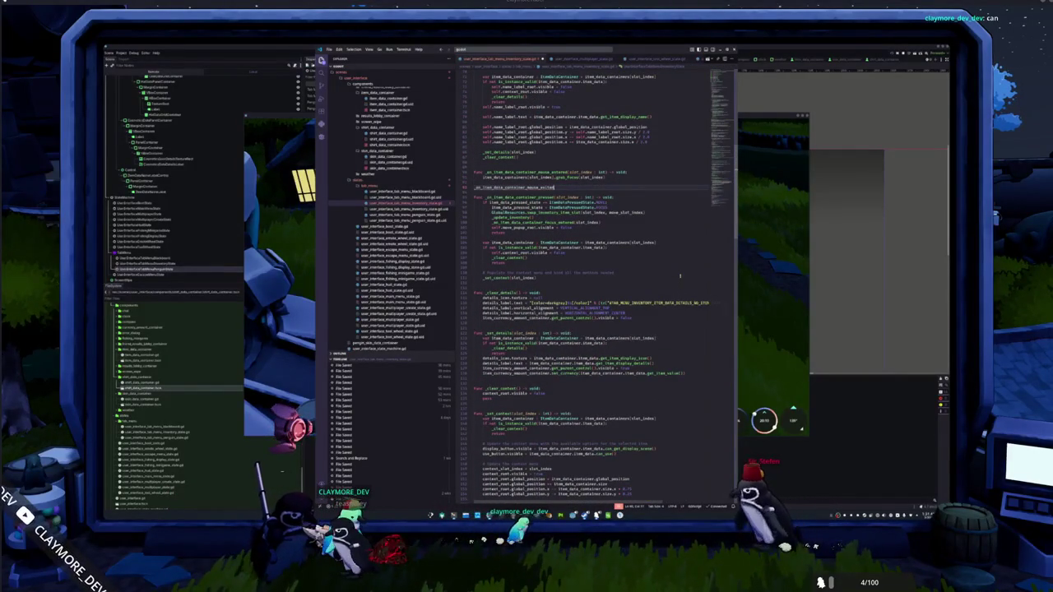
pyautogui.write('func ')
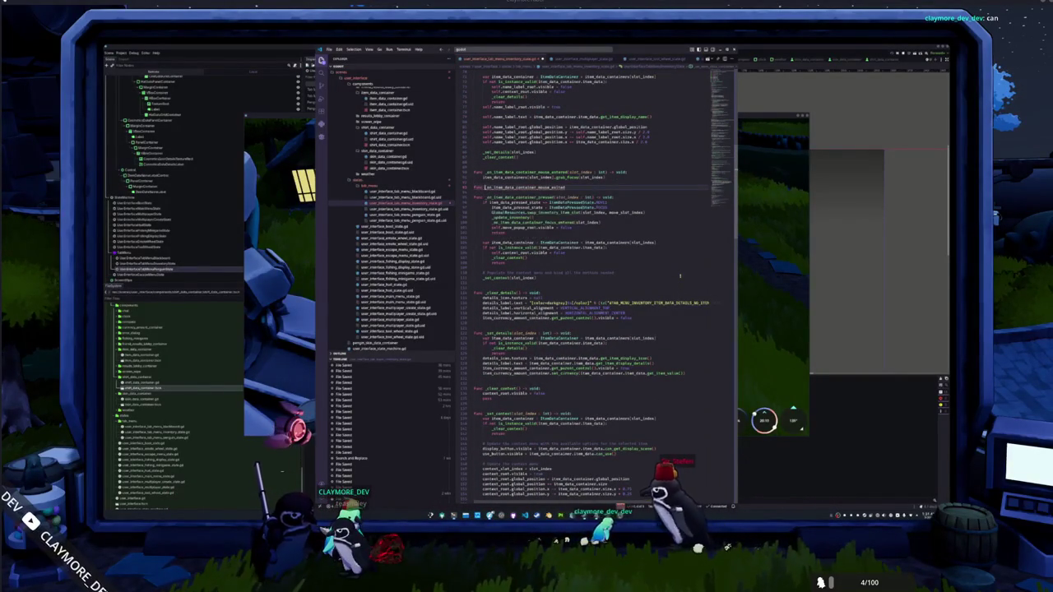
pyautogui.write('> void:')
pyautogui.press('Return')
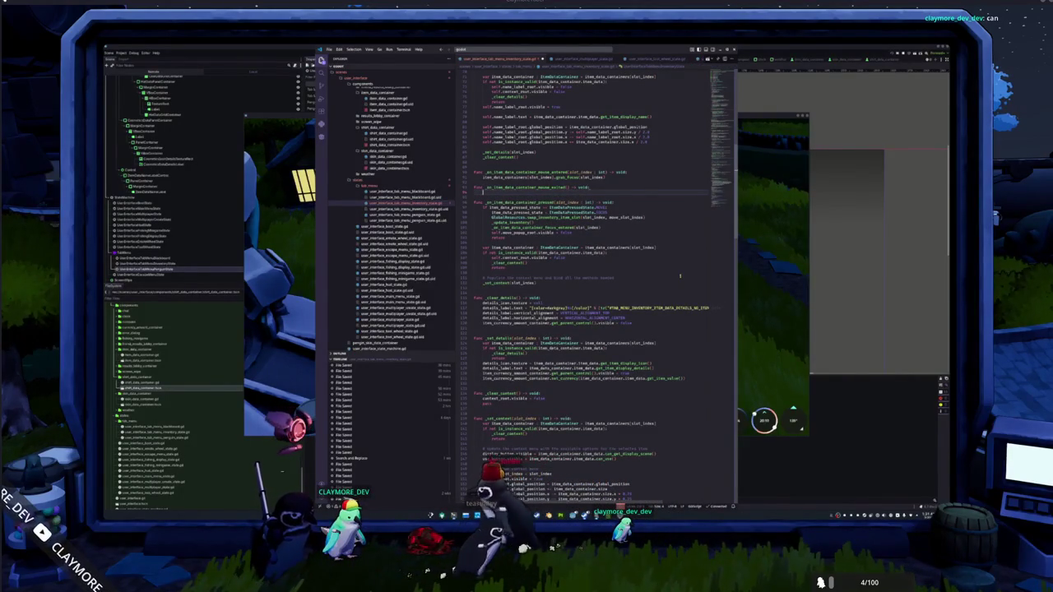
pyautogui.write('_clear_details(')
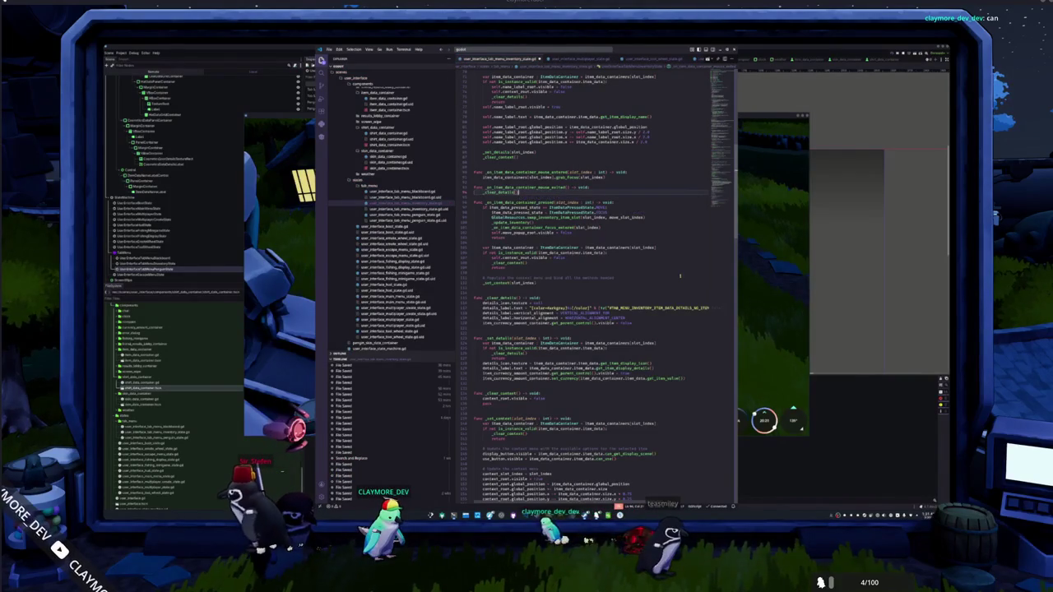
pyautogui.press('Return')
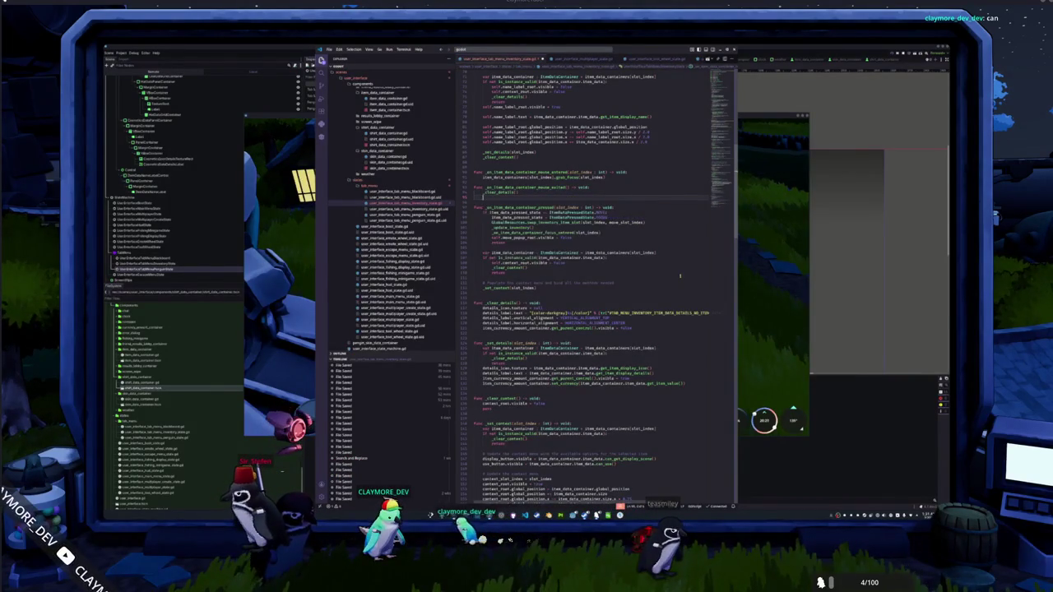
pyautogui.press('BackSpace')
pyautogui.press('F5')
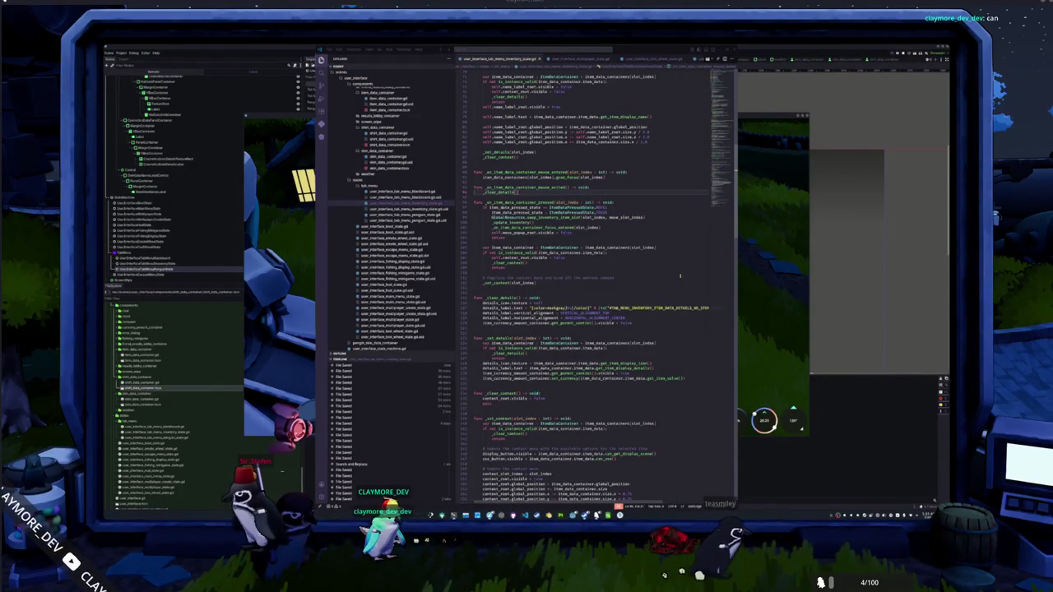
pyautogui.click(482, 192)
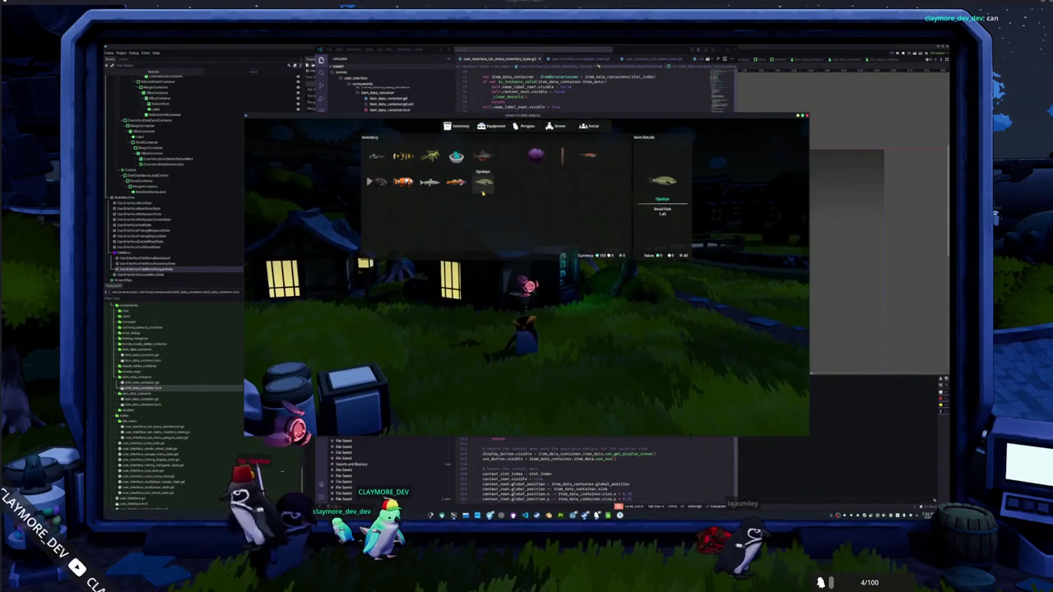
# - Close the inventory and pause menu, then stop and rerun the game
pyautogui.press('Escape')
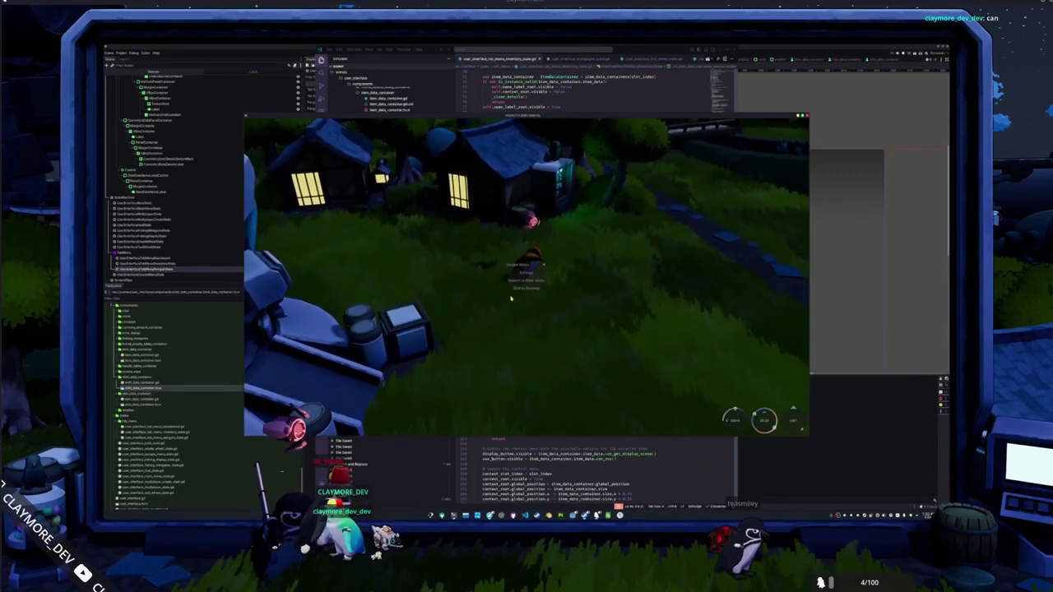
pyautogui.press('Escape')
pyautogui.press('F8')
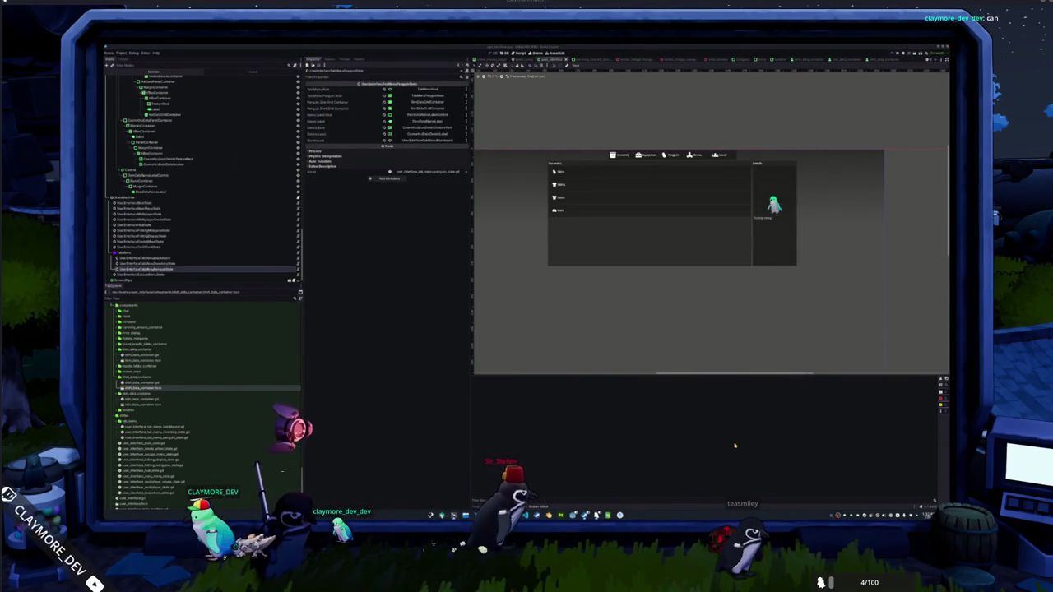
pyautogui.press('F5')
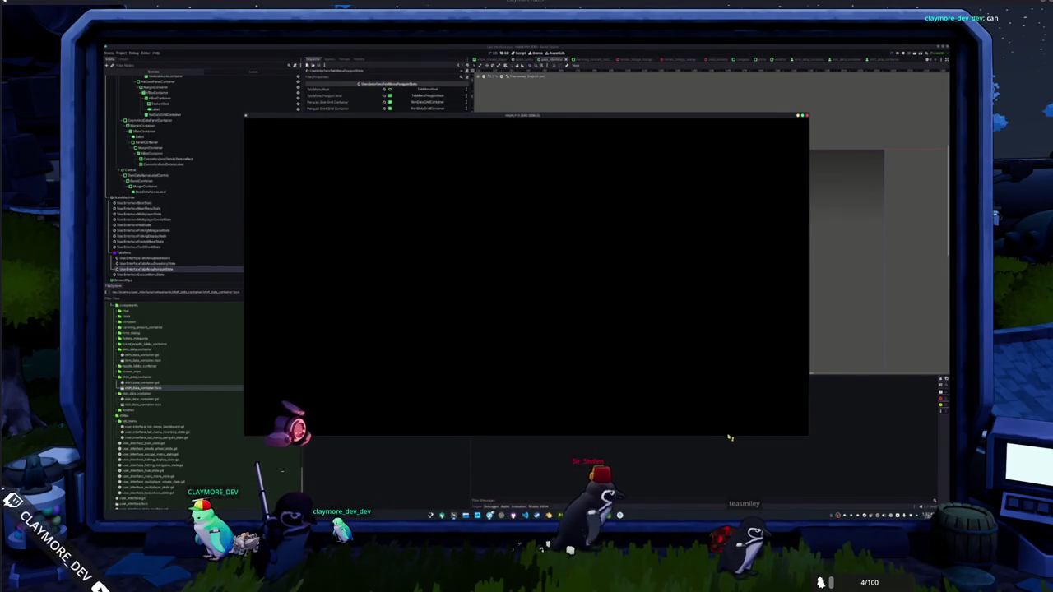
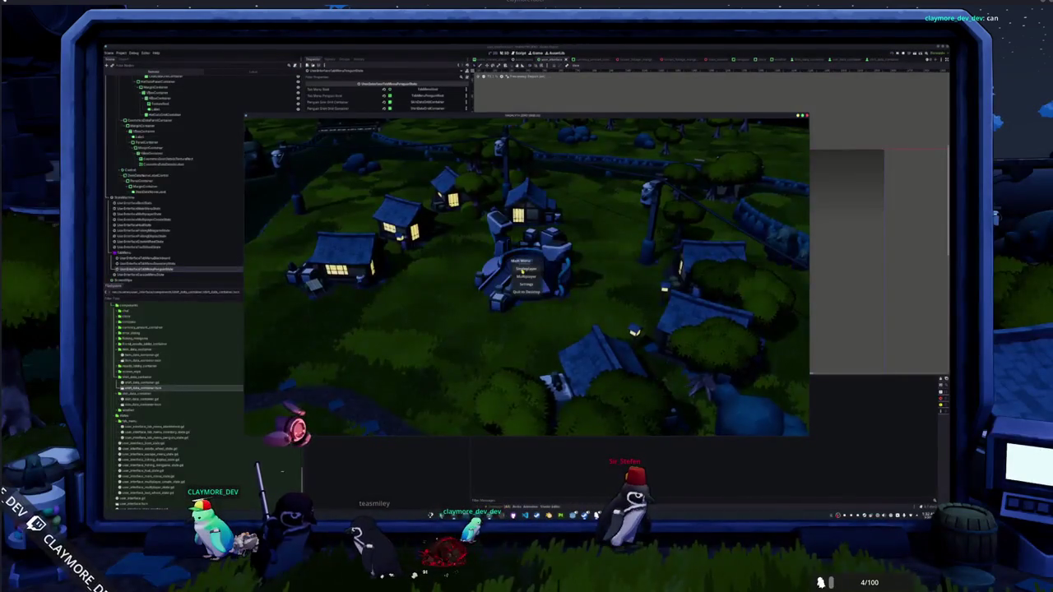
# - Start Singleplayer, add self.name_label_root.visible = false to the mouse-exited handler, then view the inventory
pyautogui.click(524, 269)
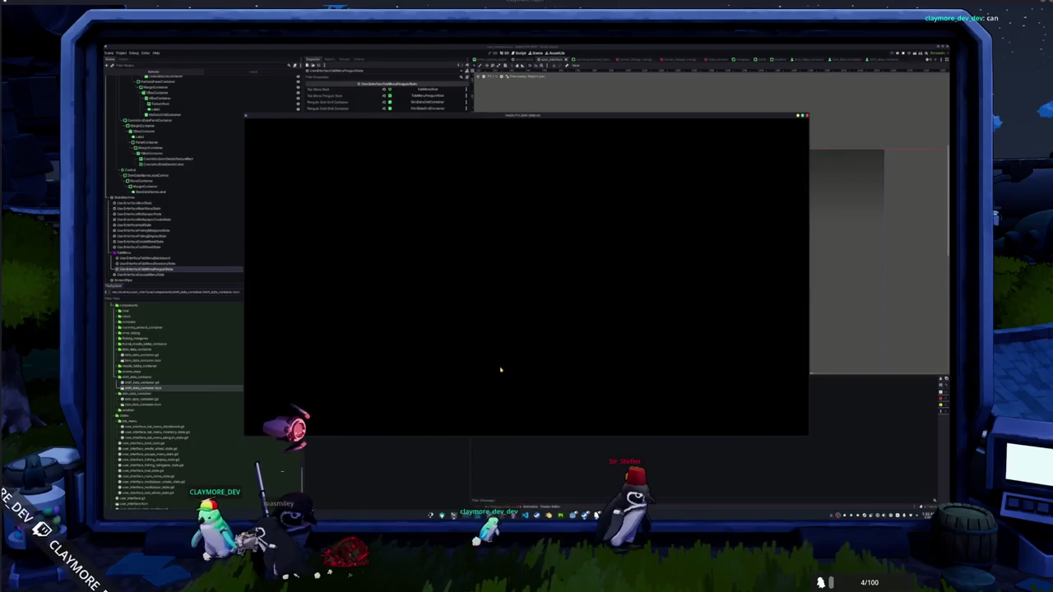
pyautogui.hotkey('alt', 'Tab')
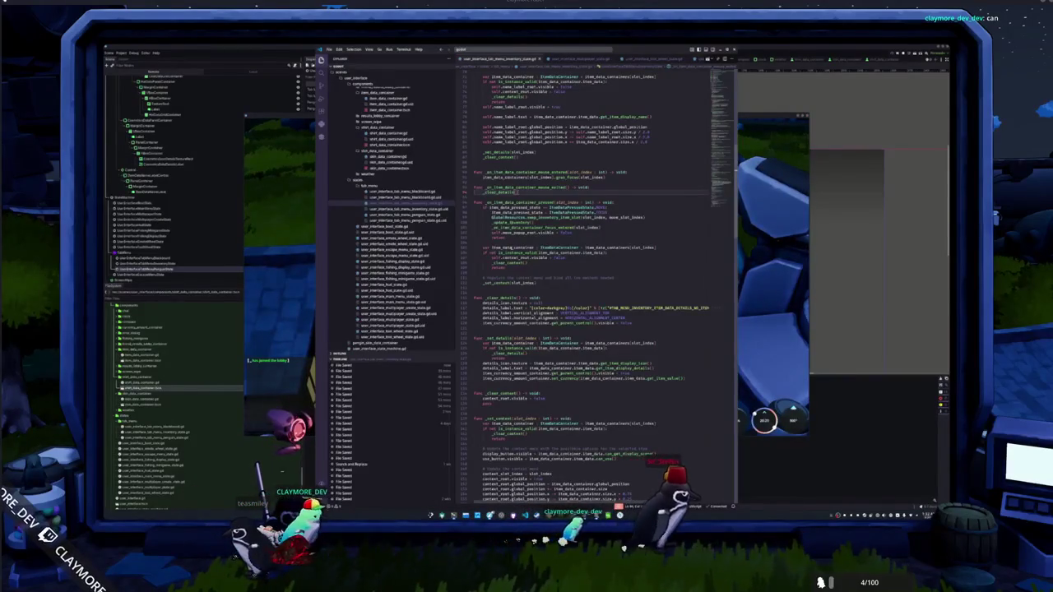
pyautogui.moveTo(503, 192)
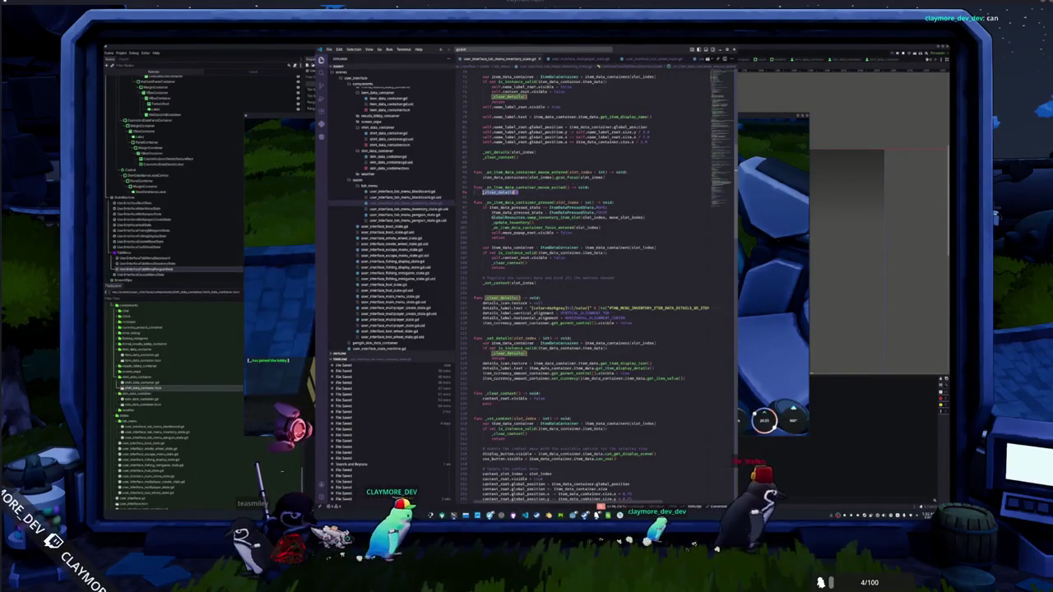
pyautogui.write('self.name_label_root')
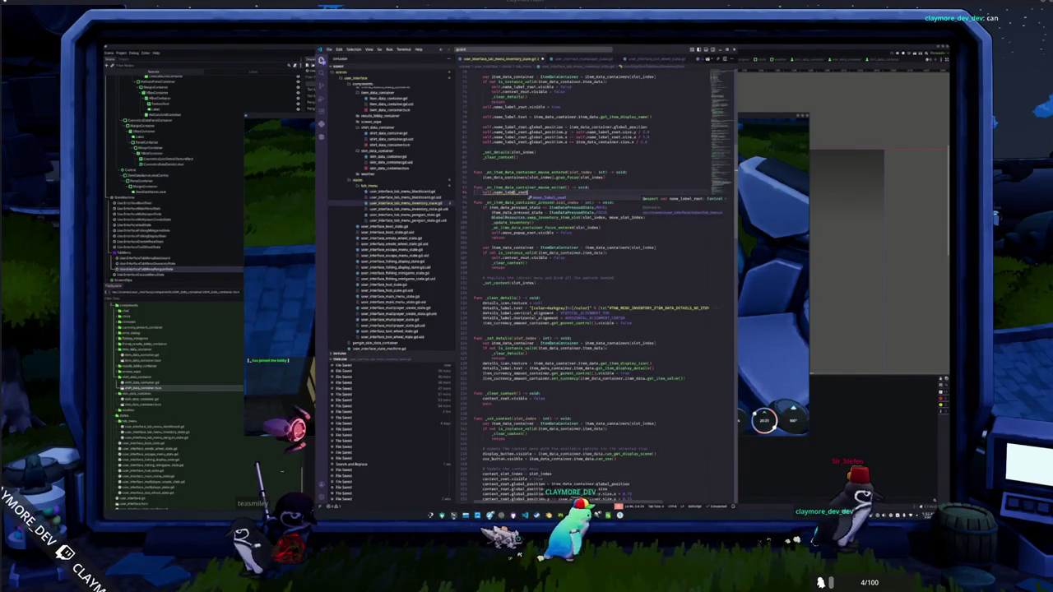
pyautogui.write('.visi')
pyautogui.press('Return')
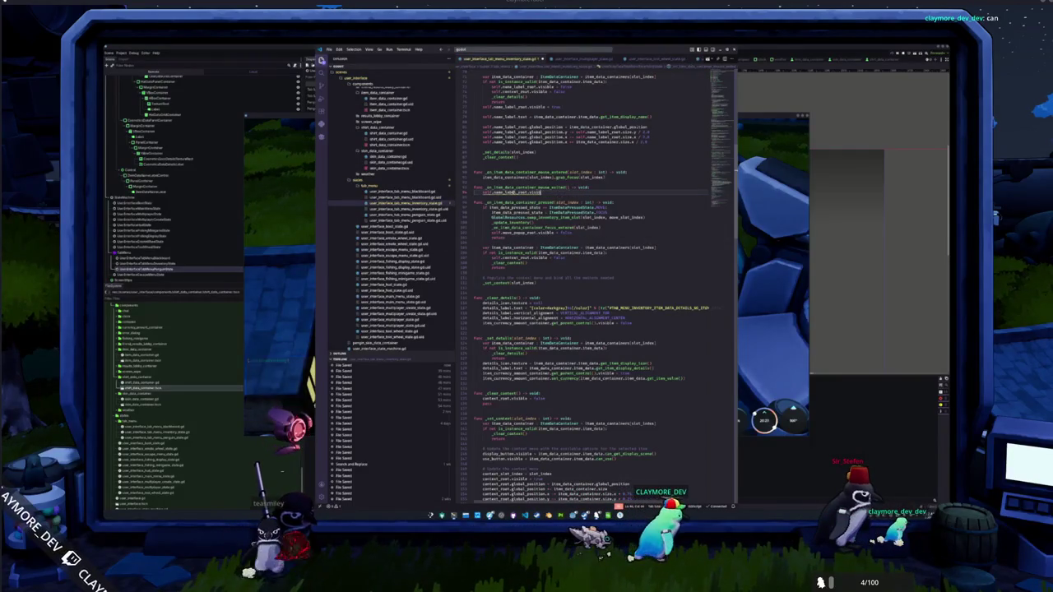
pyautogui.write('le = ')
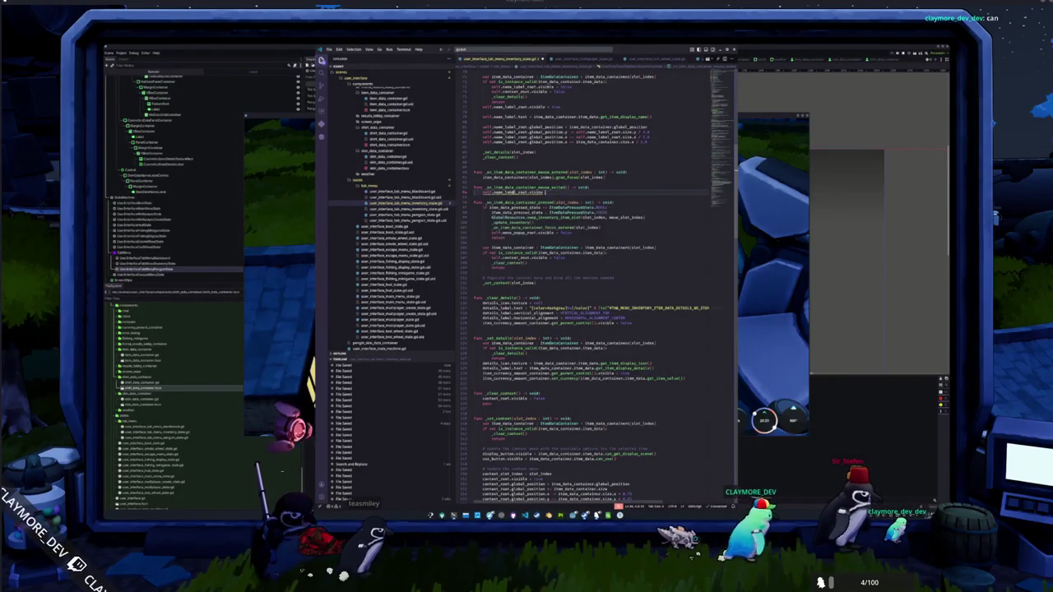
pyautogui.write('false')
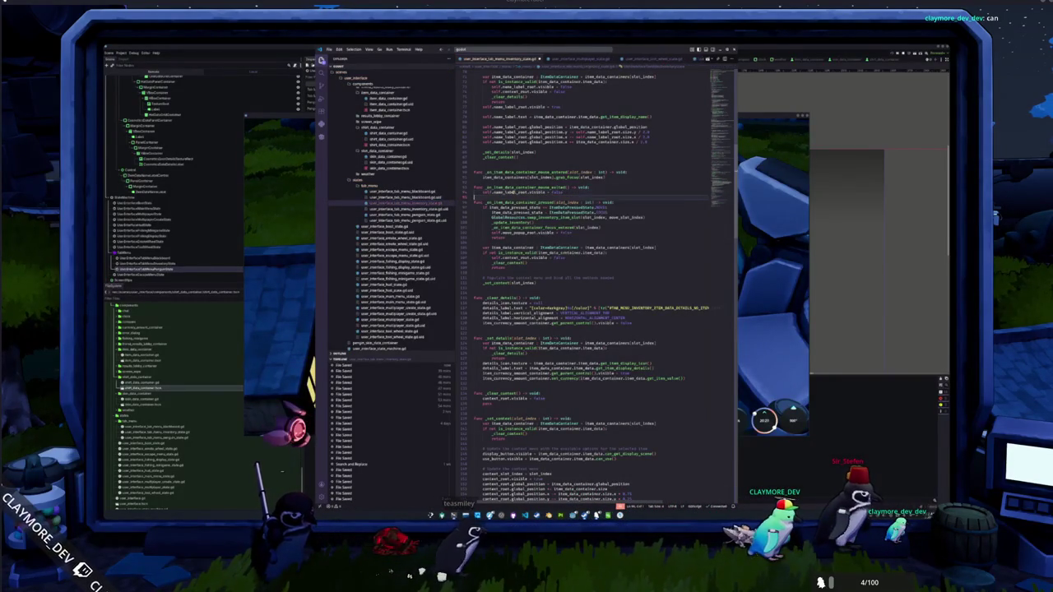
pyautogui.press('Return')
pyautogui.hotkey('alt', 'Tab')
pyautogui.press('i')
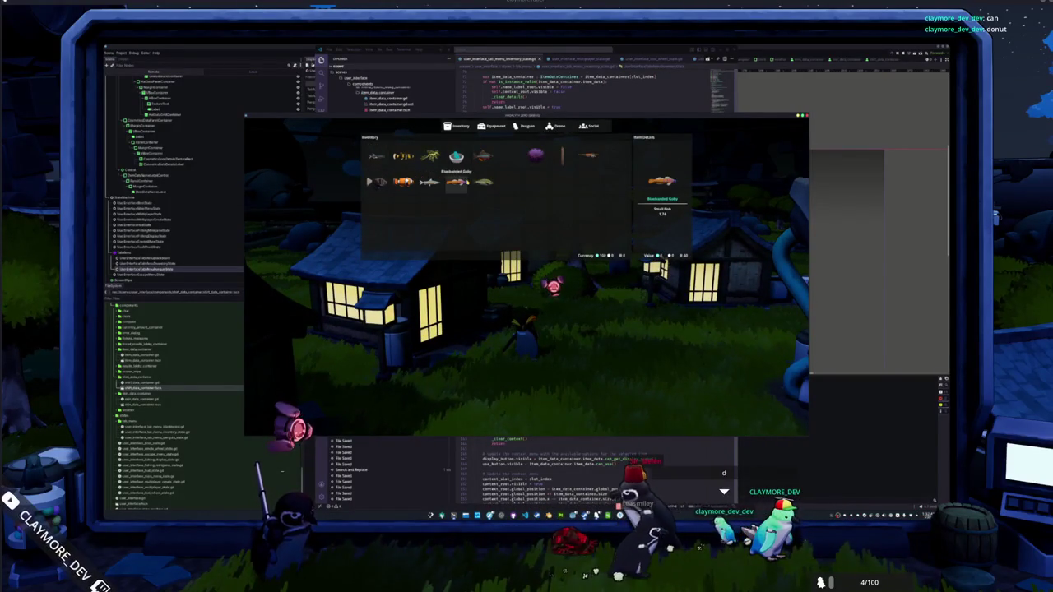
# - Check the Penguin cosmetics page by choosing a different skin, then stop the game with F8
pyautogui.click(524, 127)
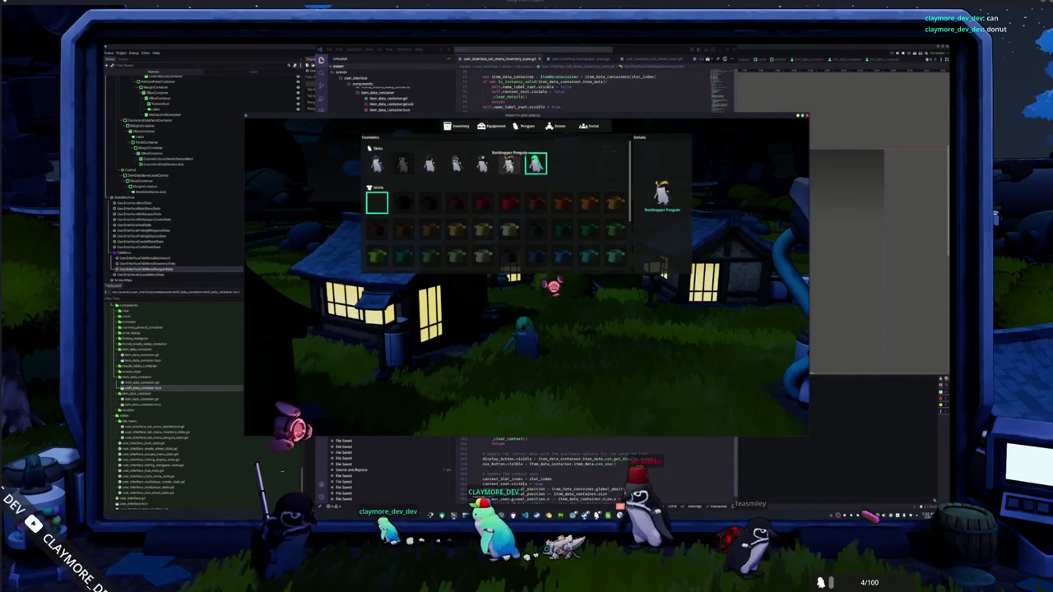
pyautogui.click(535, 165)
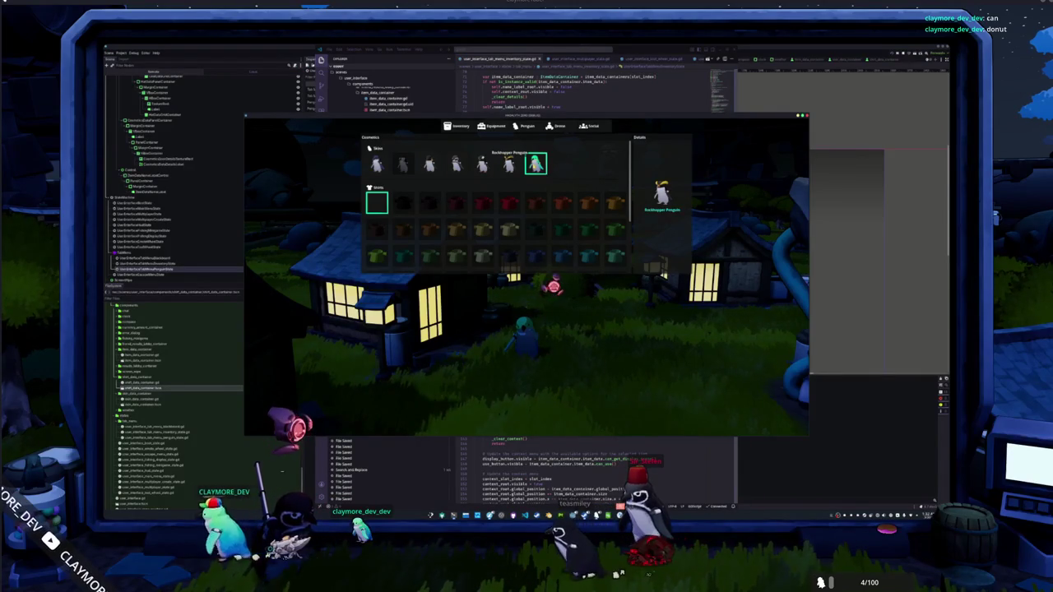
pyautogui.press('F8')
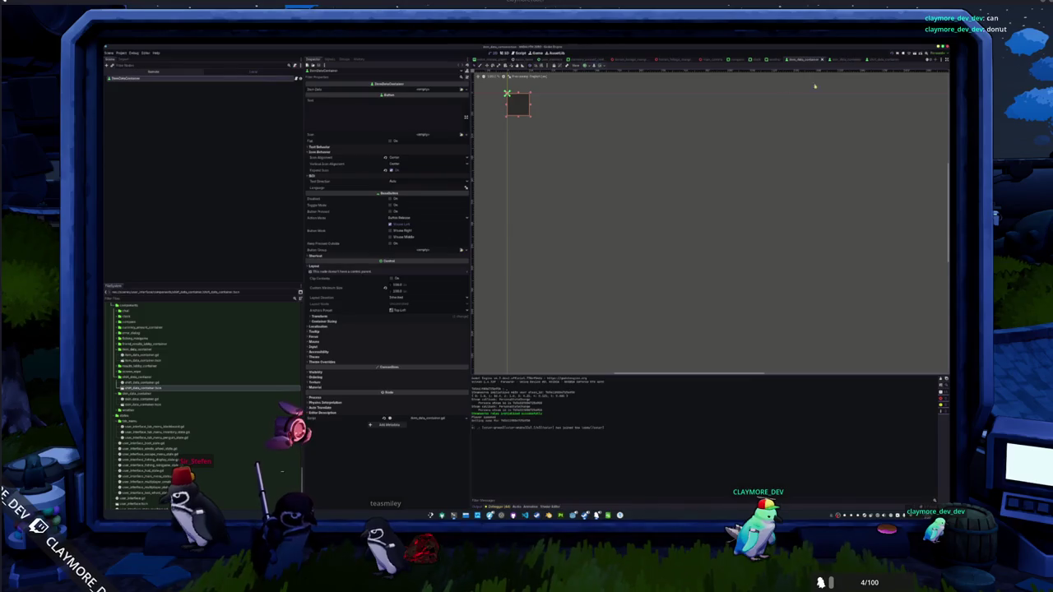
# - In the first slot scene, set SelectionColorRect's mouse filter to Pass
pyautogui.click(843, 60)
pyautogui.click(218, 83)
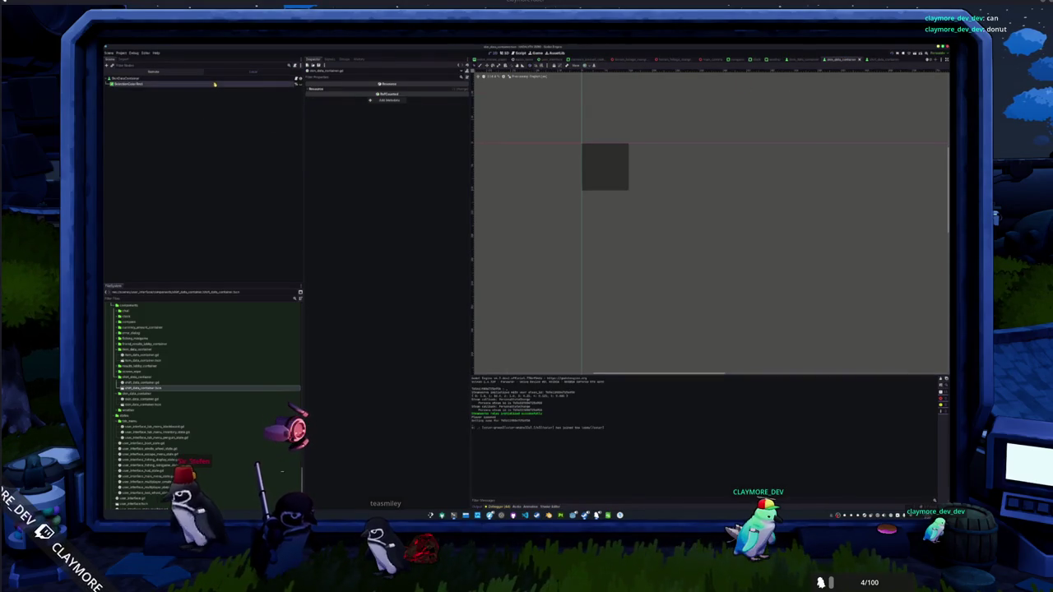
pyautogui.click(335, 128)
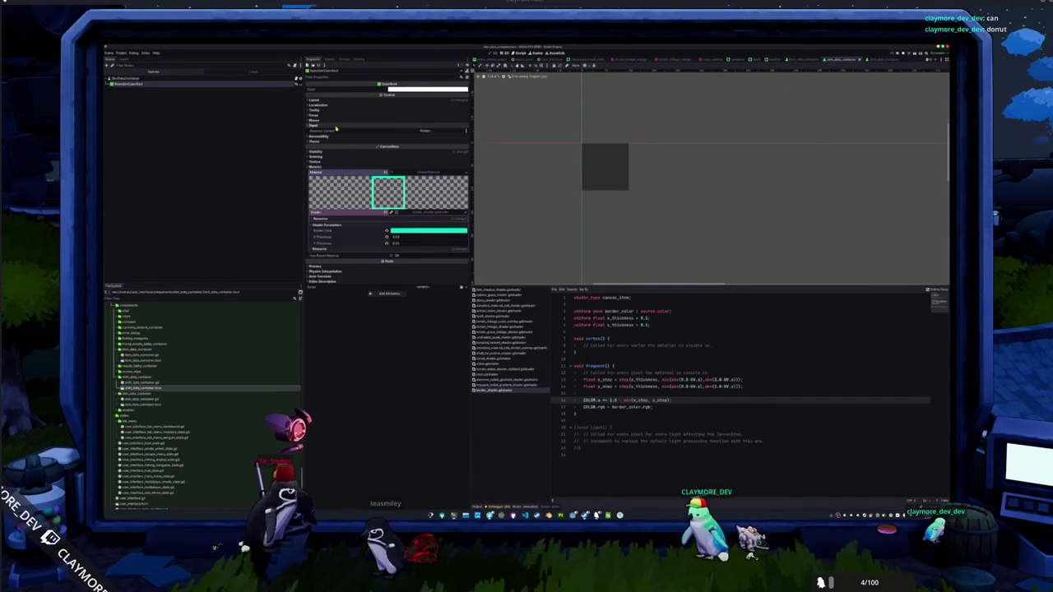
pyautogui.click(324, 120)
pyautogui.click(416, 125)
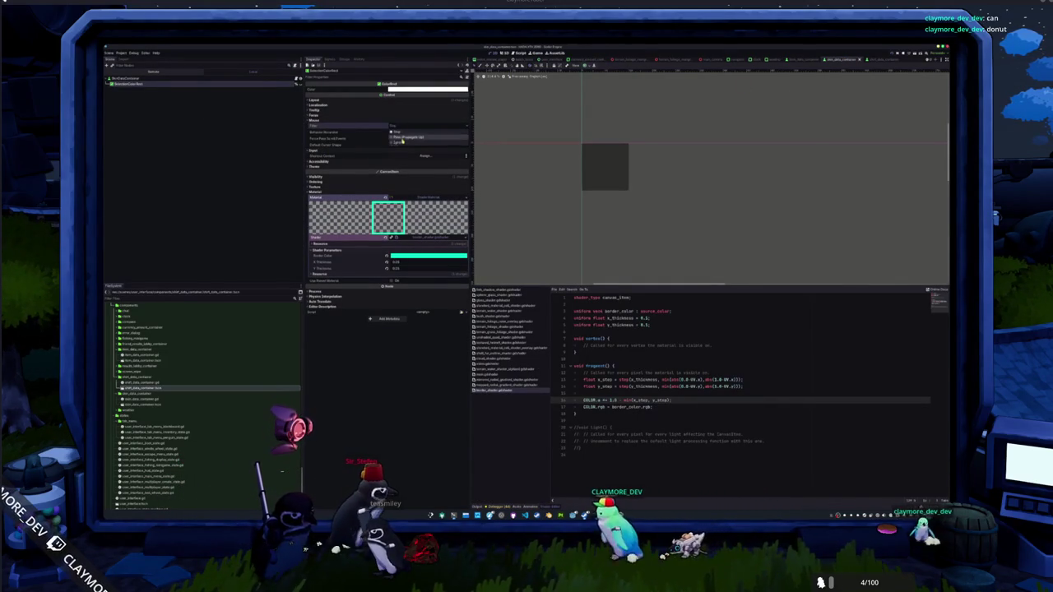
pyautogui.click(402, 136)
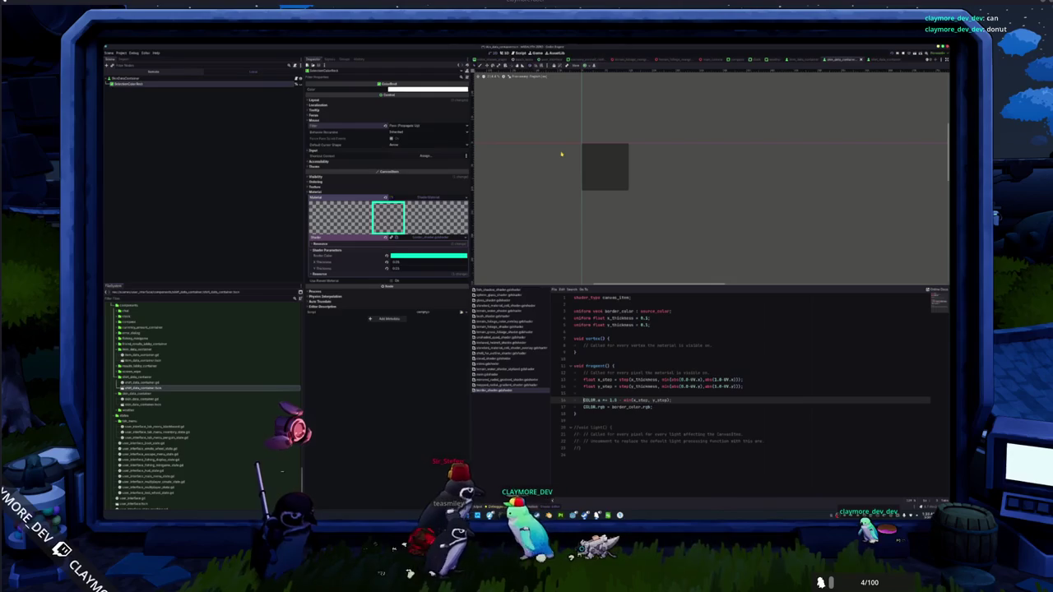
# - In the other slot scene, set the second node's mouse filter to Pass as well
pyautogui.click(878, 61)
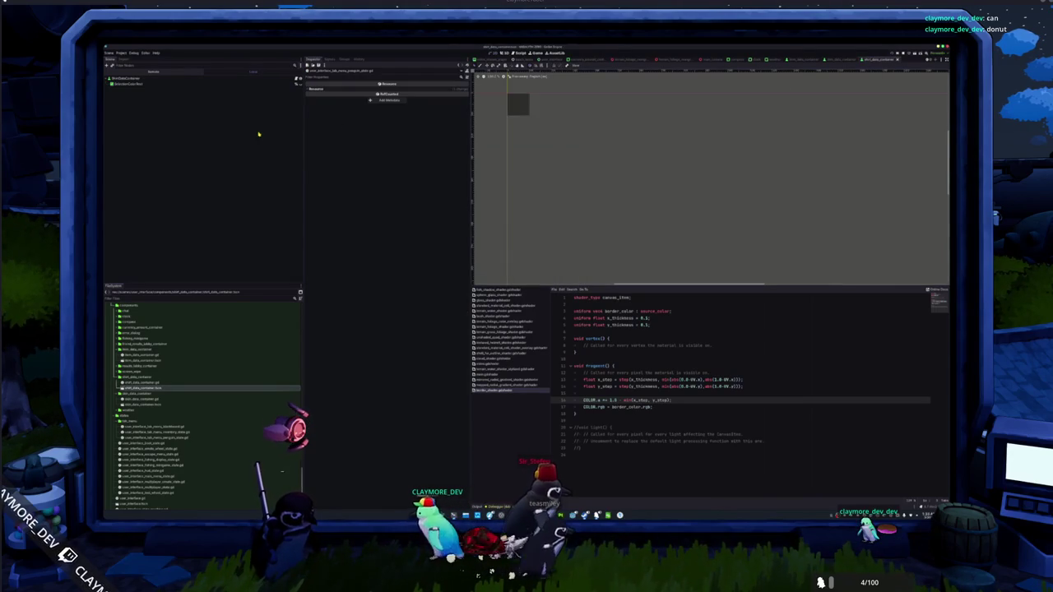
pyautogui.click(223, 84)
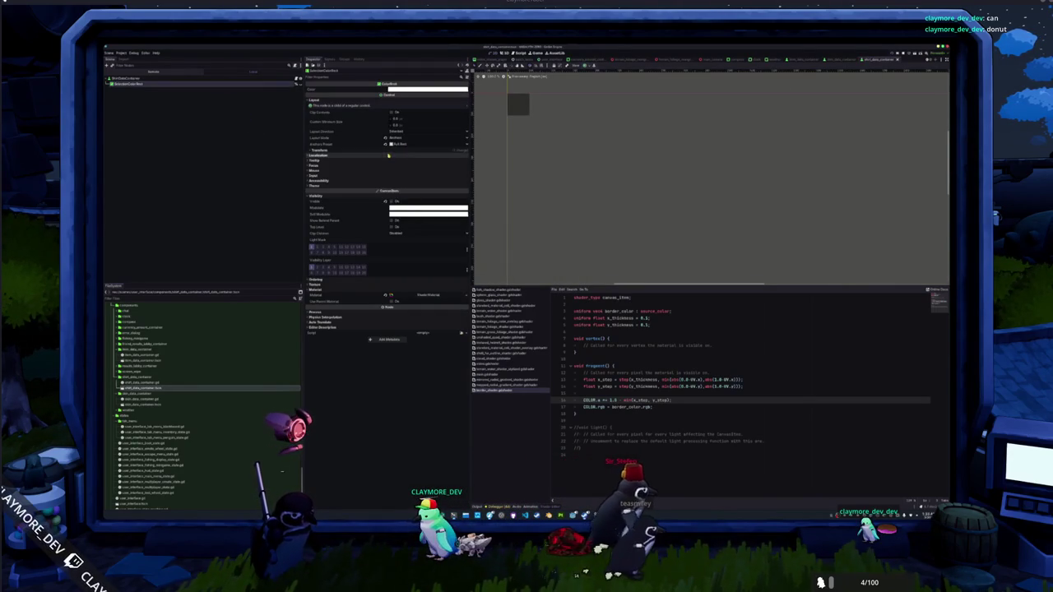
pyautogui.click(383, 169)
pyautogui.click(403, 175)
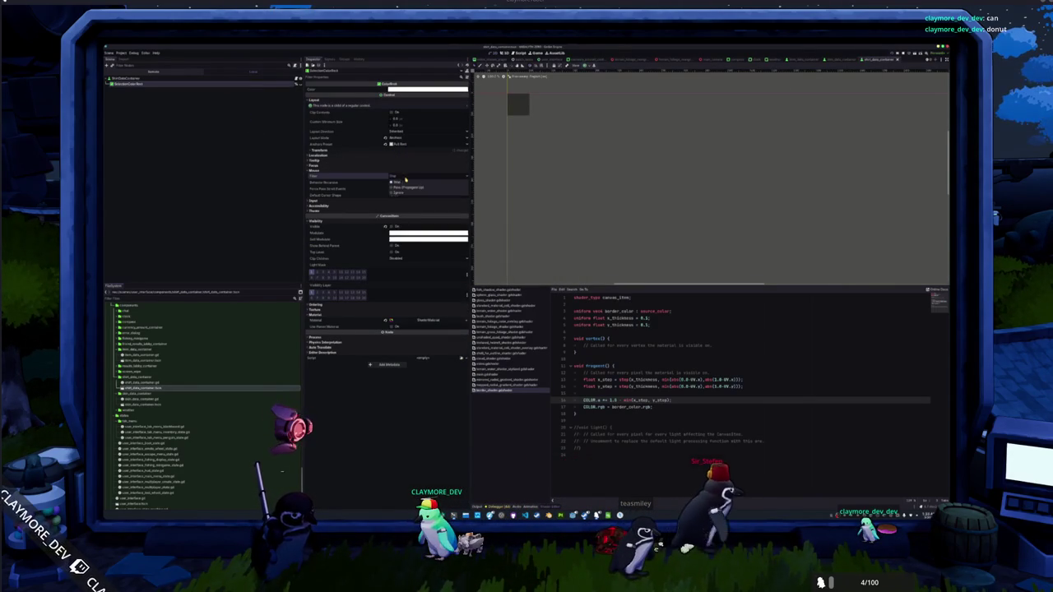
pyautogui.click(403, 188)
pyautogui.hotkey('alt', 'Tab')
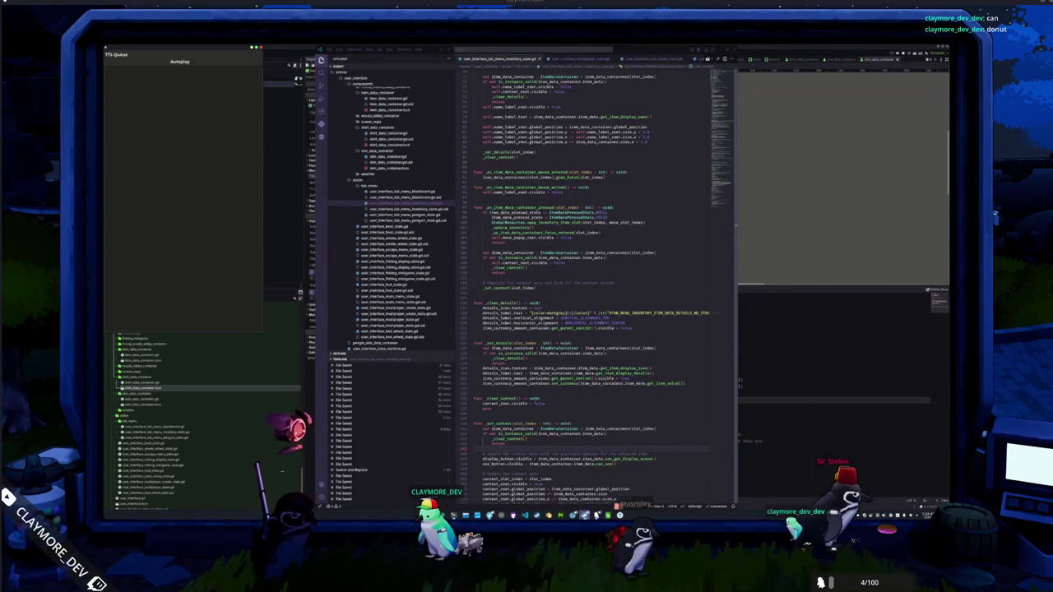
# - Enter None in column B of the translation sheet's new bottom row
pyautogui.hotkey('alt', 'Tab')
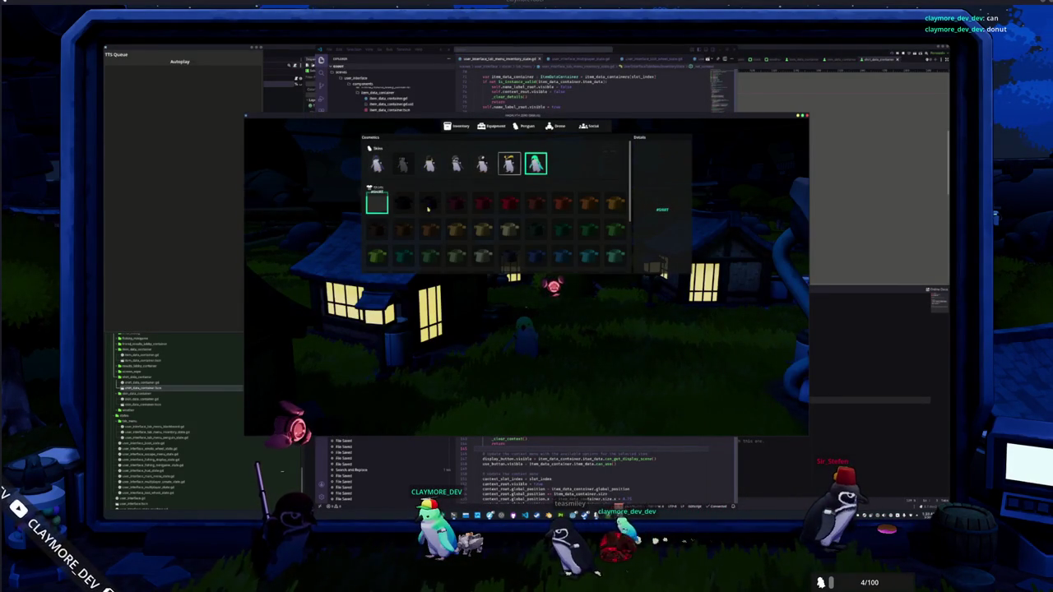
pyautogui.hotkey('alt', 'Tab')
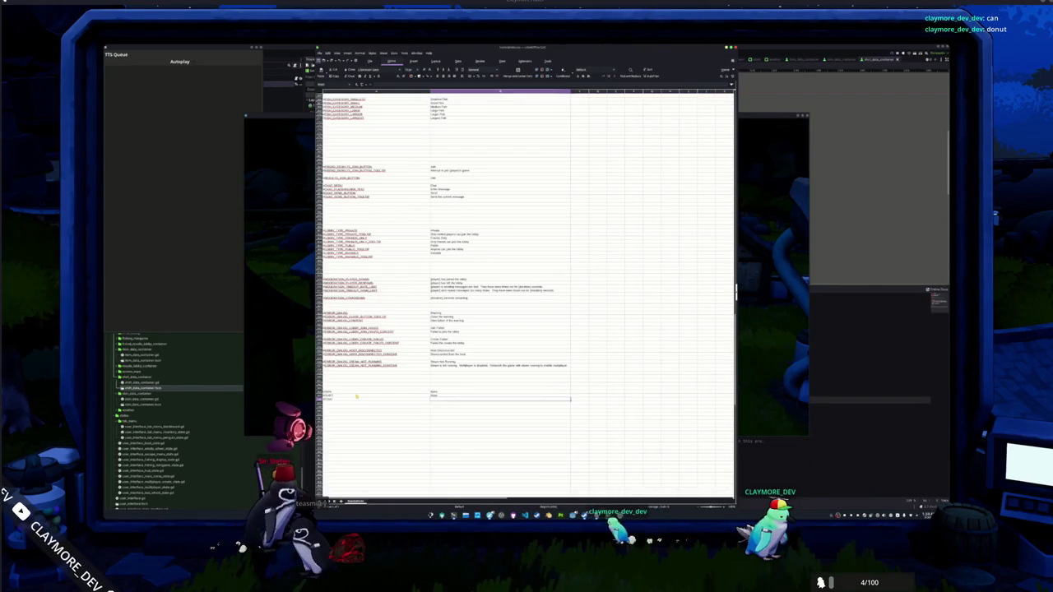
pyautogui.write('None')
pyautogui.press('Return')
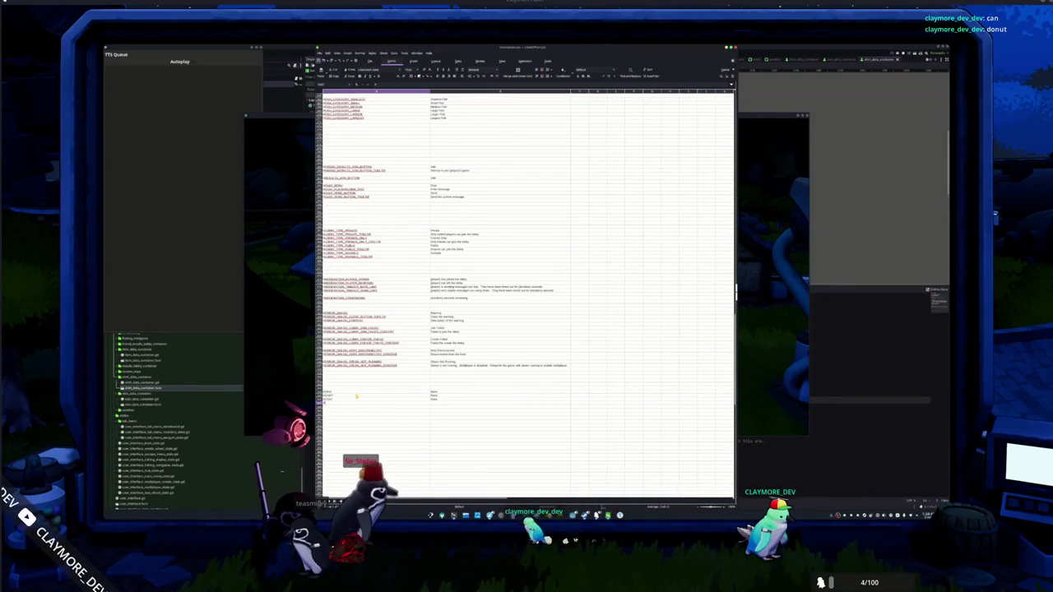
pyautogui.press('Tab')
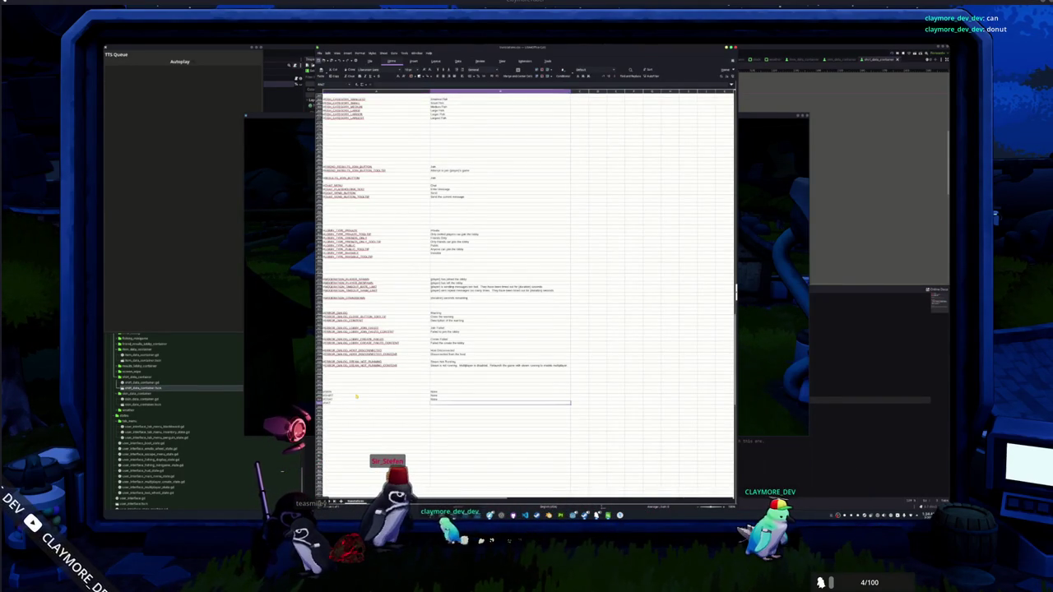
pyautogui.press('Return')
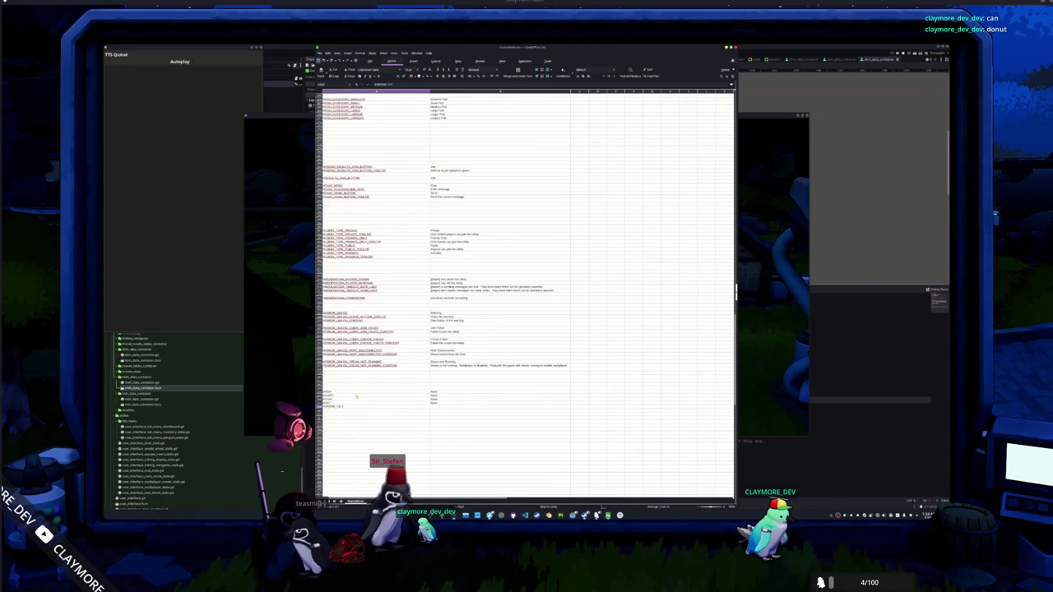
pyautogui.hotkey('shift', 'Left')
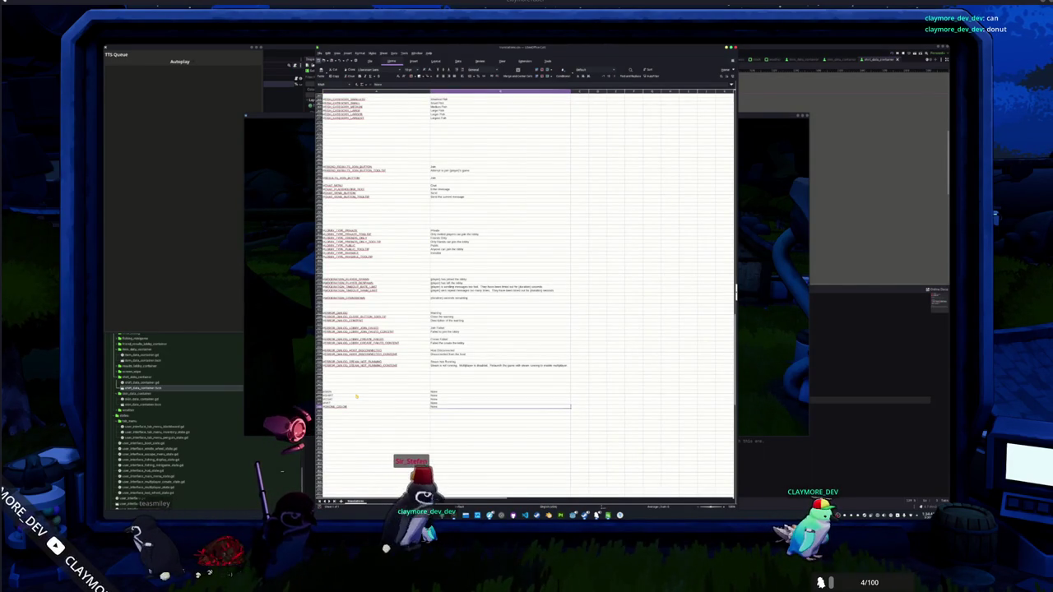
pyautogui.hotkey('alt', 'Tab')
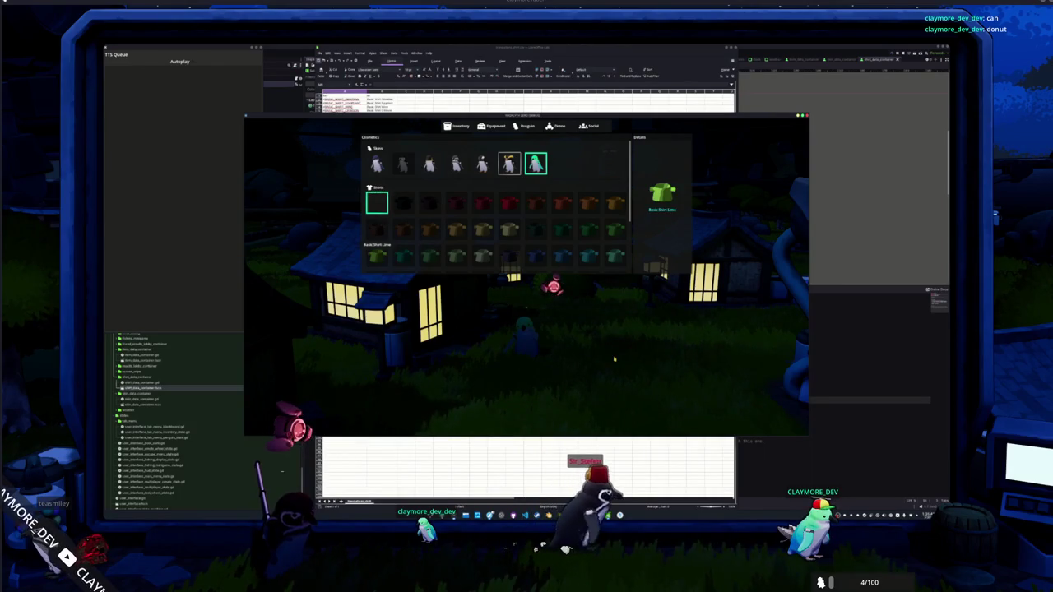
# - Scroll the running game's shirts grid down to rows showing Basic Shirt Periwinkle
pyautogui.hotkey('alt', 'Tab')
pyautogui.hotkey('alt', 'Tab')
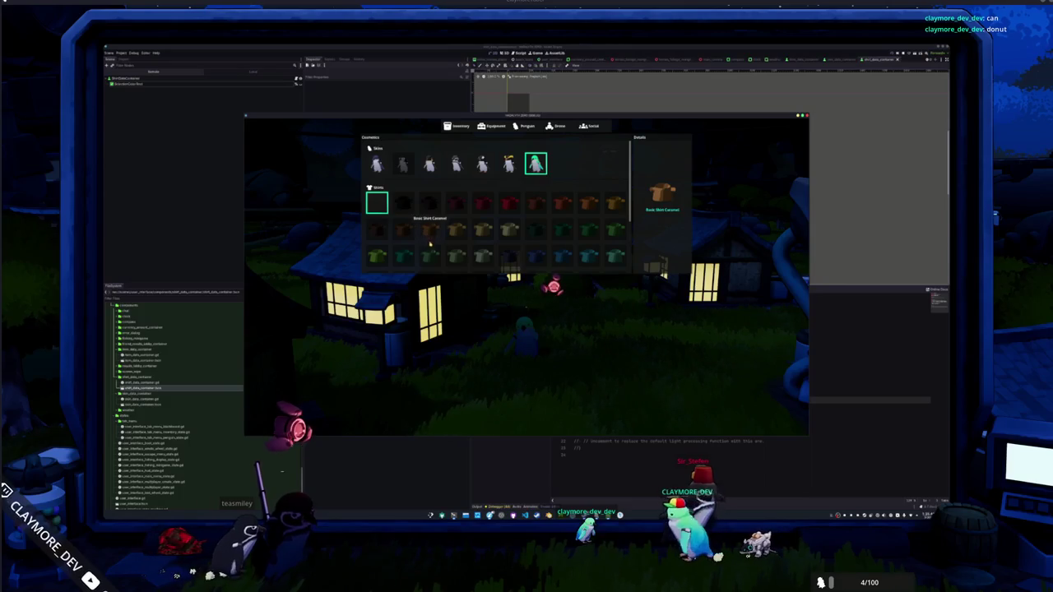
pyautogui.scroll(-1, 427, 243)
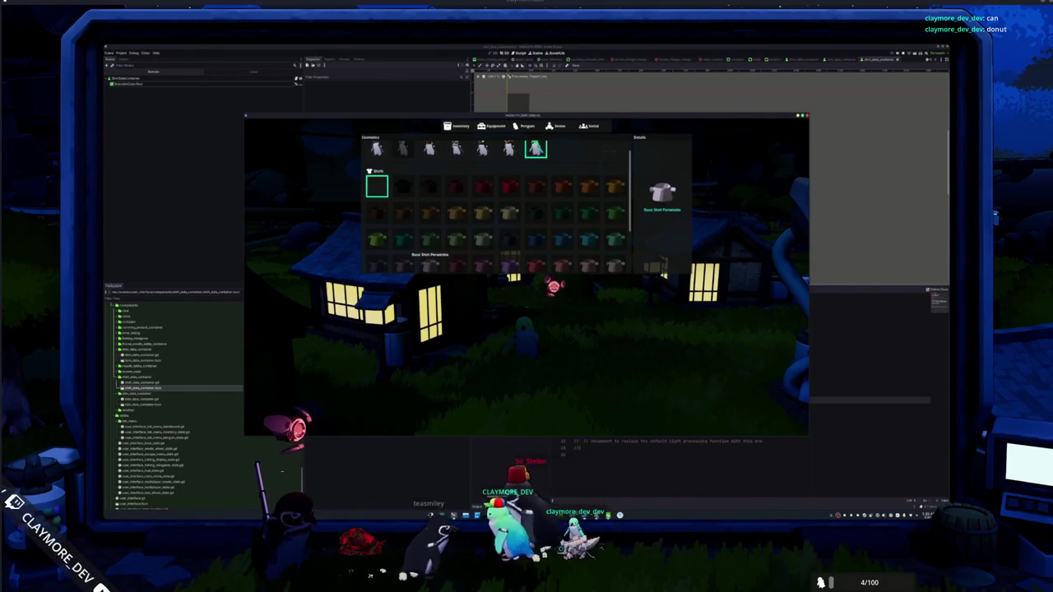
pyautogui.hotkey('alt', 'Tab')
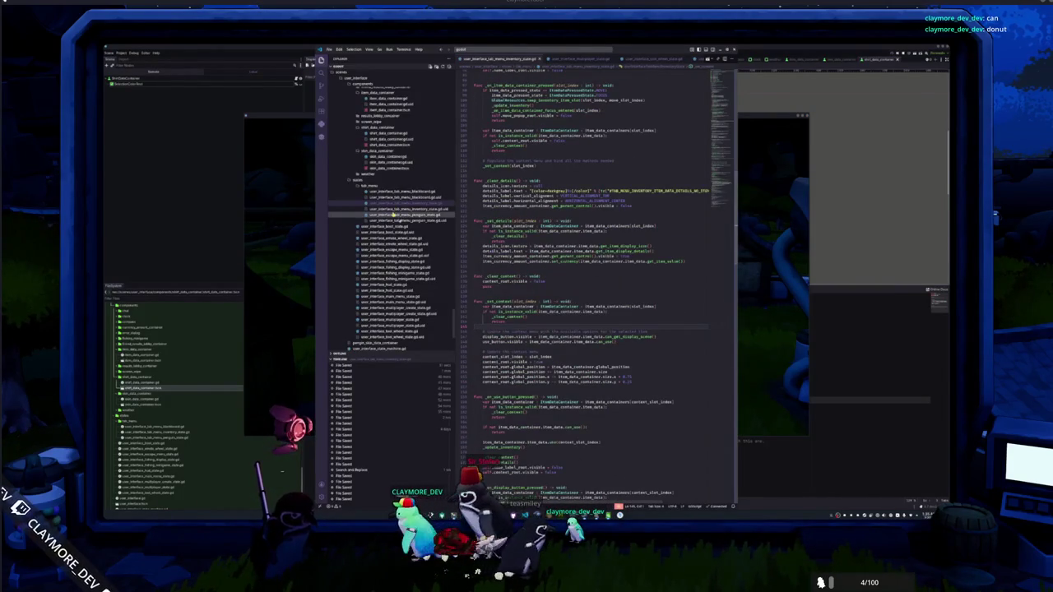
# - Open user_interface_tab_menu_penguin_state.gd and set exit_state's penguin root visibility to false
pyautogui.click(400, 214)
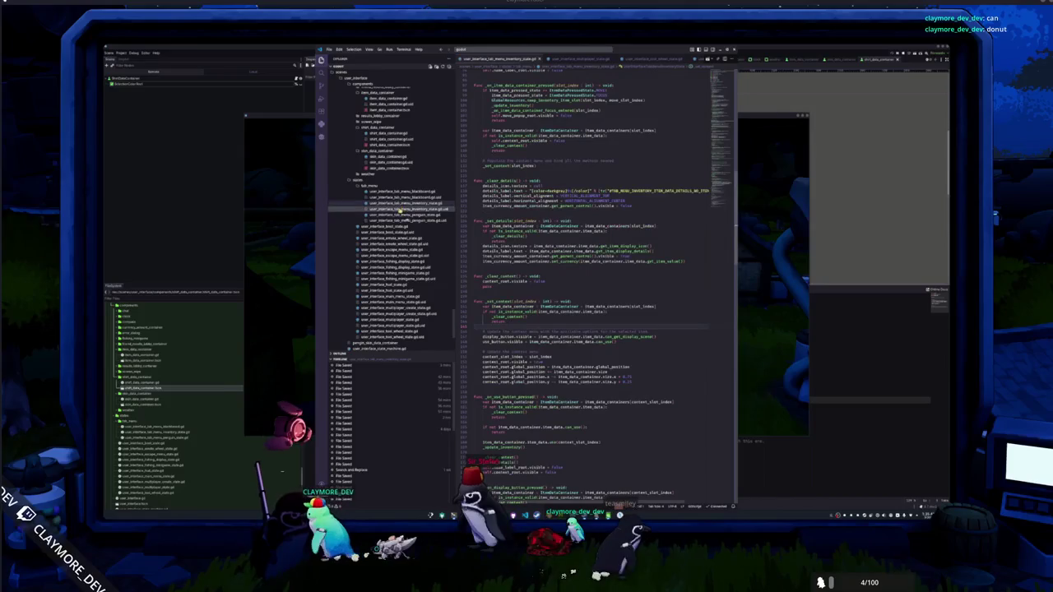
pyautogui.scroll(-4, 473, 232)
pyautogui.scroll(-3, 473, 231)
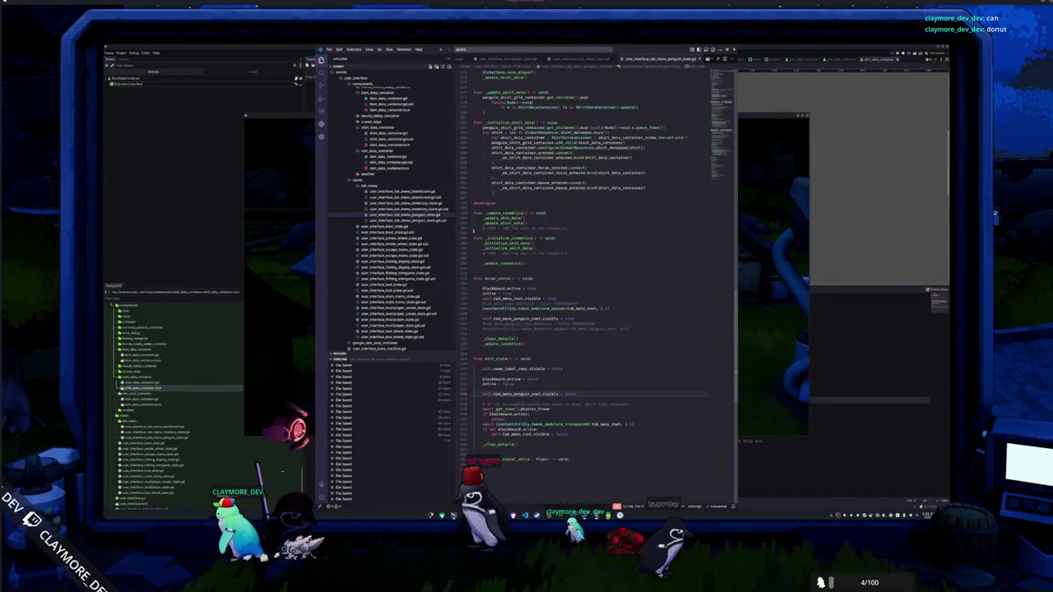
pyautogui.scroll(2, 623, 221)
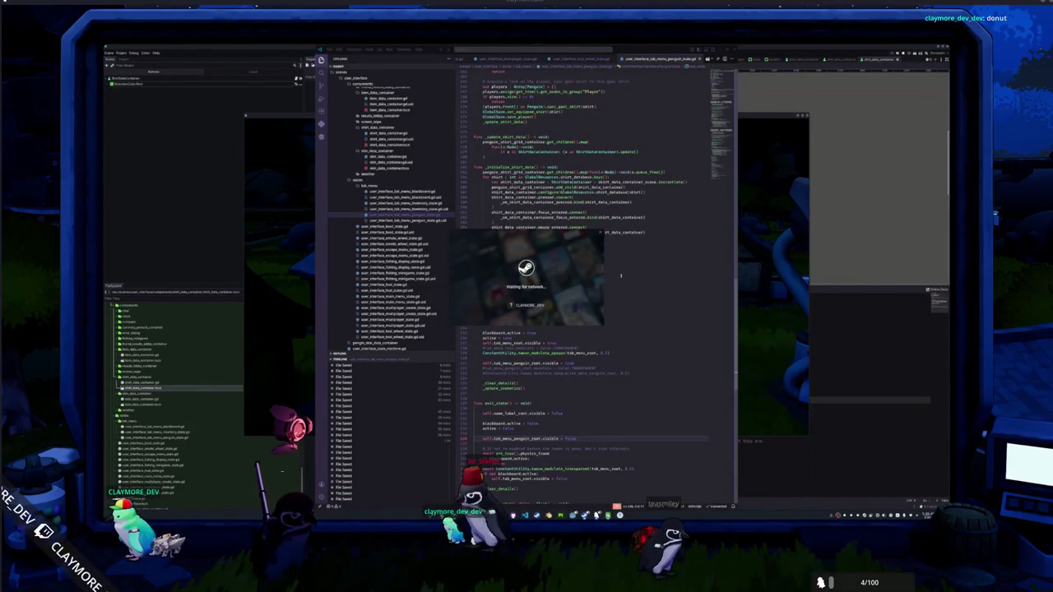
pyautogui.press('Tab')
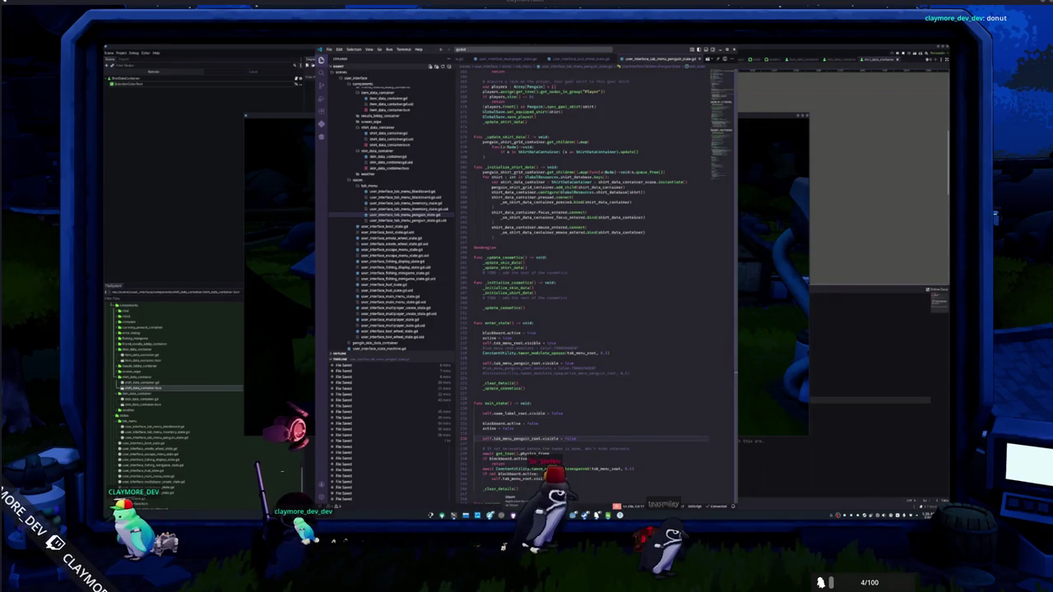
pyautogui.hotkey('ctrl', 'BackSpace')
pyautogui.hotkey('ctrl', 'BackSpace')
pyautogui.hotkey('ctrl', 'BackSpace')
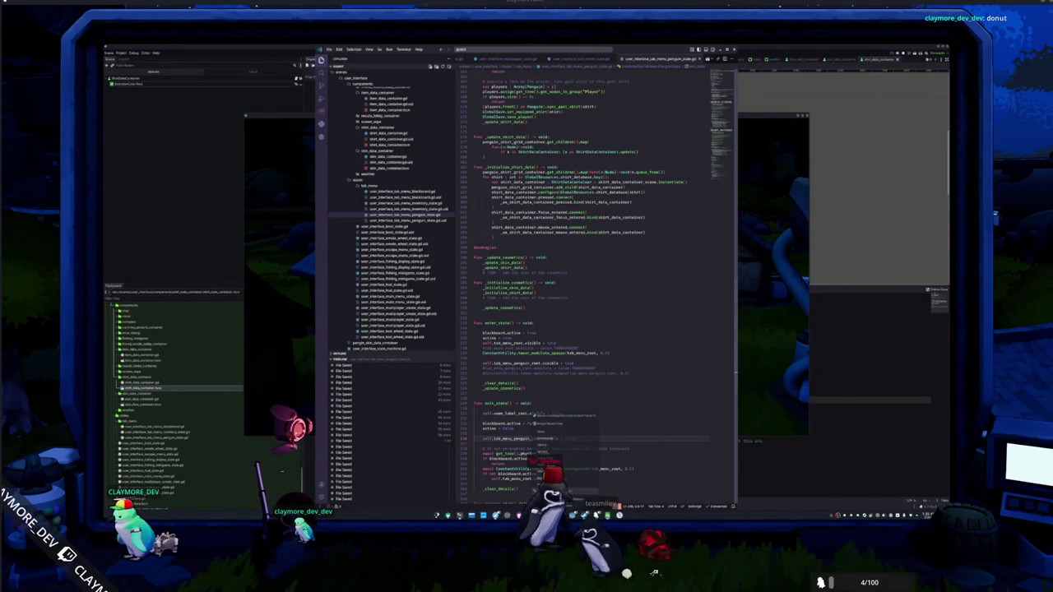
pyautogui.press('super')
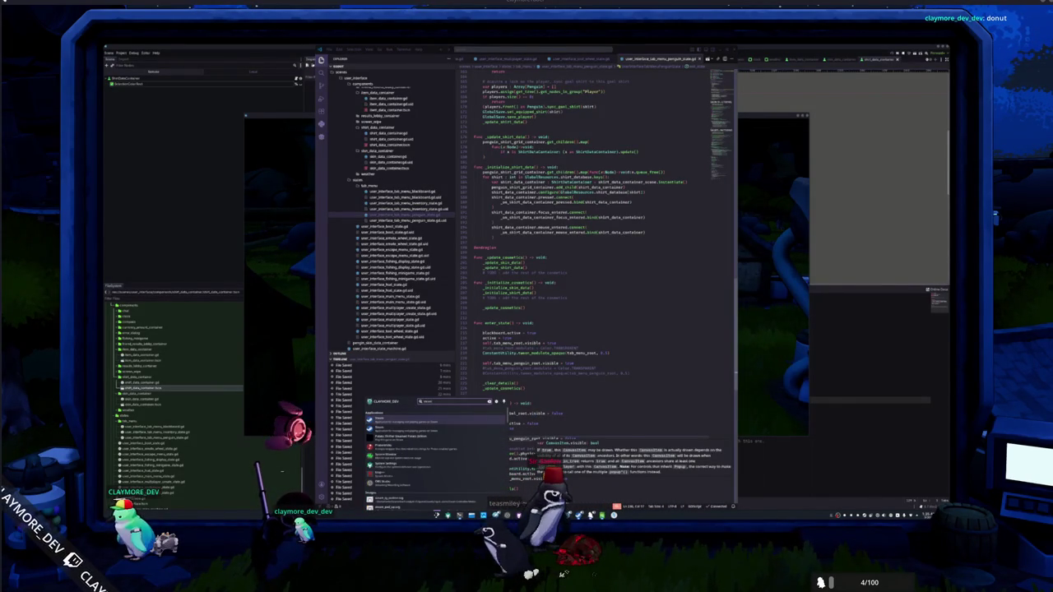
# - Review the Steam launcher entry's properties, including its command-line arguments, in the menu editor
pyautogui.rightClick(430, 431)
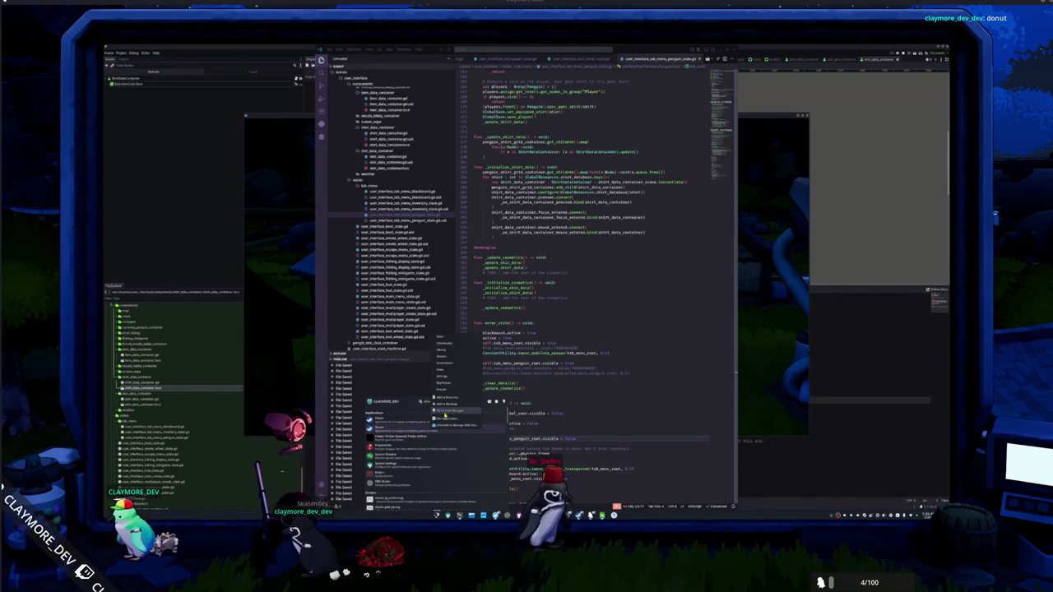
pyautogui.click(448, 418)
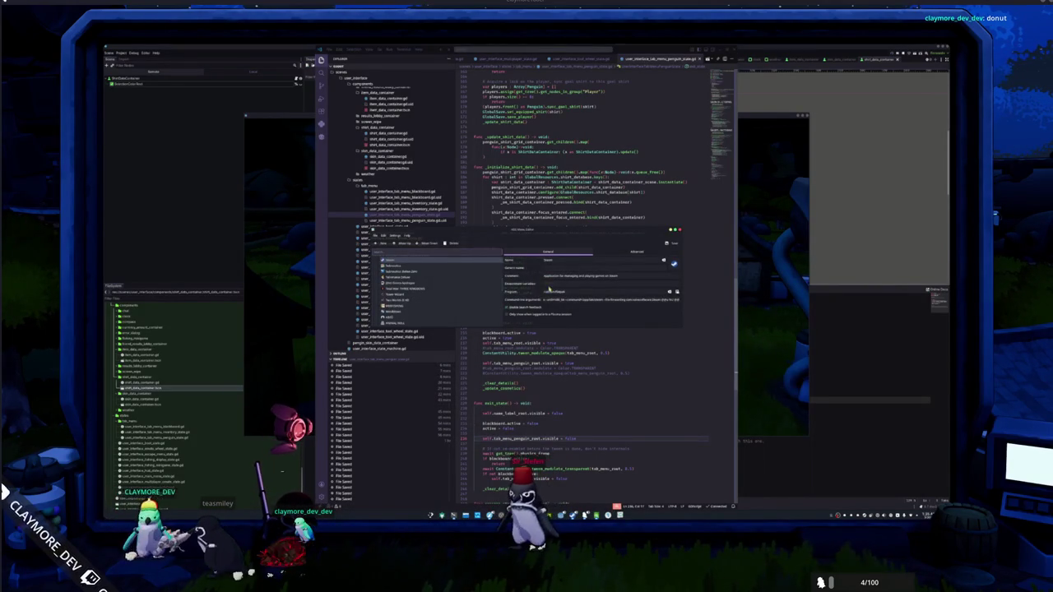
pyautogui.click(679, 231)
pyautogui.click(436, 516)
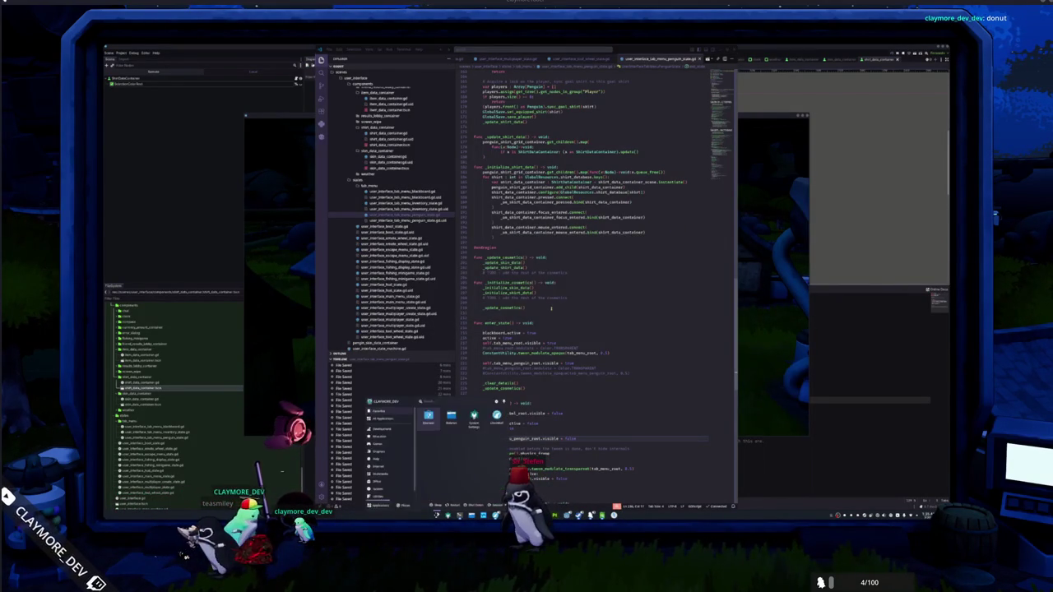
pyautogui.rightClick(420, 429)
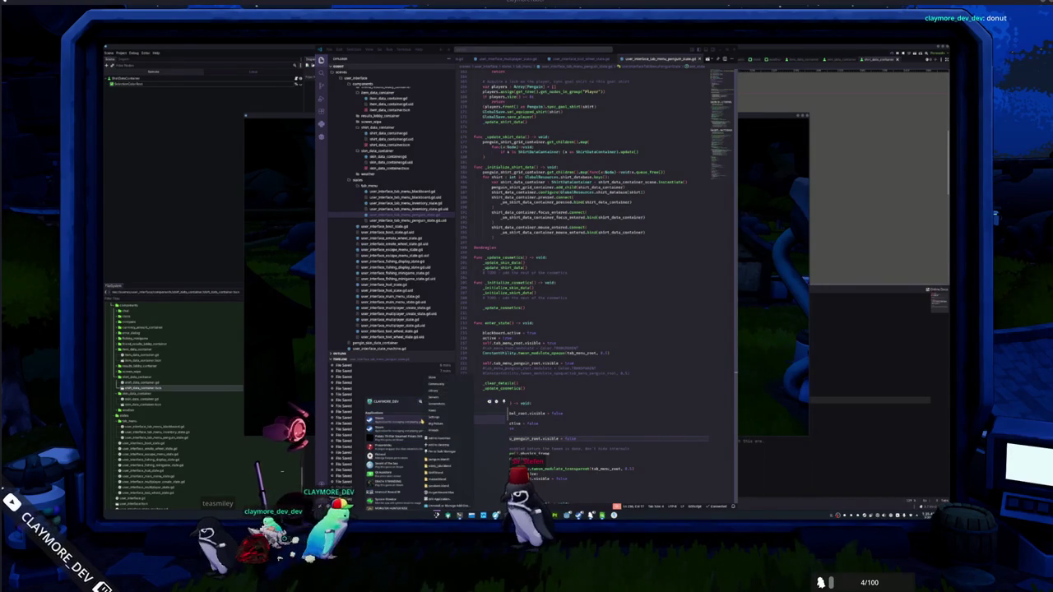
pyautogui.press('Escape')
pyautogui.press('Escape')
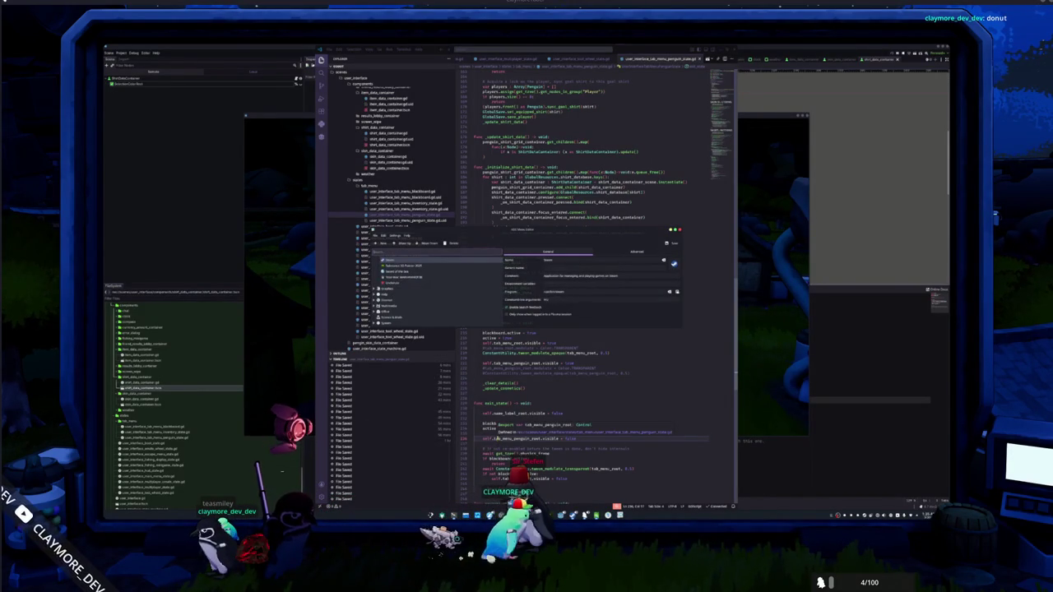
pyautogui.click(565, 300)
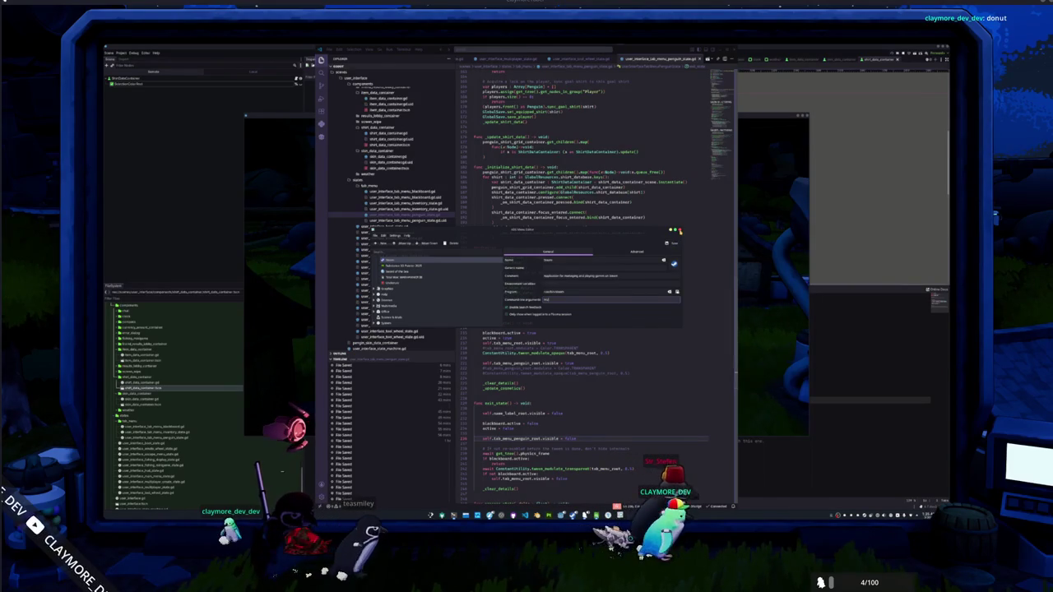
pyautogui.click(680, 231)
# - Search for steam in the launcher and pin Steam to the Task Manager
pyautogui.press('super')
pyautogui.write('steam')
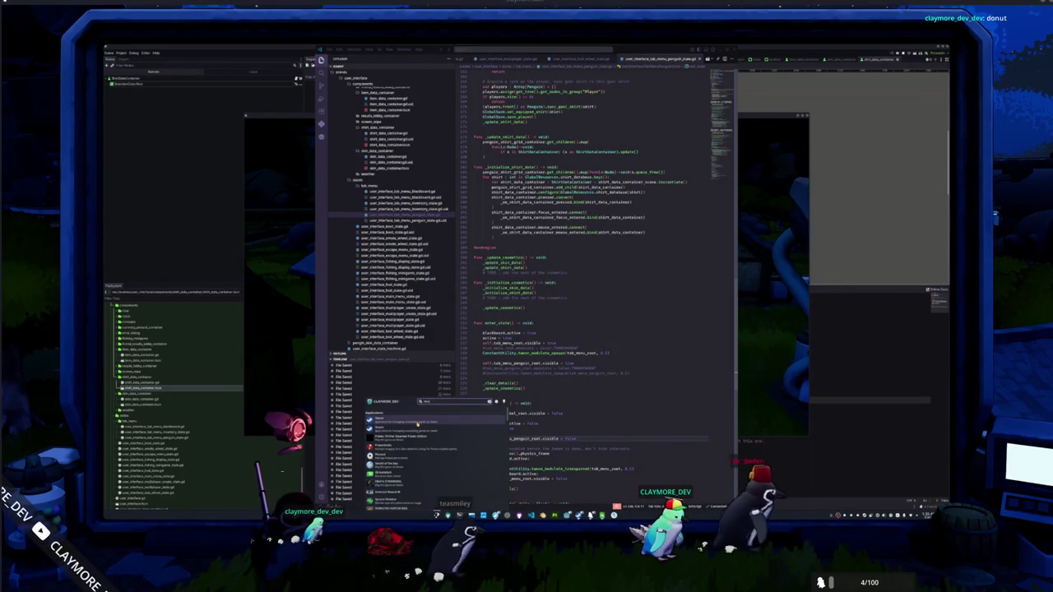
pyautogui.rightClick(419, 422)
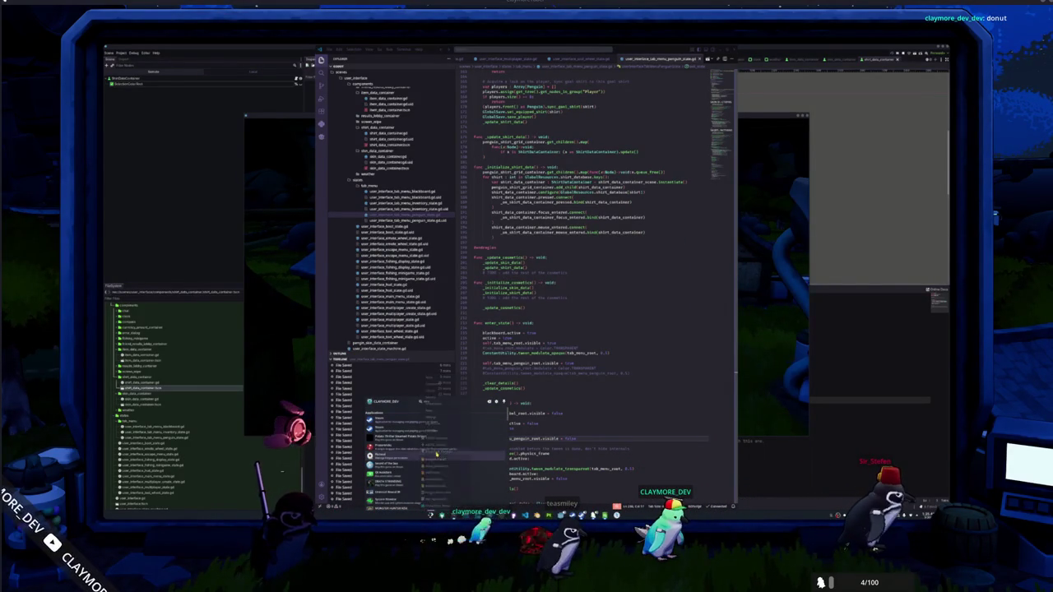
pyautogui.click(436, 452)
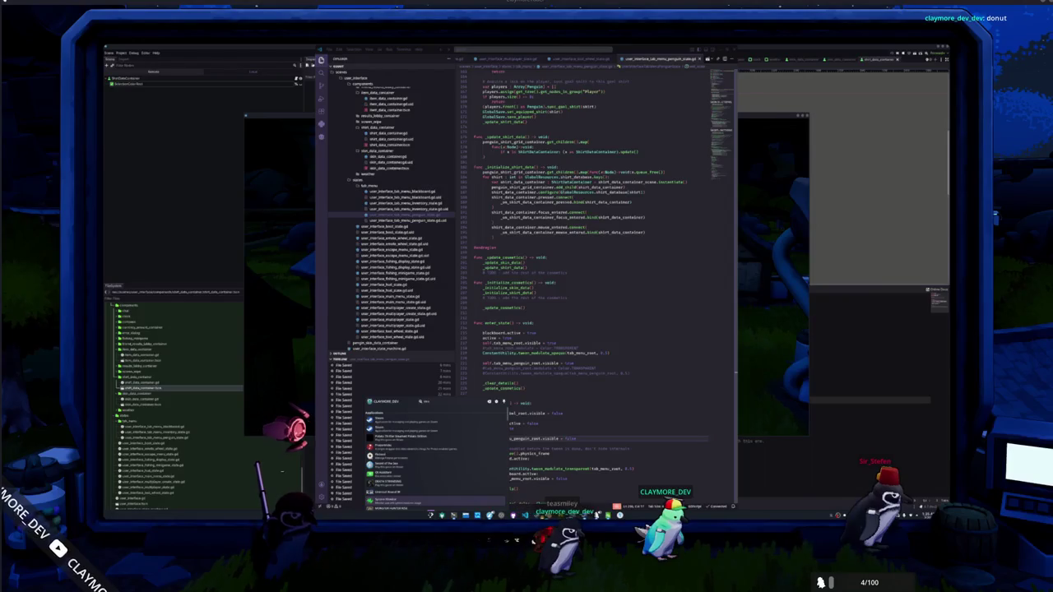
pyautogui.click(545, 487)
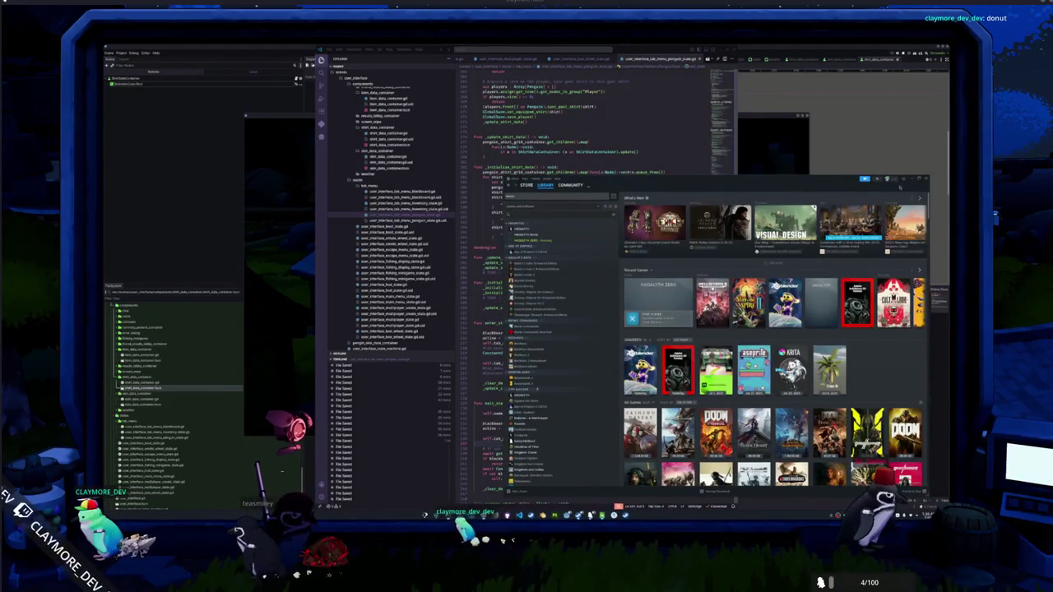
# - Minimize Steam's library window to bring the penguin state script back into view
pyautogui.click(904, 179)
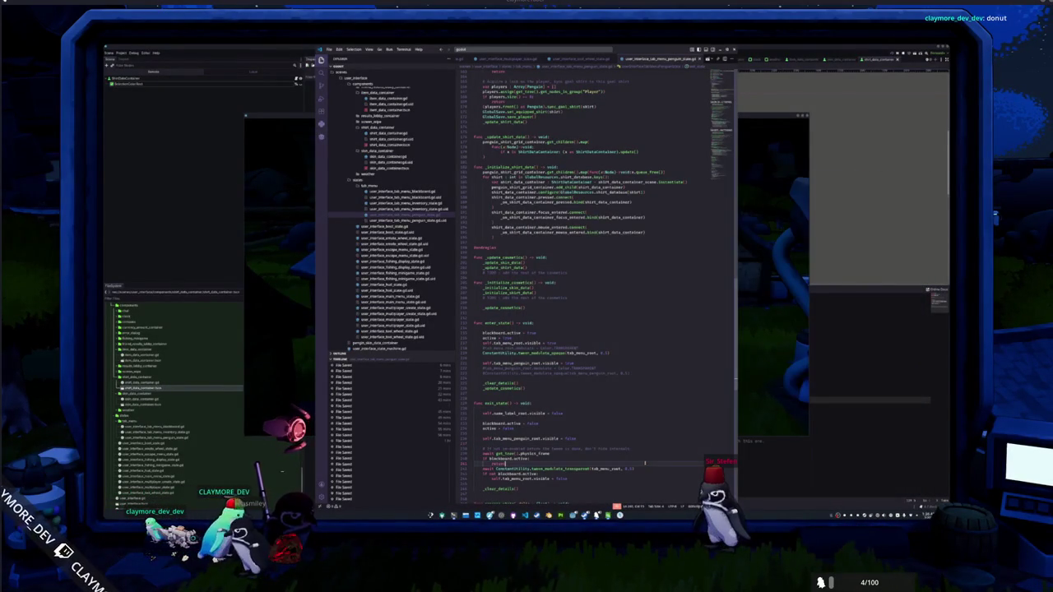
# - Add a shirt_data_container.mouse_exited.connect(...) line below the mouse_entered connection
pyautogui.scroll(3, 527, 328)
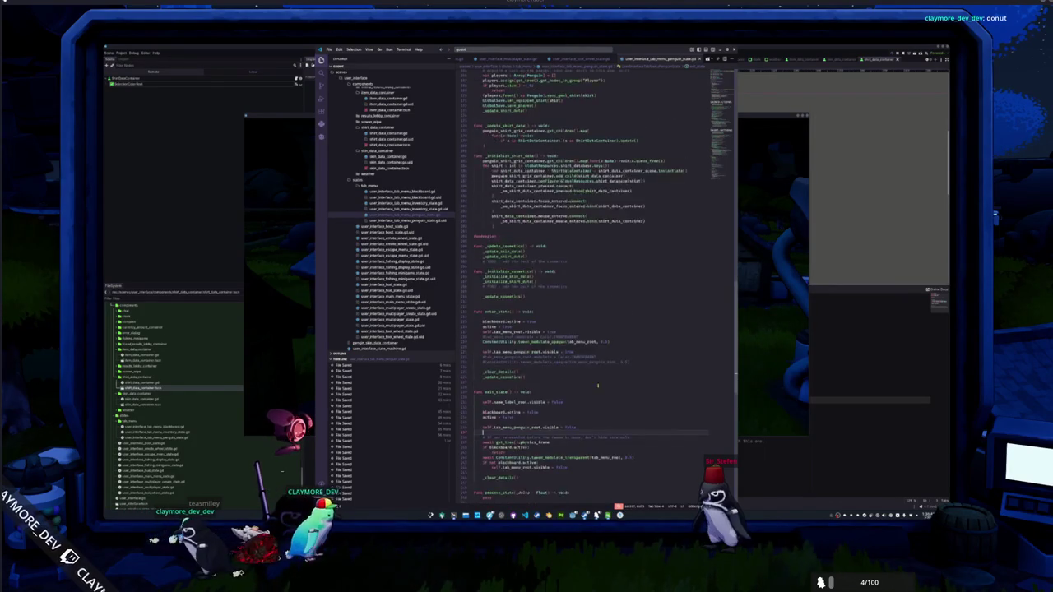
pyautogui.click(527, 328)
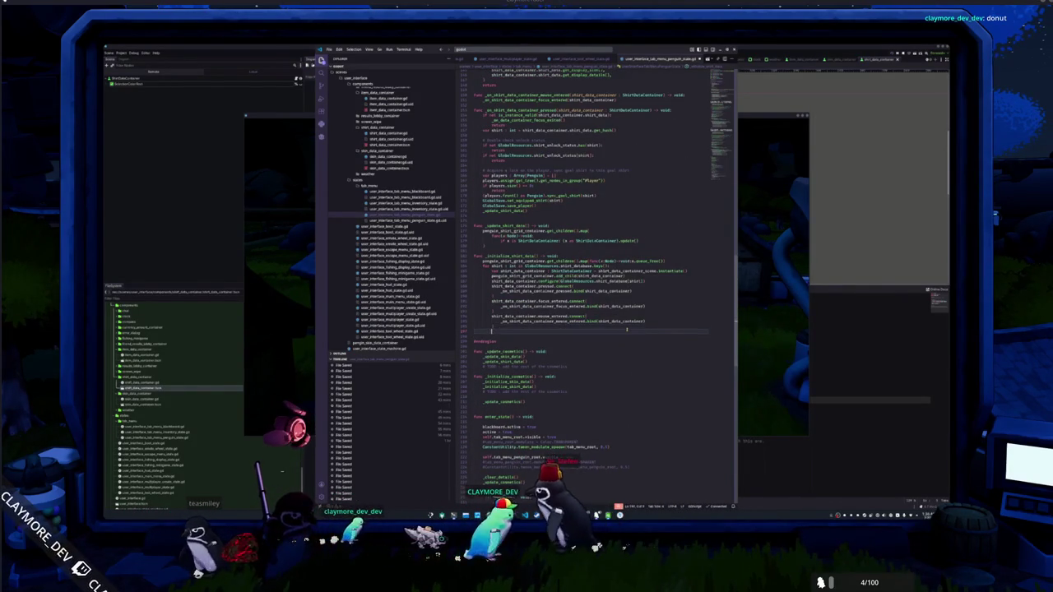
pyautogui.write('shirt_data_c')
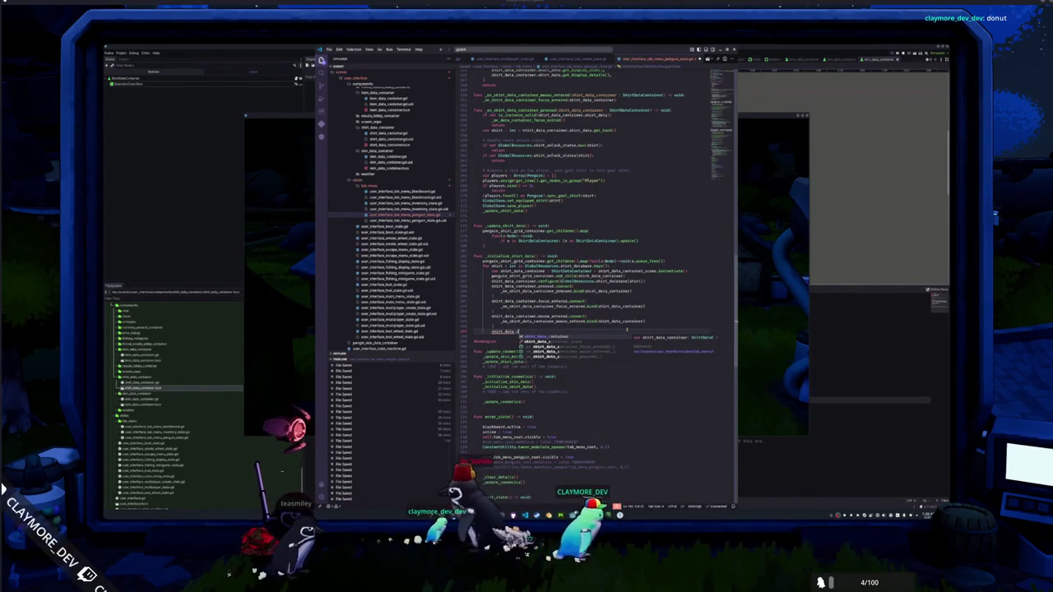
pyautogui.write('ontainer.mouse_exited')
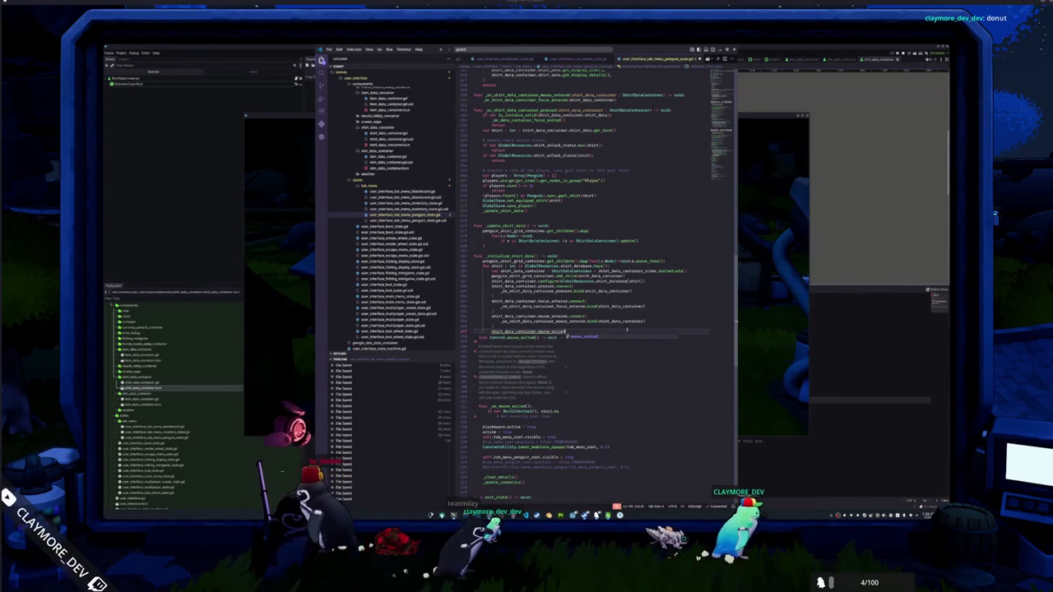
pyautogui.press('Return')
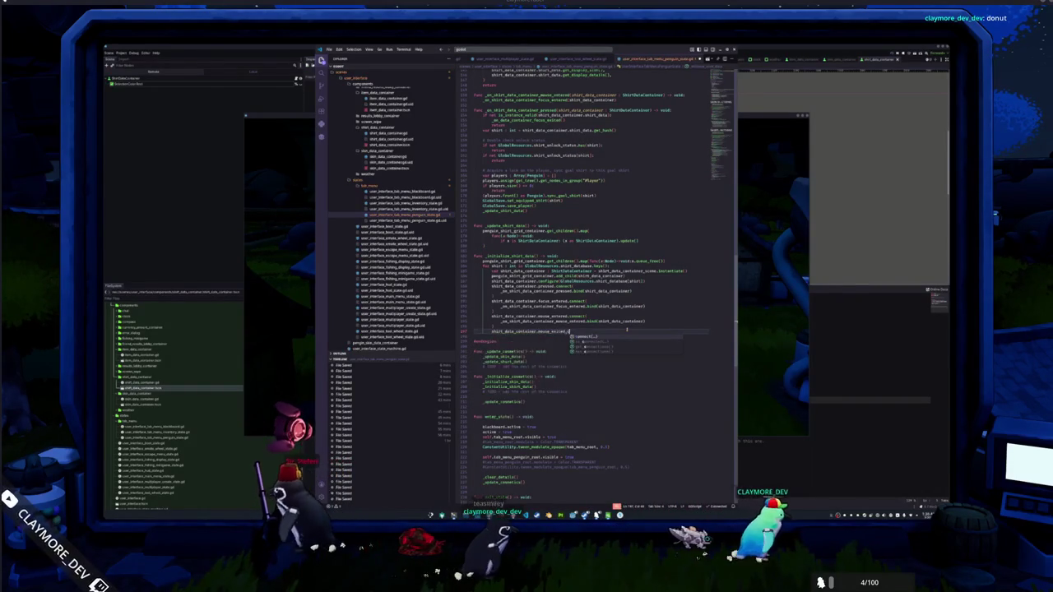
pyautogui.write('.connect(_on')
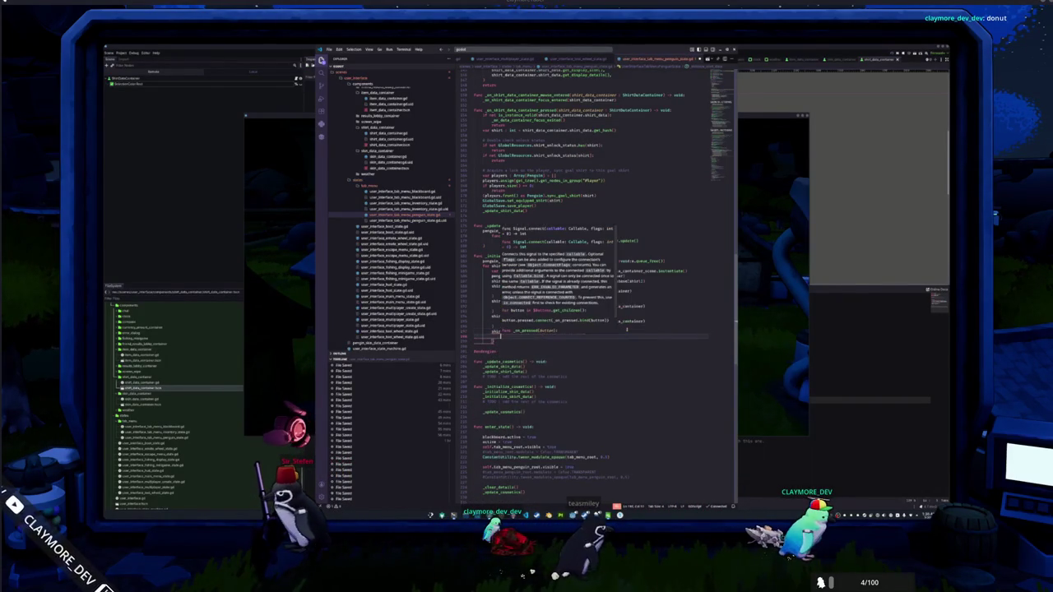
pyautogui.write('_')
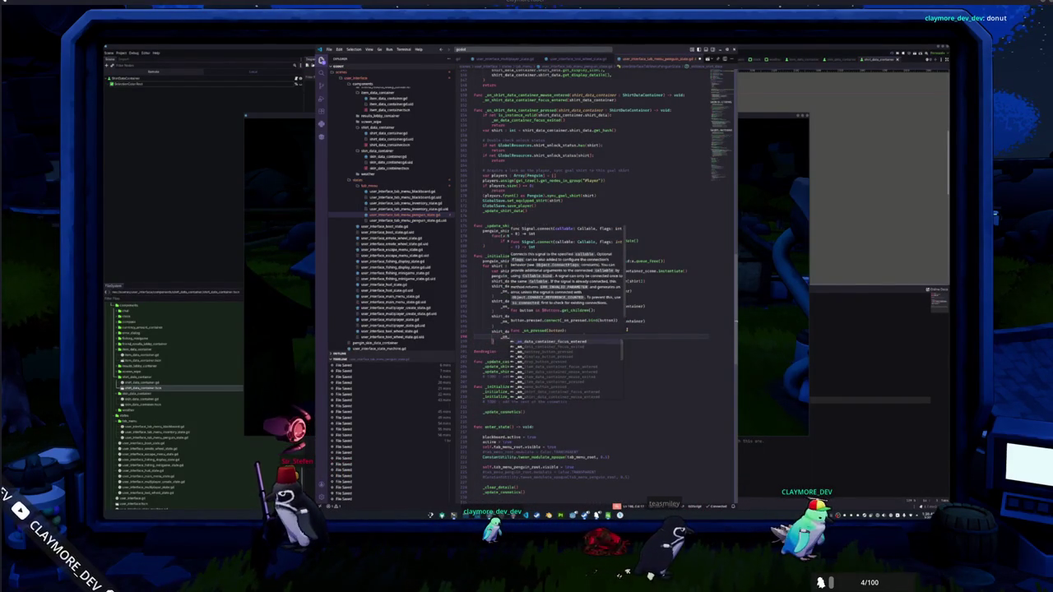
pyautogui.write('data_container')
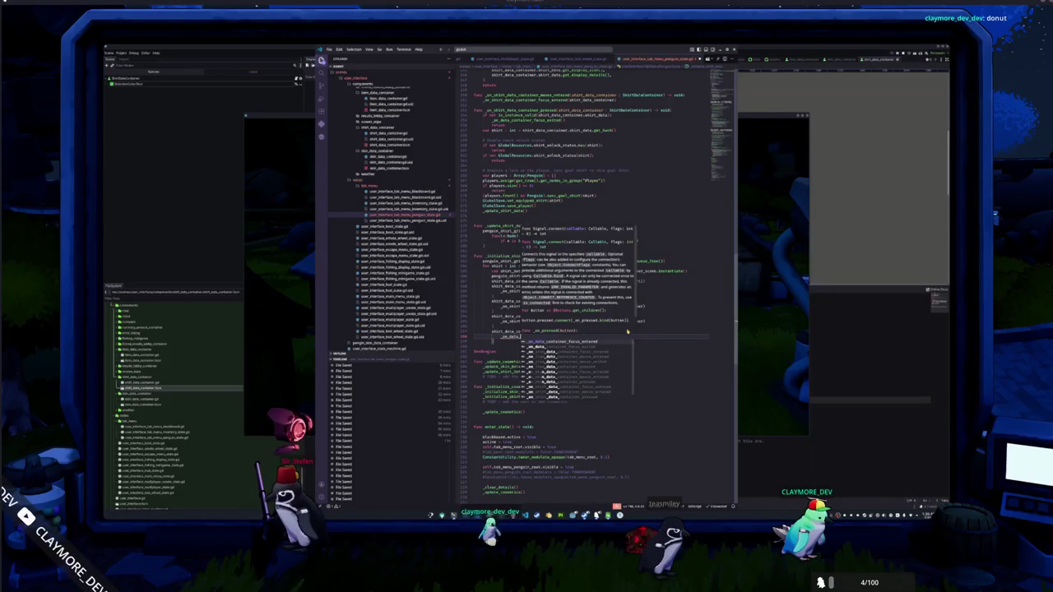
pyautogui.write('_focus_en')
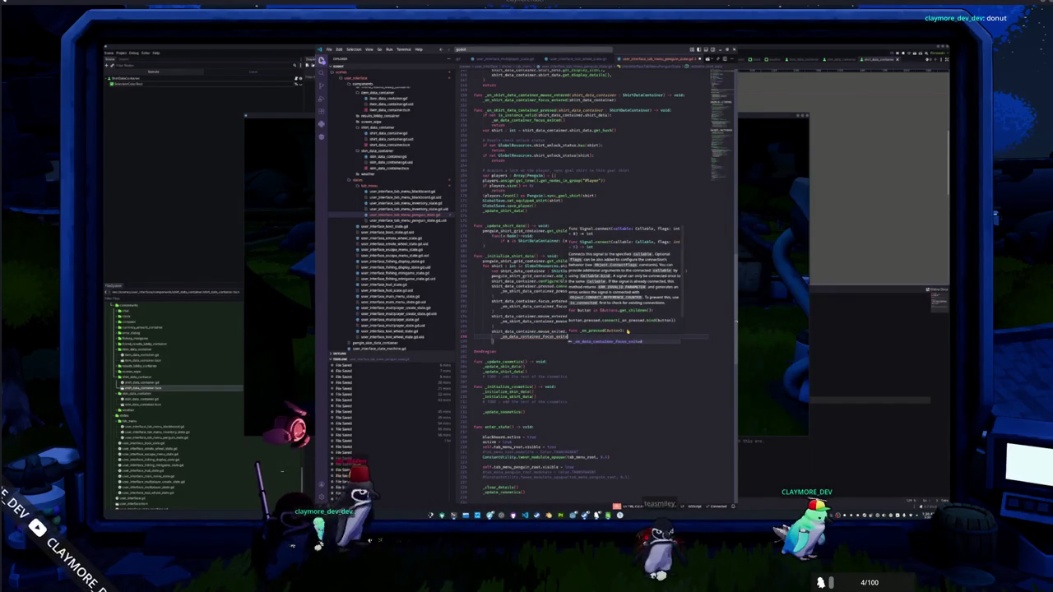
pyautogui.press('Return')
pyautogui.press('Escape')
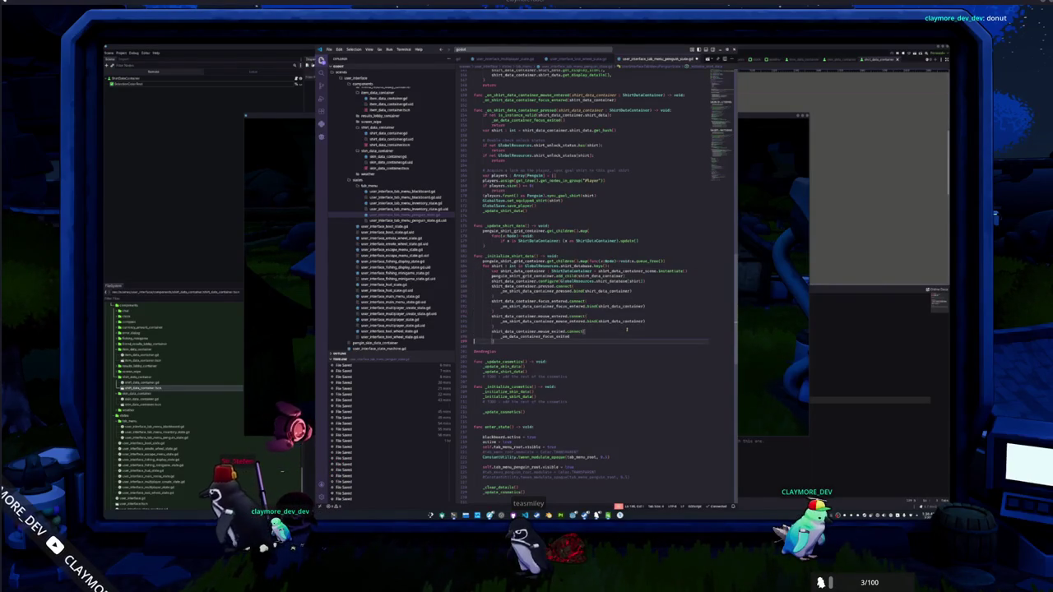
# - Replace the focus_exited handler name with _on_data_container_mouse_exited
pyautogui.hotkey('ctrl', 'shift', 'Left')
pyautogui.write('_on_data')
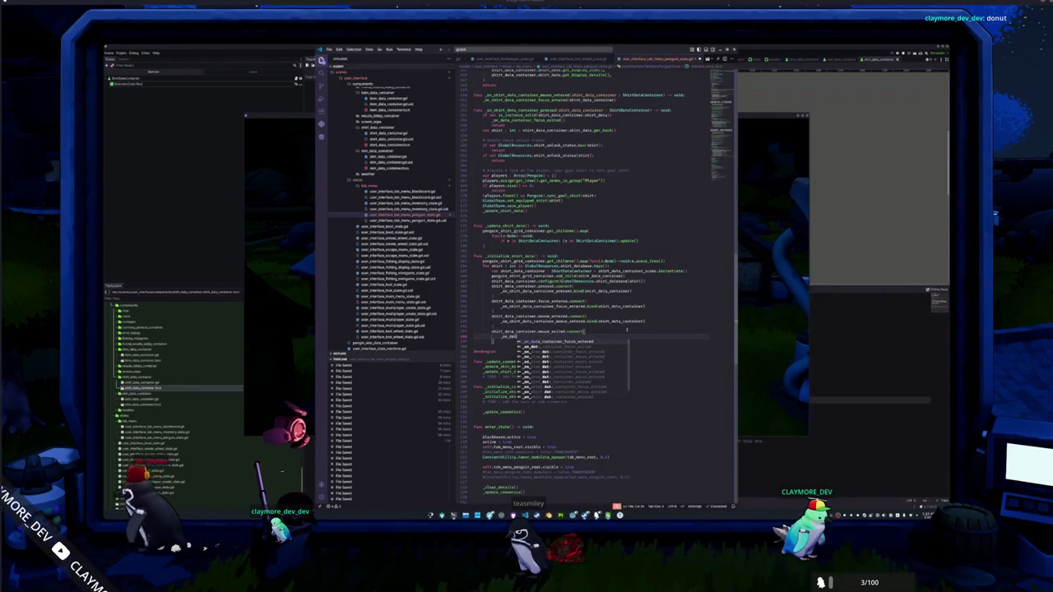
pyautogui.write('_container_mouse_exited')
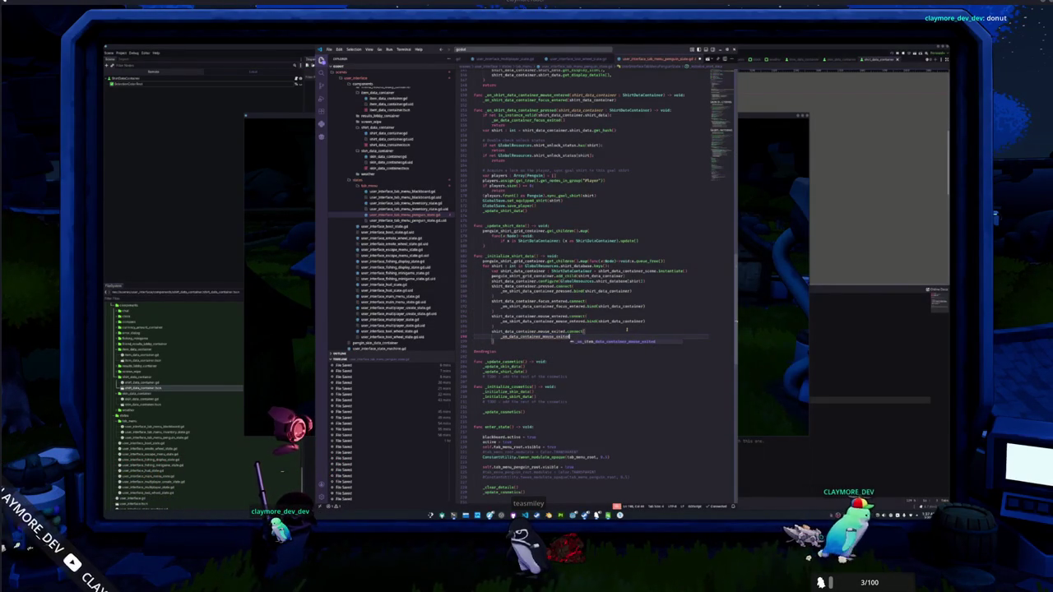
pyautogui.press('Return')
pyautogui.hotkey('shift', 'Home')
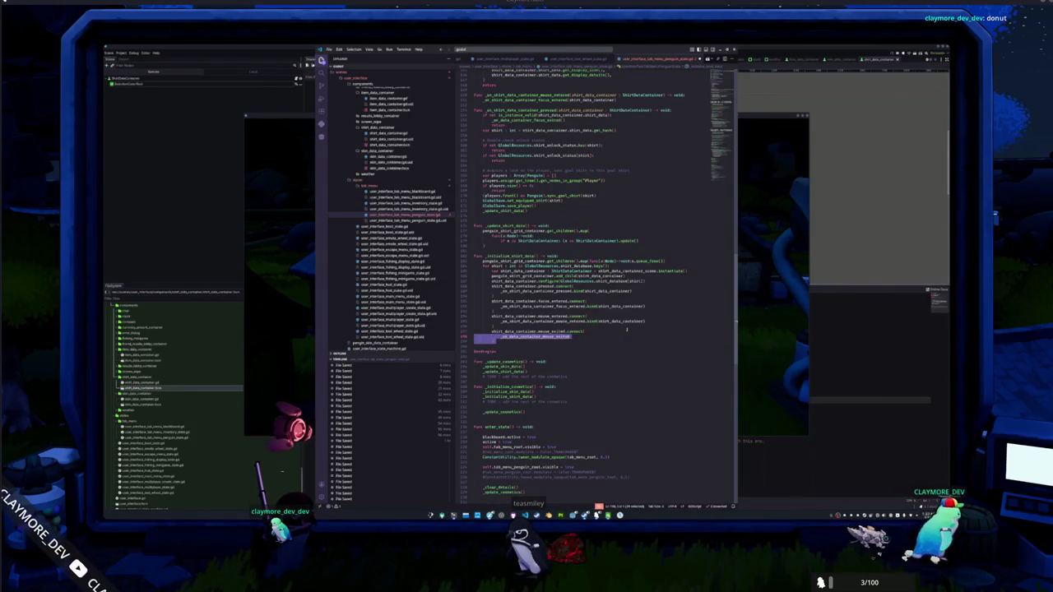
pyautogui.press('Up')
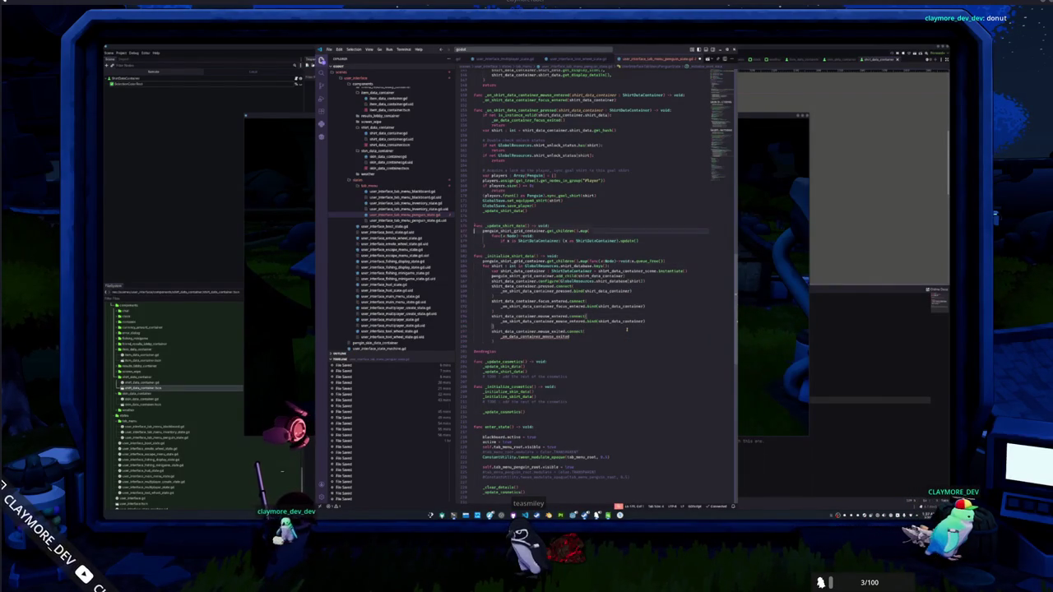
pyautogui.scroll(15, 590, 232)
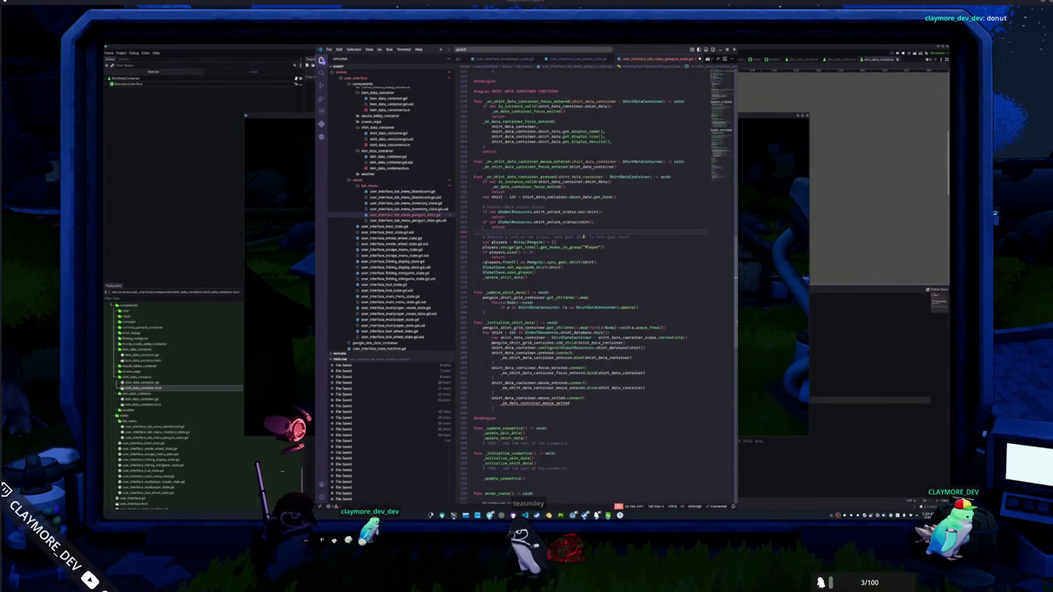
# - Paste the mouse_exited connect line into the skin loop, adapted for skin_data_container
pyautogui.hotkey('ctrl', 'v')
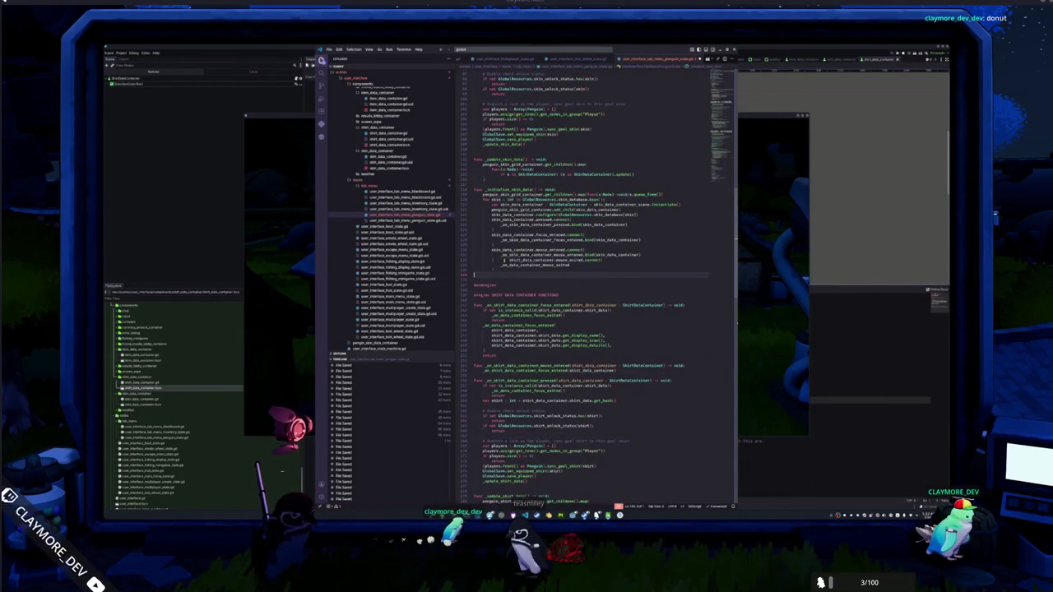
pyautogui.press('Return')
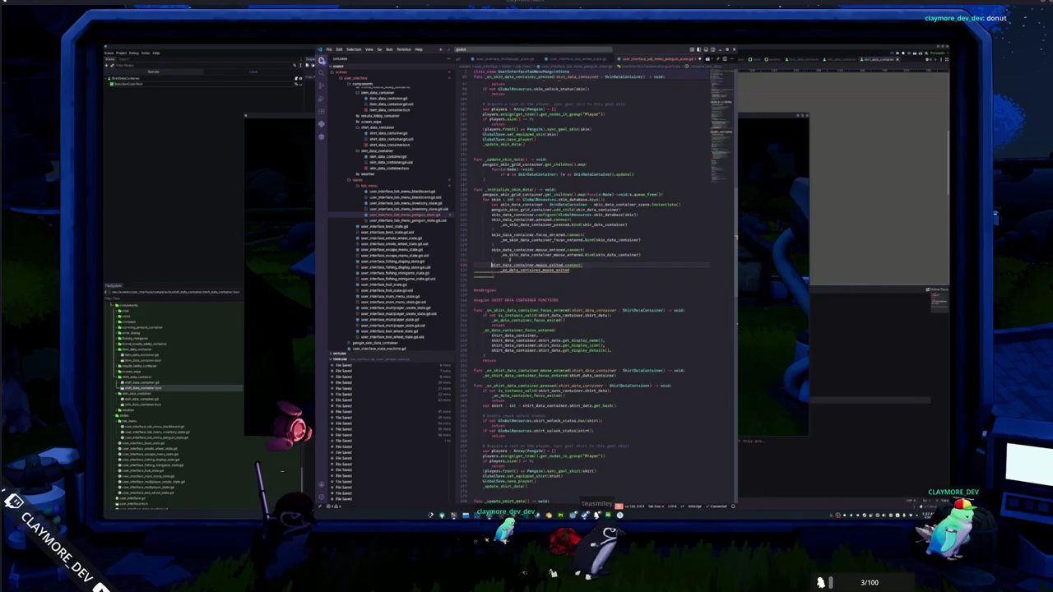
pyautogui.write('ski')
pyautogui.press('Escape')
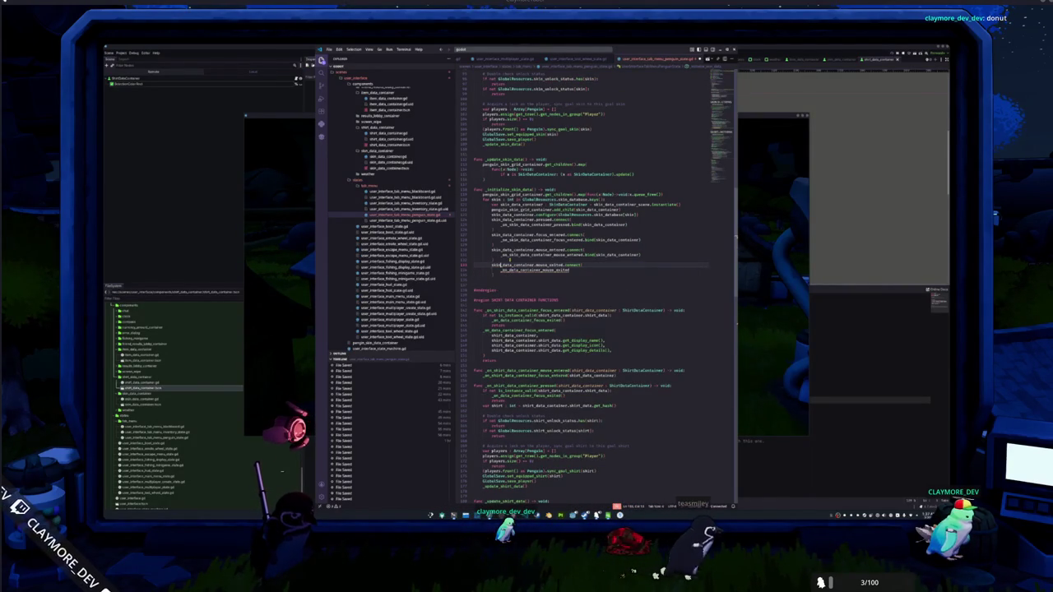
pyautogui.moveTo(570, 270); pyautogui.dragTo(500, 270)
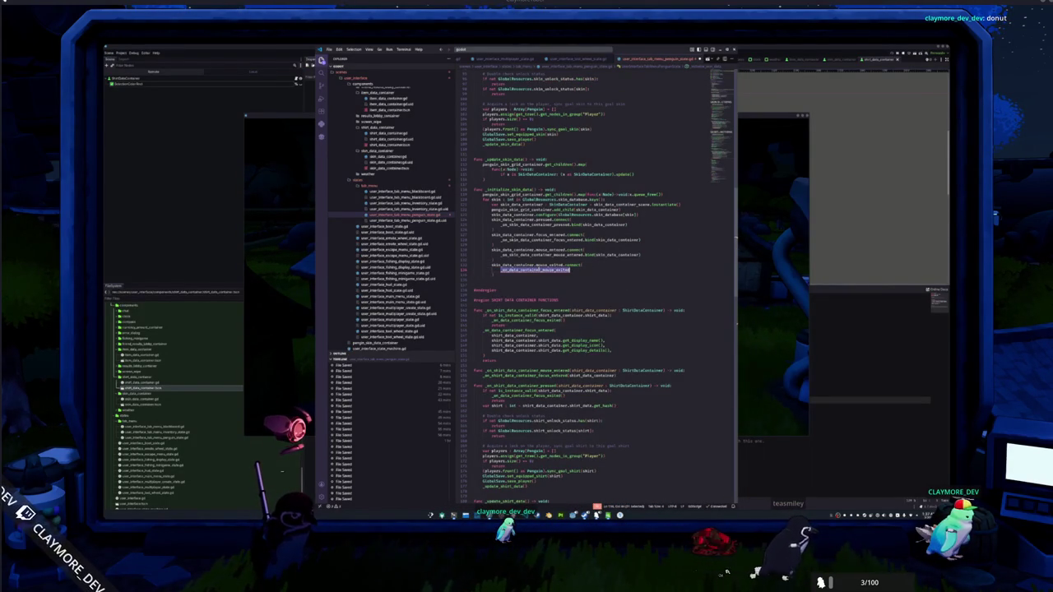
pyautogui.scroll(7, 539, 268)
pyautogui.scroll(6, 539, 269)
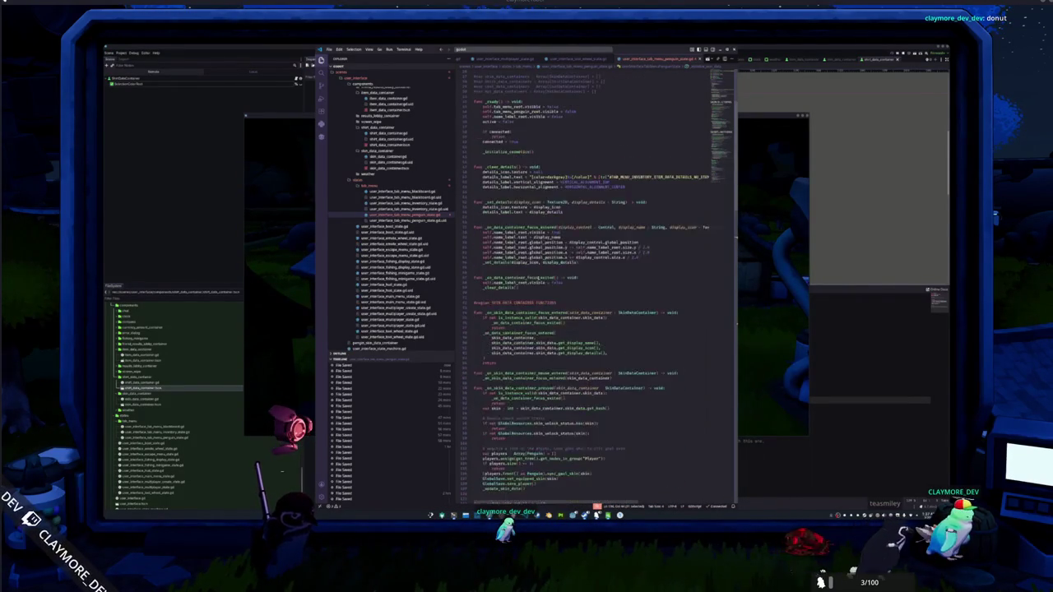
# - Add func _on_data_container_mouse_exited() -> void: whose body sets self.name_label.visible = false
pyautogui.click(534, 260)
pyautogui.hotkey('ctrl', 'v')
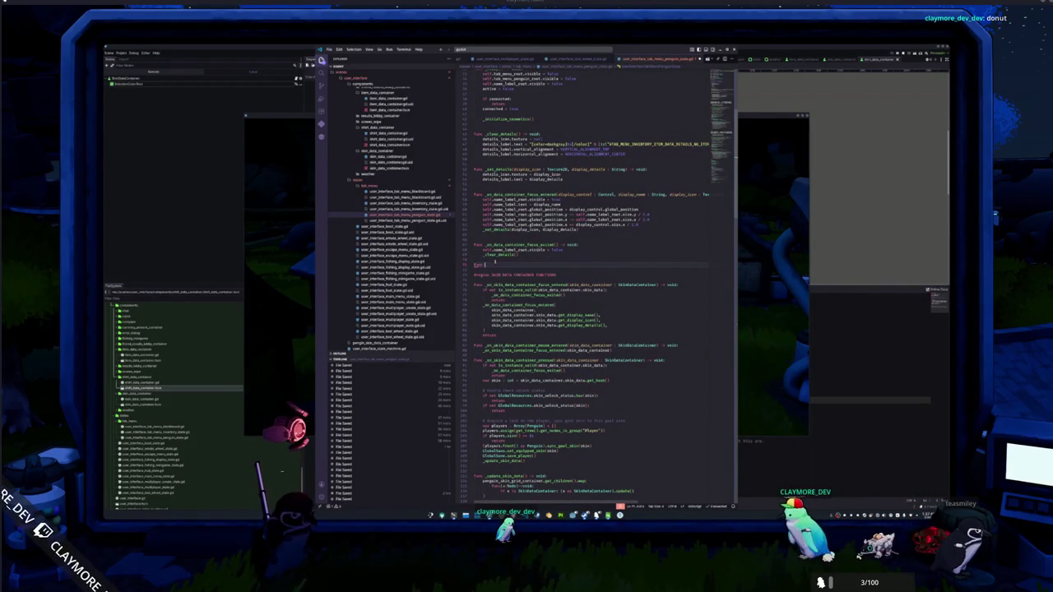
pyautogui.write('-> void:')
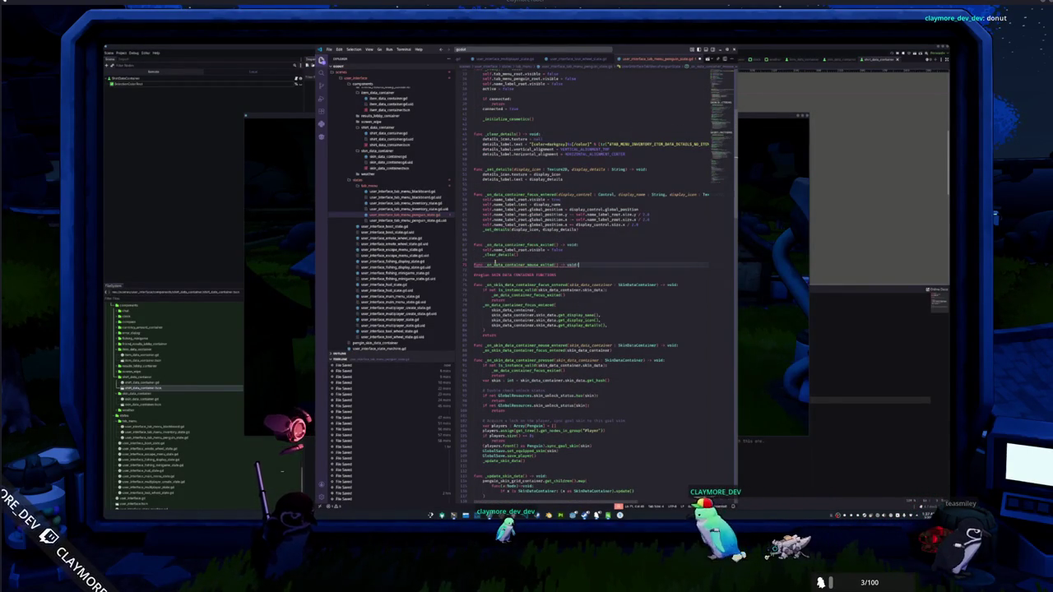
pyautogui.press('Return')
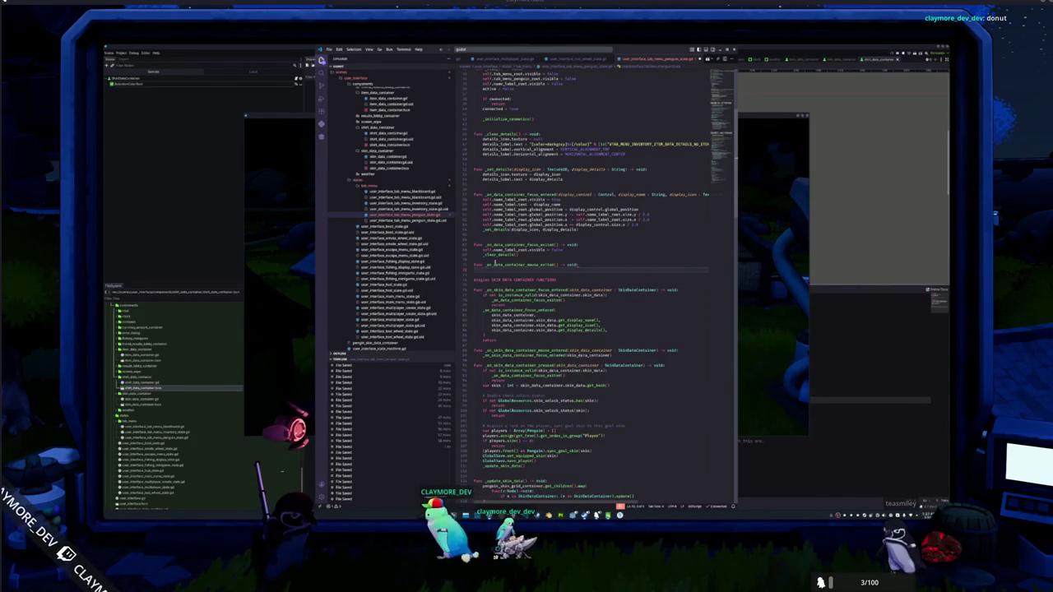
pyautogui.write('sel')
pyautogui.write('.')
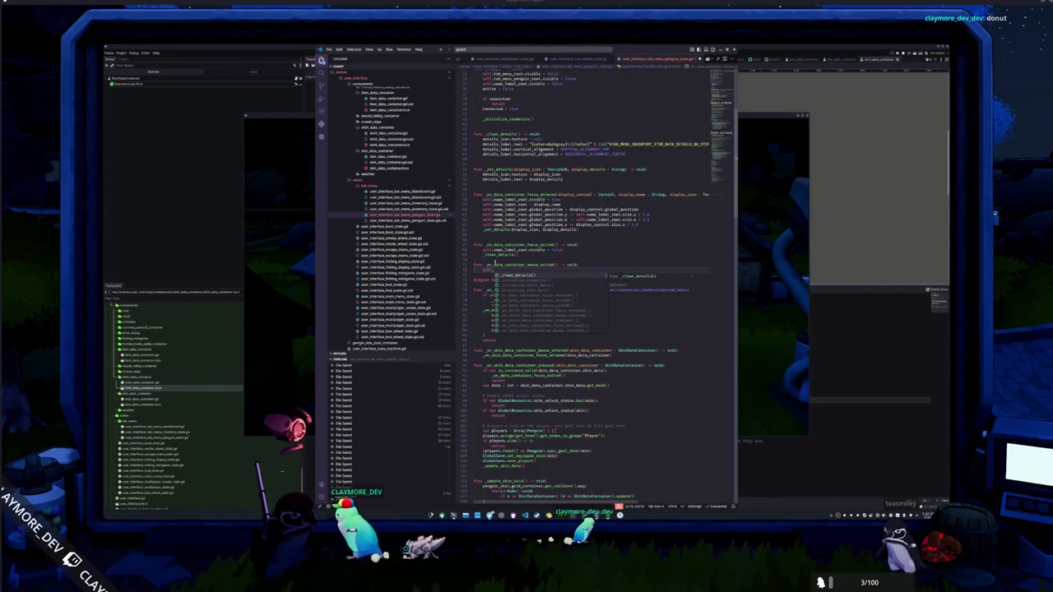
pyautogui.write('name_label.')
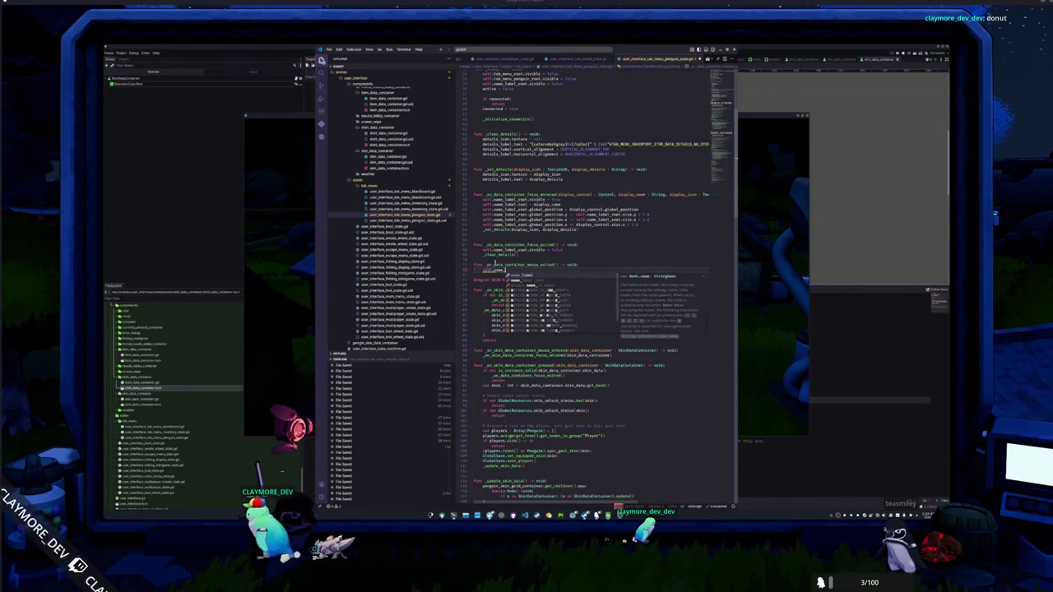
pyautogui.write('.')
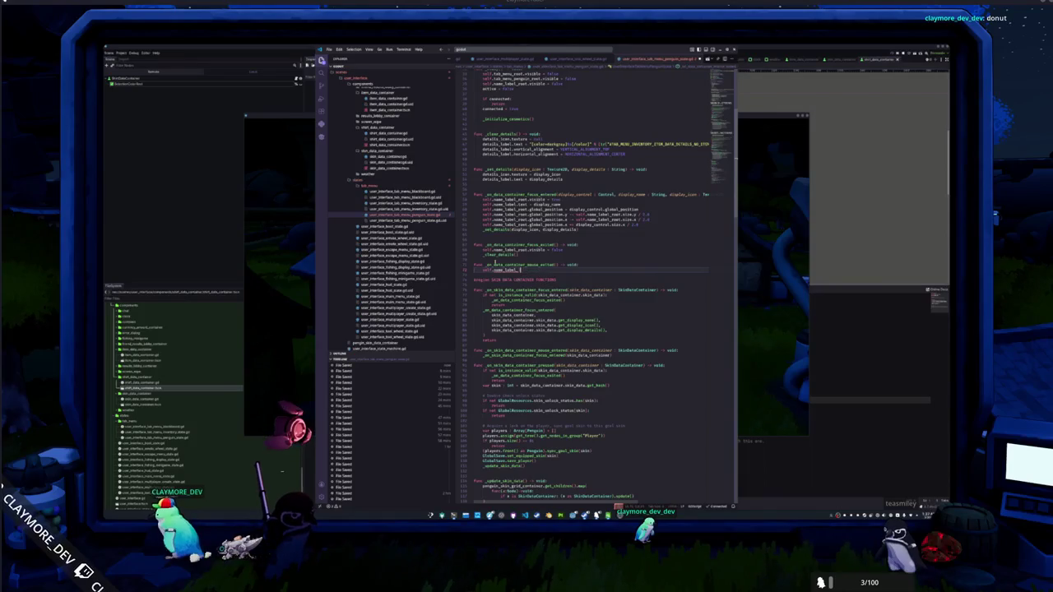
pyautogui.write('visible = f')
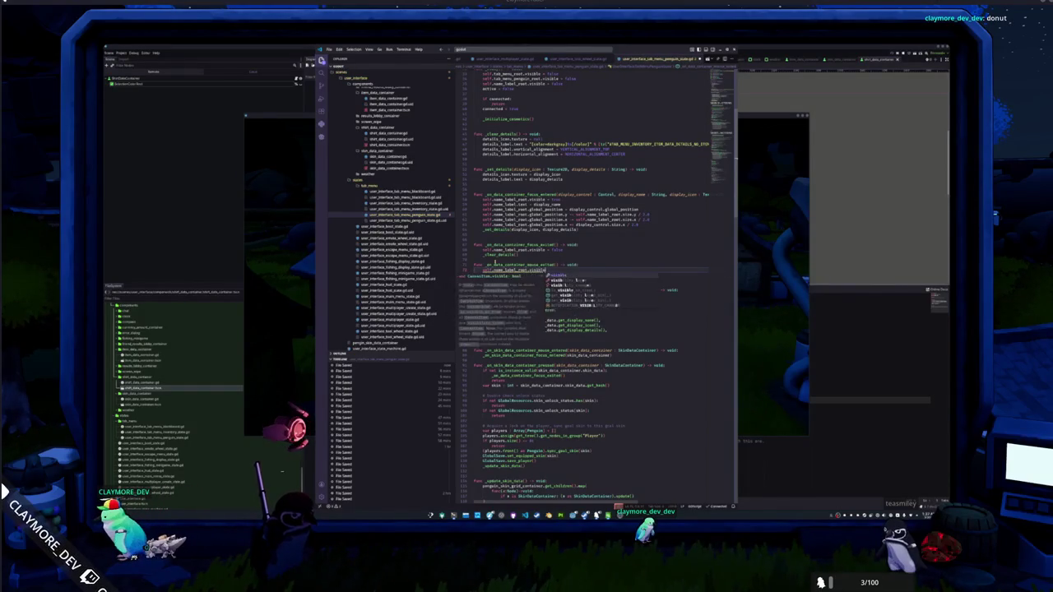
pyautogui.press('Return')
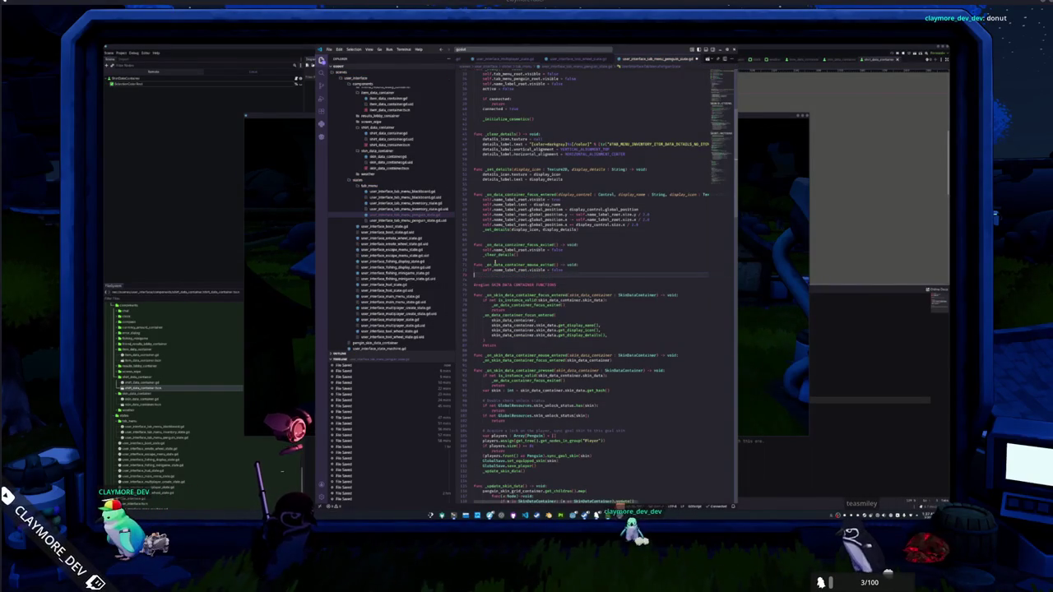
# - Close the running game's inventory and return to the Godot editor
pyautogui.hotkey('alt', 'Tab')
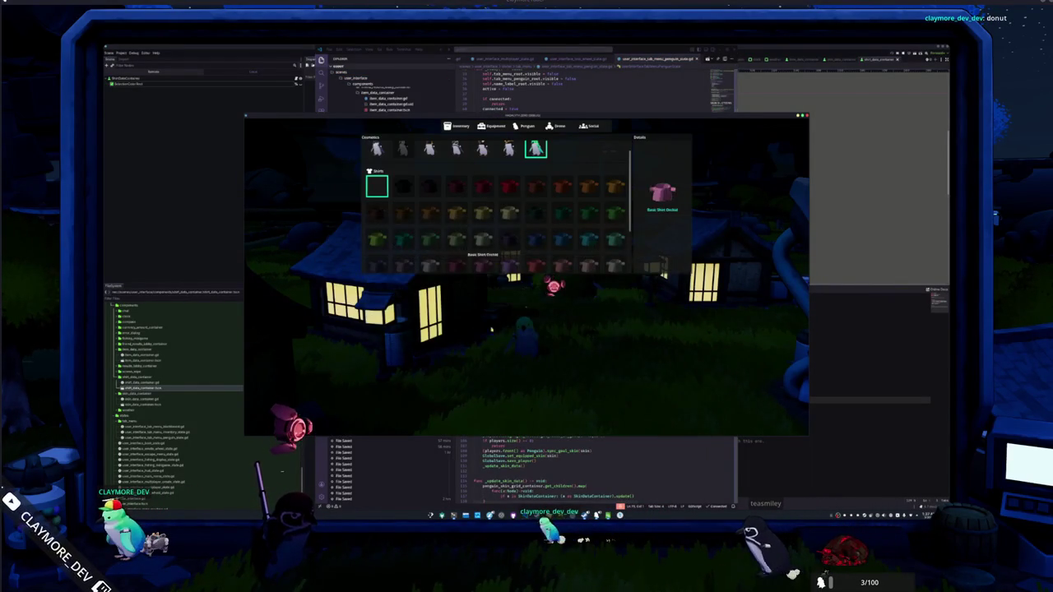
pyautogui.press('Tab')
pyautogui.hotkey('alt', 'Tab')
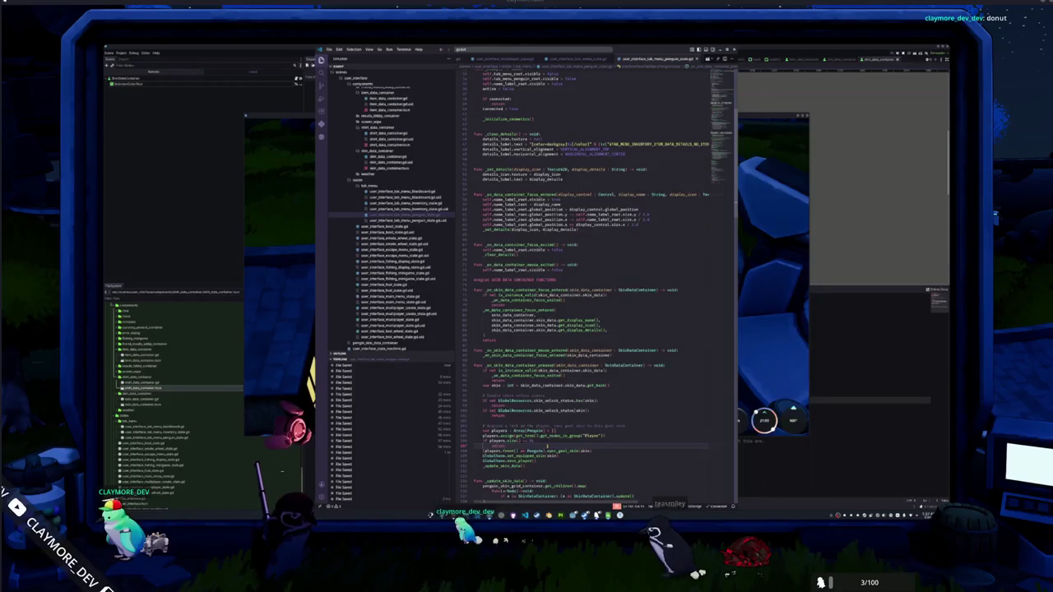
pyautogui.scroll(-10, 592, 288)
pyautogui.scroll(-10, 650, 462)
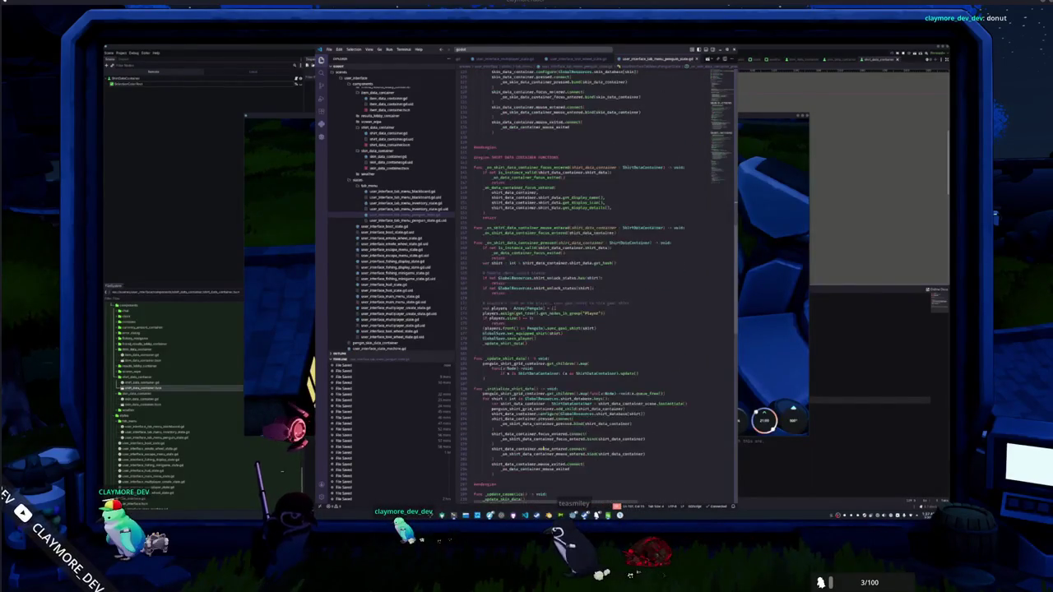
pyautogui.hotkey('alt', 'Tab')
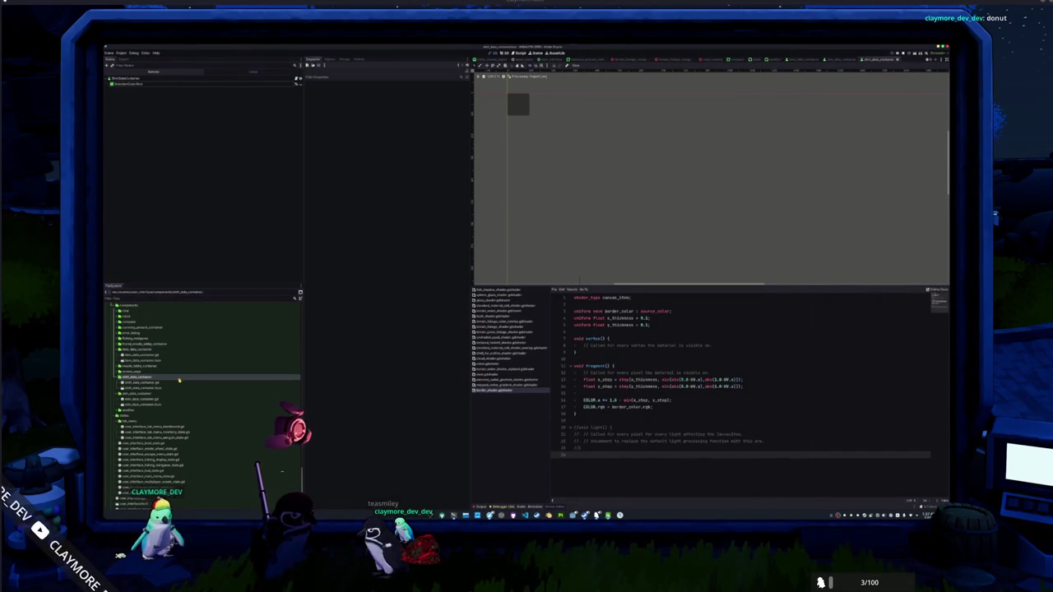
# - Duplicate shirt_data_container as coat_data_container, rename its copied files for coat, and open its scene
pyautogui.hotkey('ctrl', 'd')
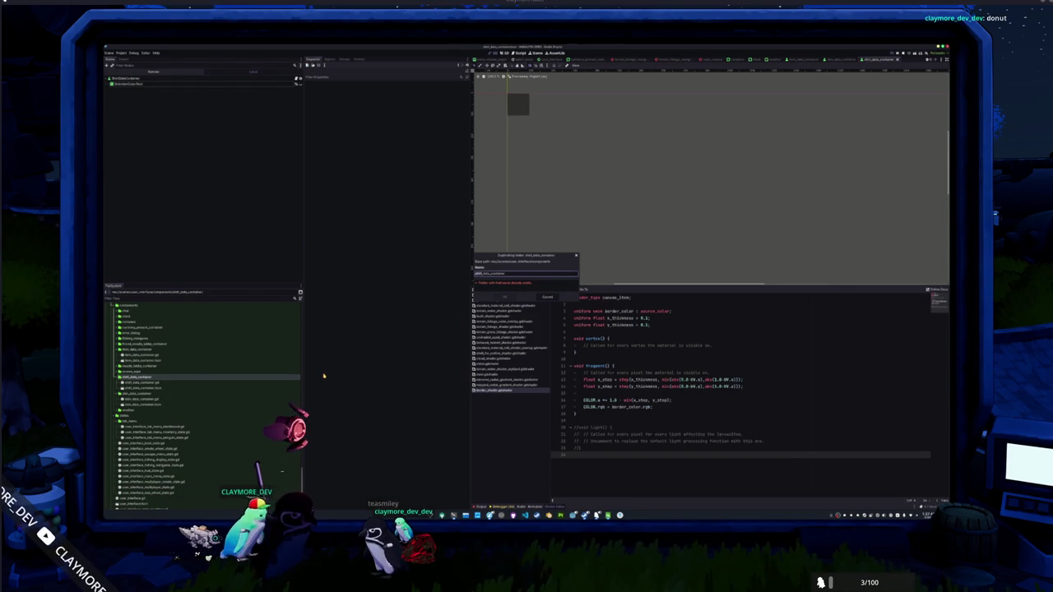
pyautogui.press('Return')
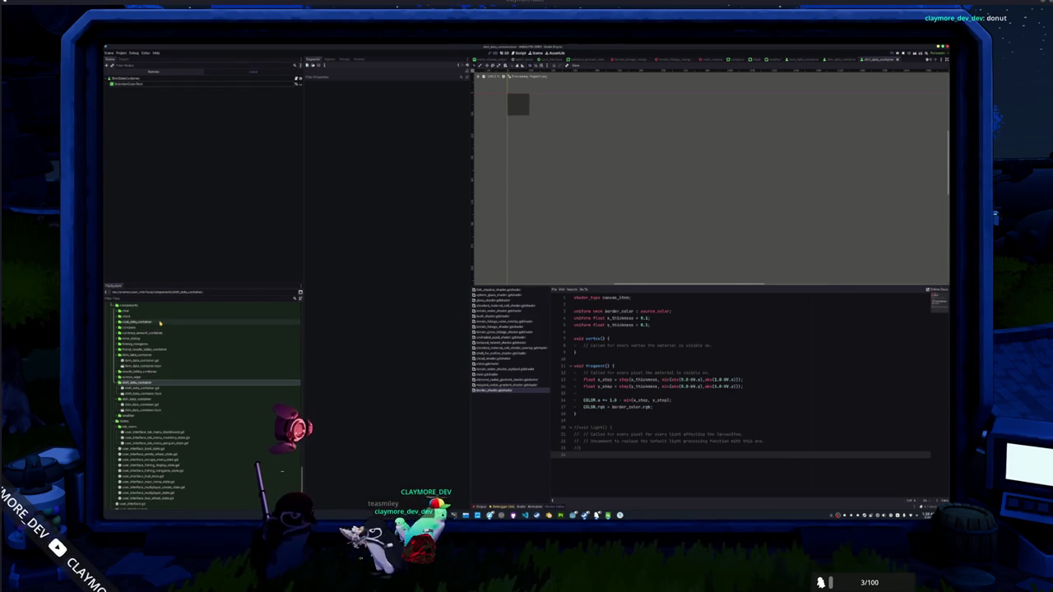
pyautogui.click(156, 328)
pyautogui.press('F2')
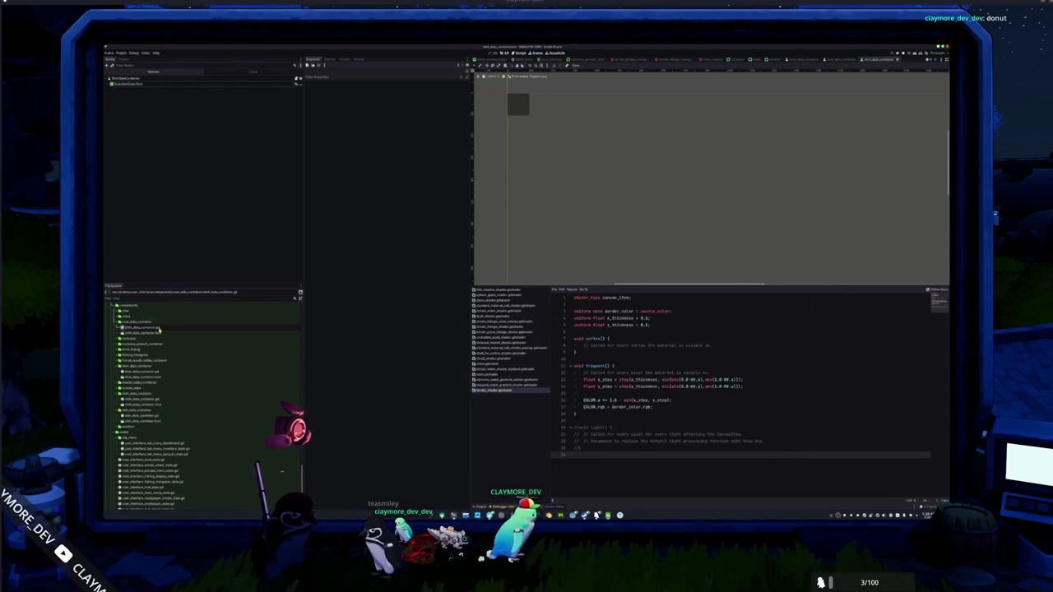
pyautogui.press('Return')
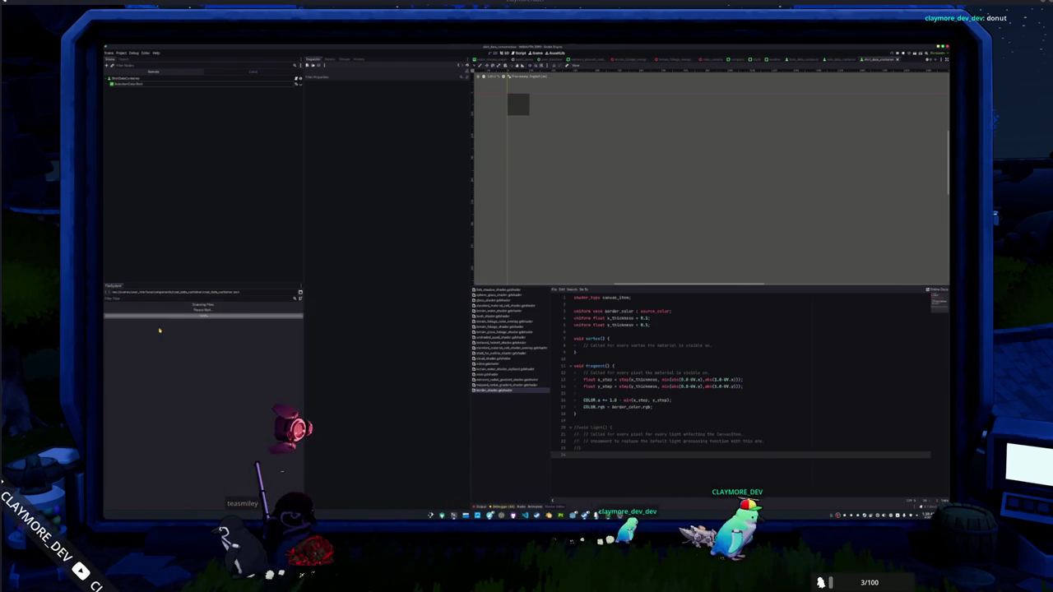
pyautogui.click(142, 332)
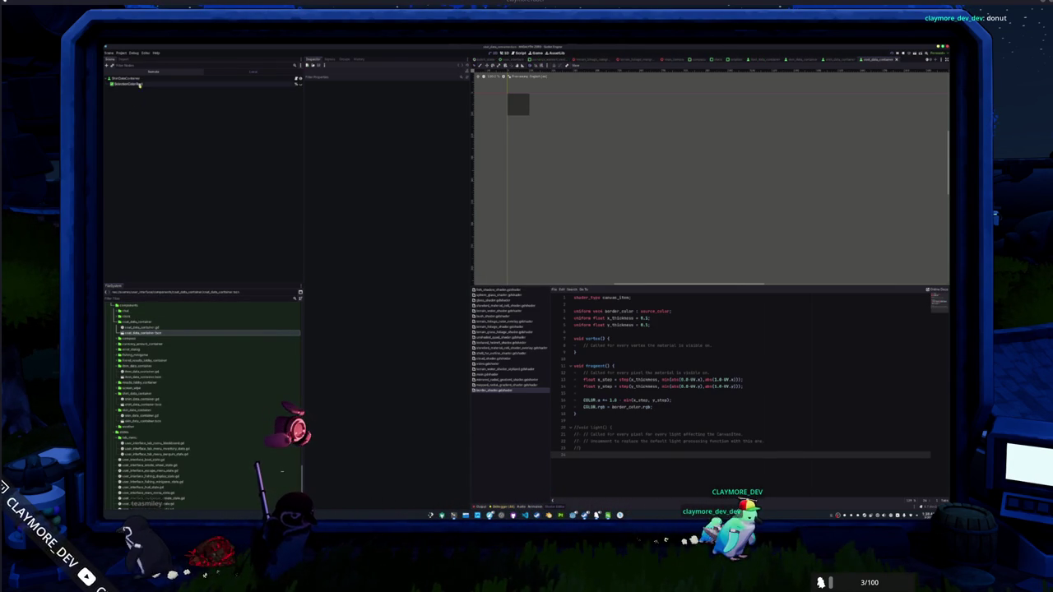
pyautogui.click(148, 86)
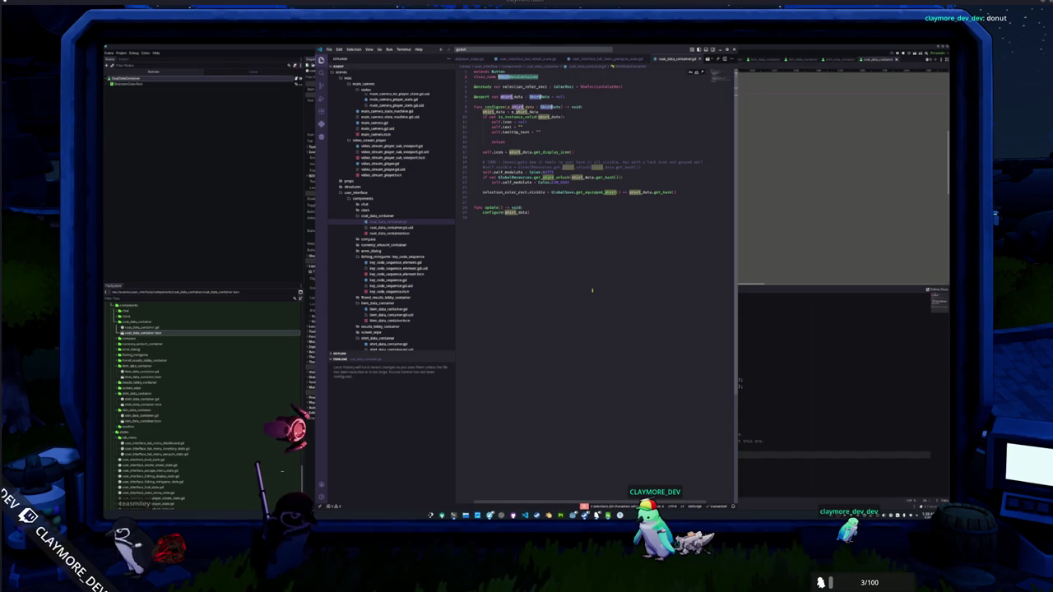
# - Rename shirt to coat in the container script, set the exported type to CoatData, and save
pyautogui.write('coat')
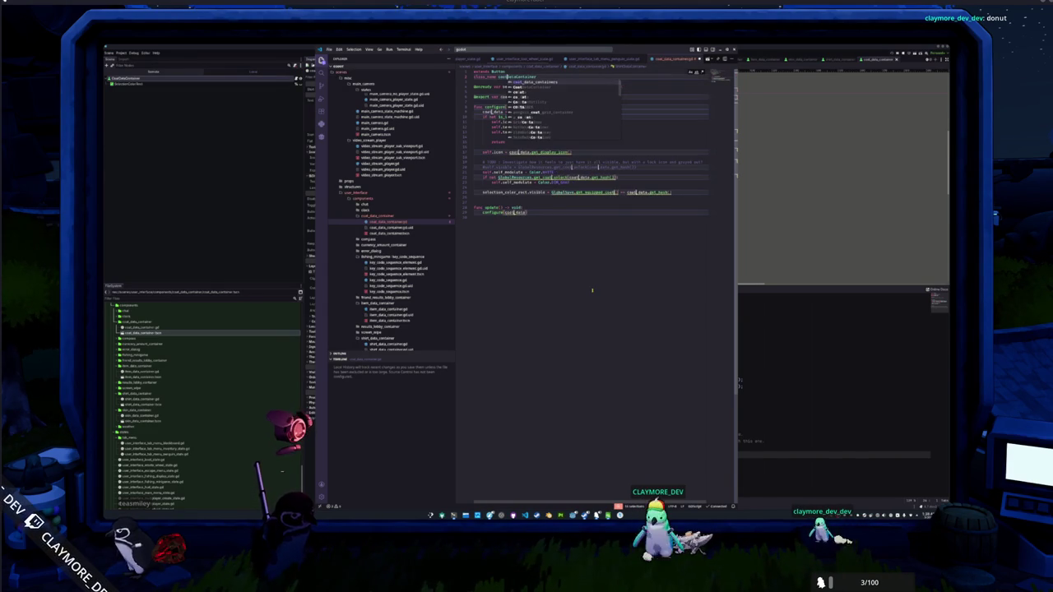
pyautogui.press('Escape')
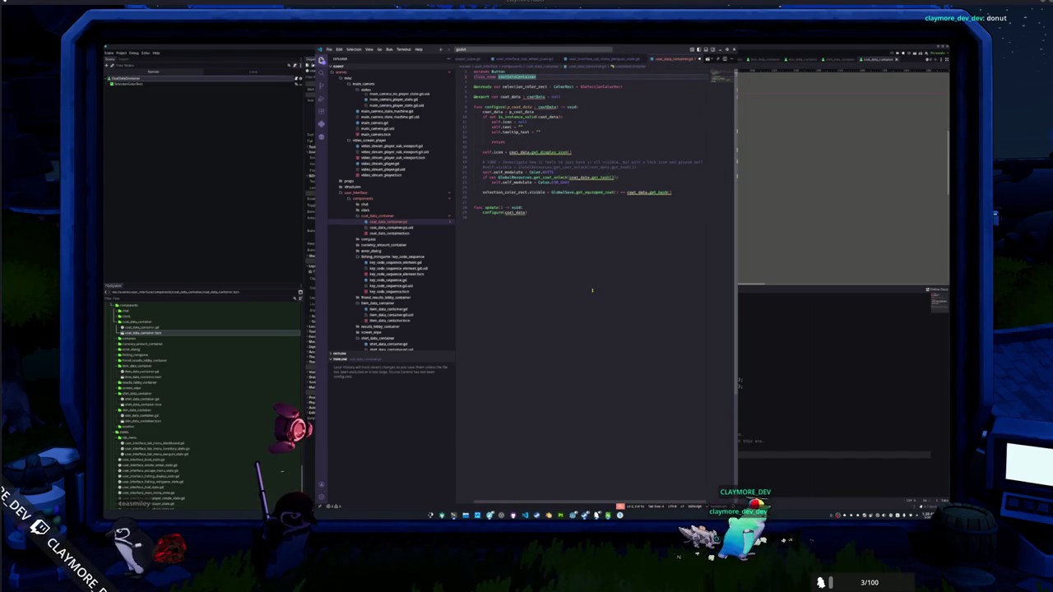
pyautogui.press('Down')
pyautogui.press('Down')
pyautogui.hotkey('ctrl', 'Right')
pyautogui.hotkey('ctrl', 'Right')
pyautogui.write('CoatData')
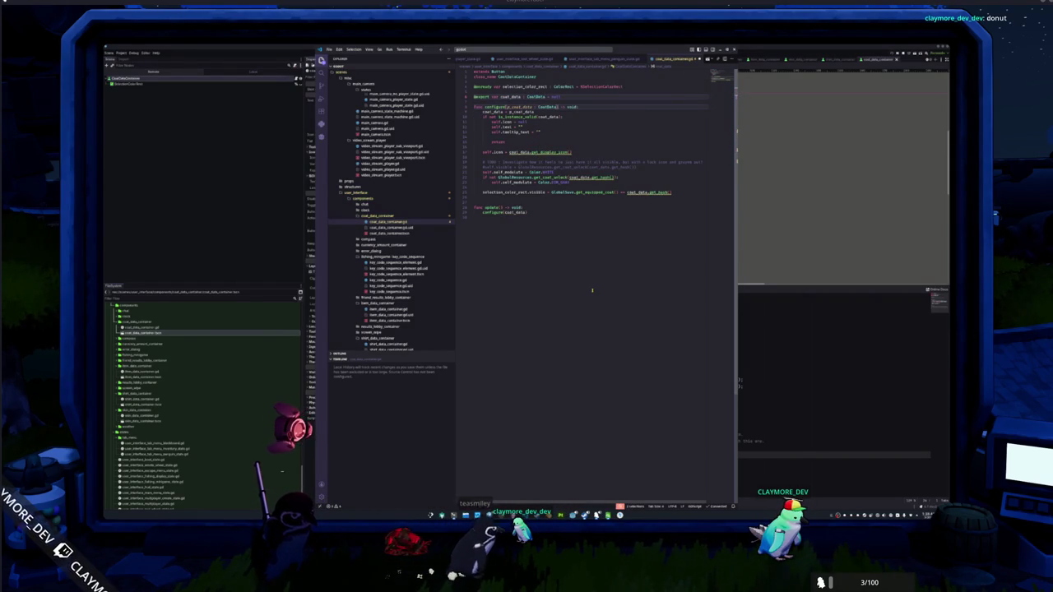
pyautogui.hotkey('ctrl', 's')
# - Copy ShirtData's get_hash through get_display_details functions into the CoatData script
pyautogui.keyDown('ctrl'); pyautogui.click(537, 97); pyautogui.keyUp('ctrl')
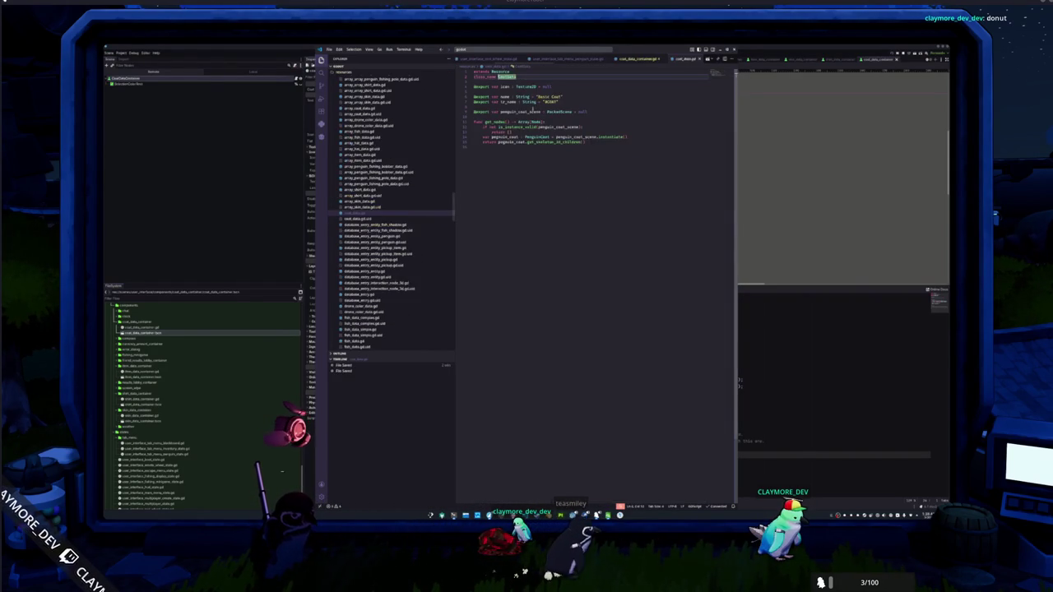
pyautogui.scroll(-5, 370, 322)
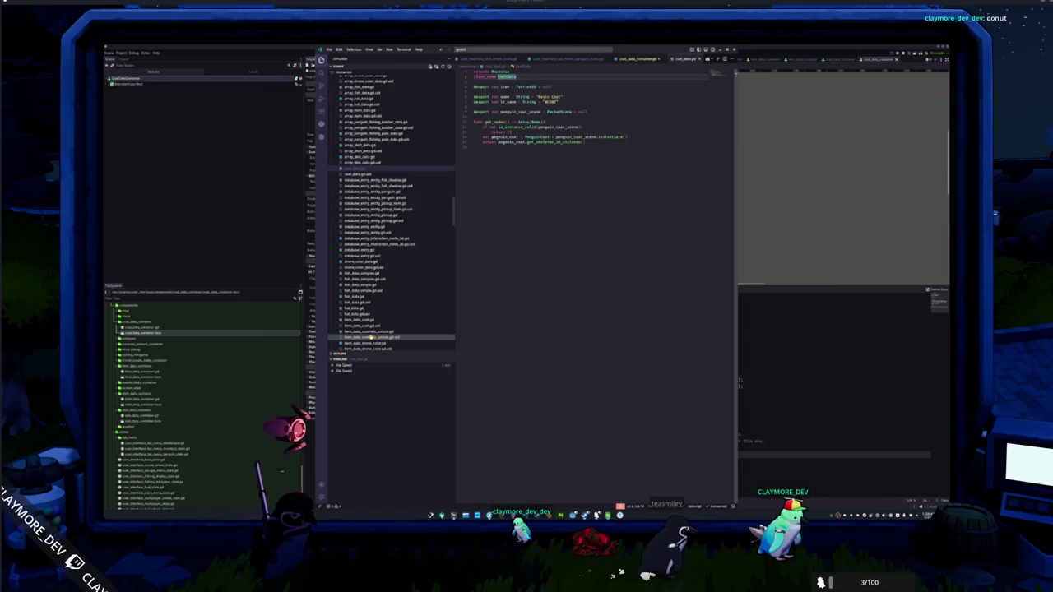
pyautogui.scroll(-4, 369, 339)
pyautogui.click(362, 315)
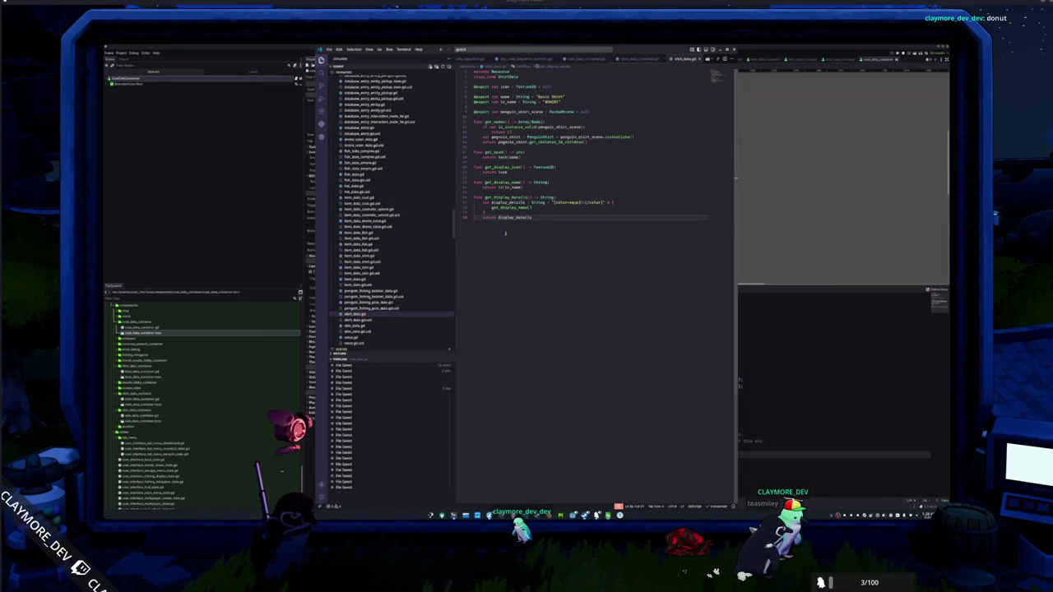
pyautogui.moveTo(475, 202); pyautogui.dragTo(475, 141)
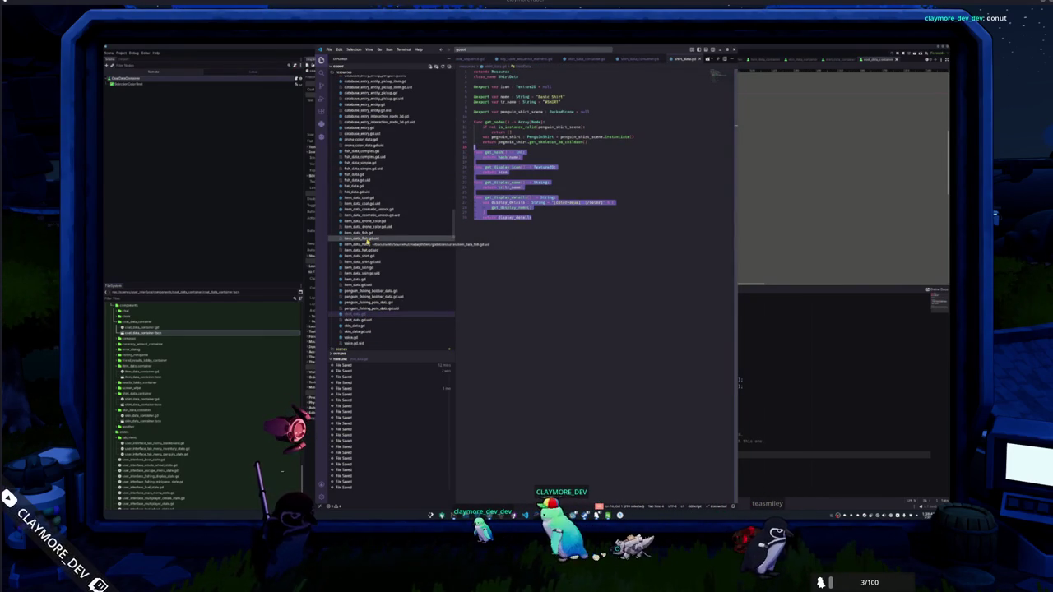
pyautogui.scroll(2, 367, 241)
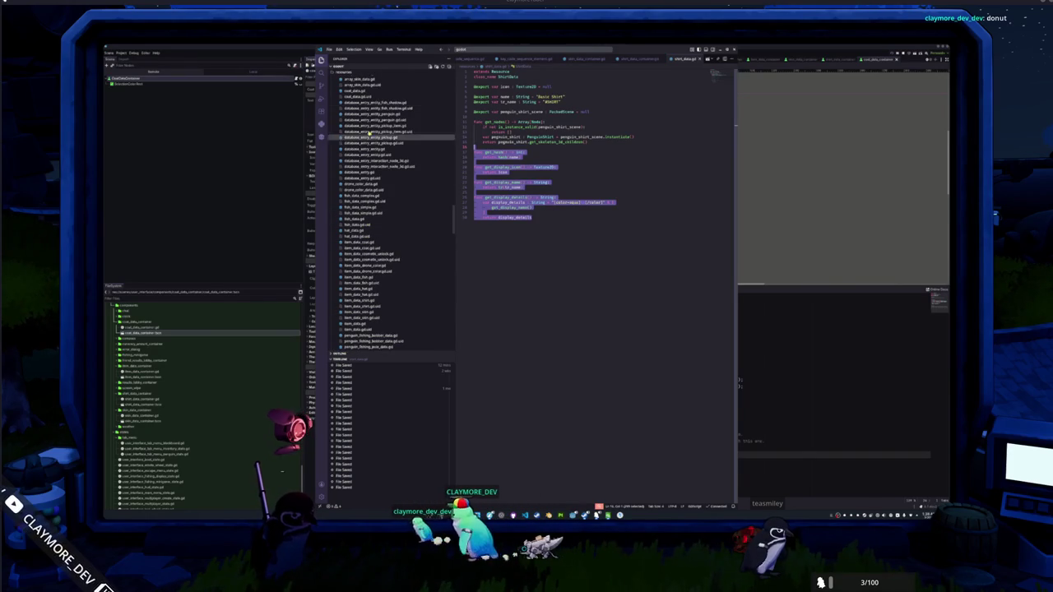
pyautogui.click(360, 91)
pyautogui.hotkey('ctrl', 'v')
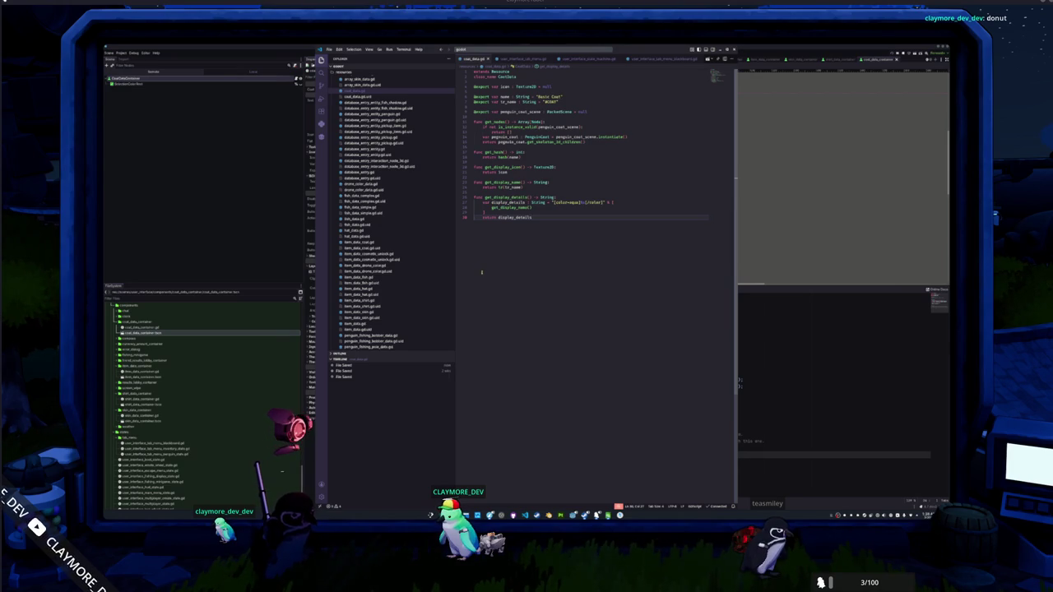
# - Look over the tab menu script and open the tab menu blackboard script
pyautogui.click(523, 60)
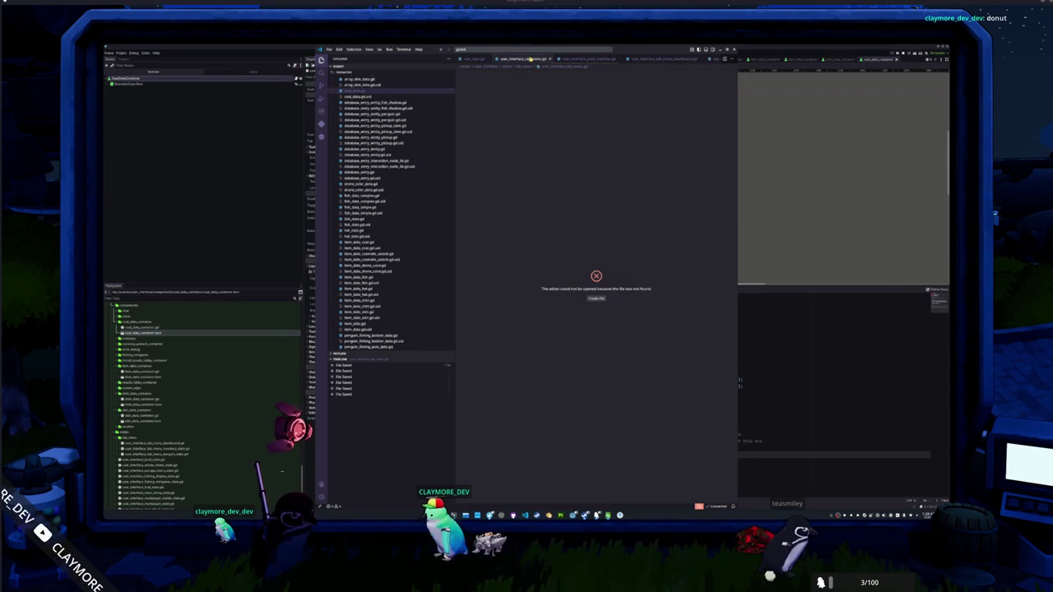
pyautogui.scroll(-5, 386, 206)
pyautogui.scroll(-10, 387, 247)
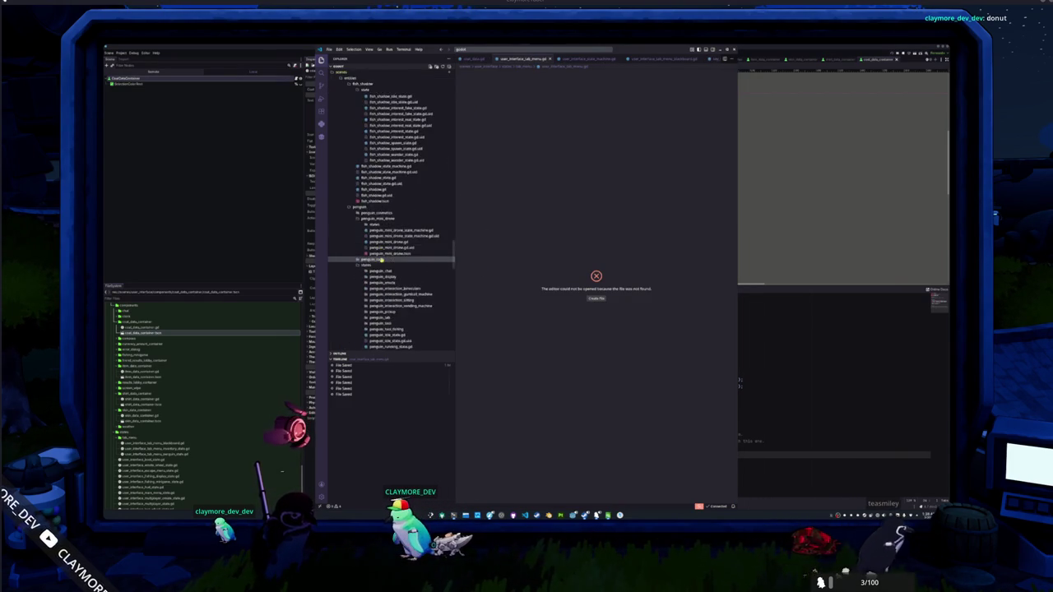
pyautogui.click(529, 60)
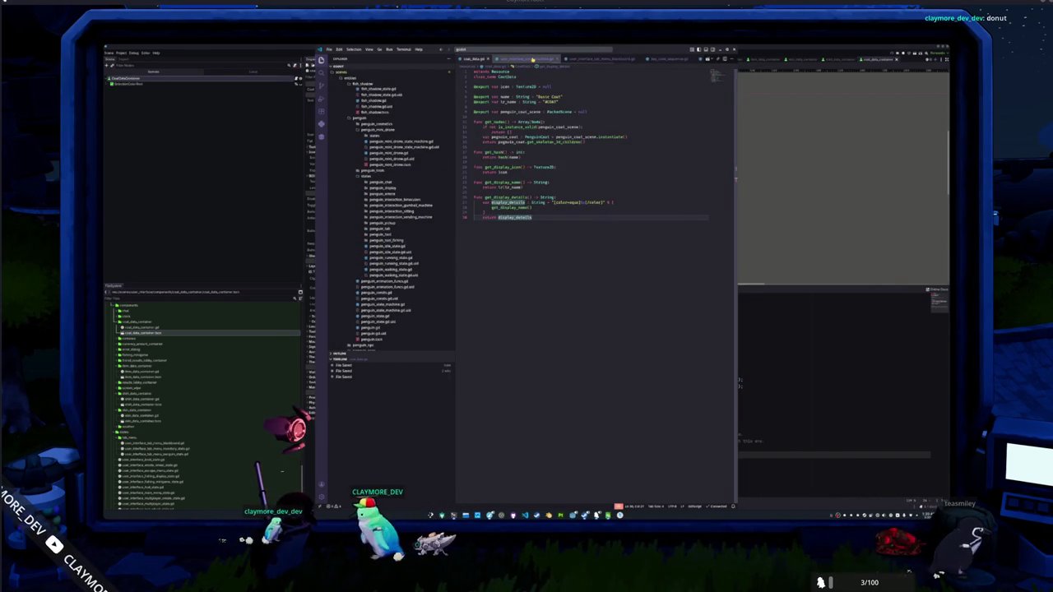
pyautogui.click(600, 59)
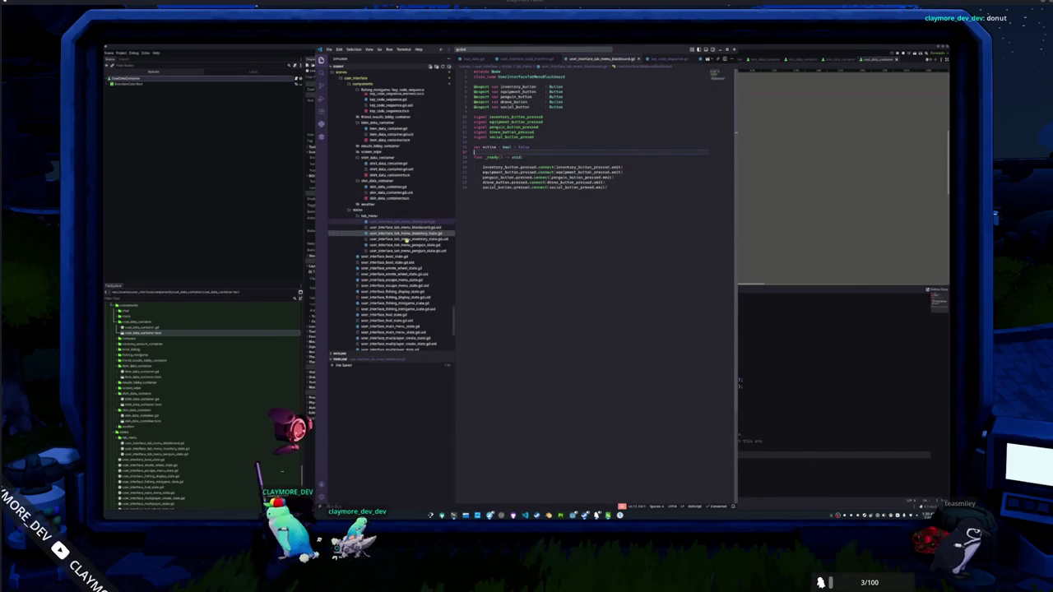
# - Open the penguin state tab menu script and locate the shirt data container functions region
pyautogui.click(403, 244)
pyautogui.scroll(15, 666, 105)
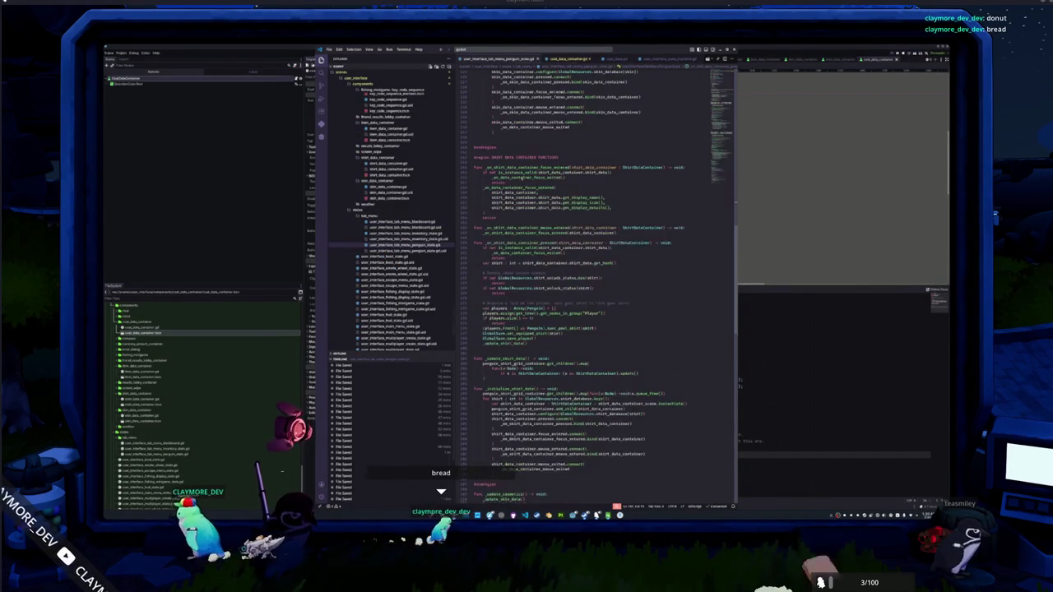
pyautogui.click(512, 132)
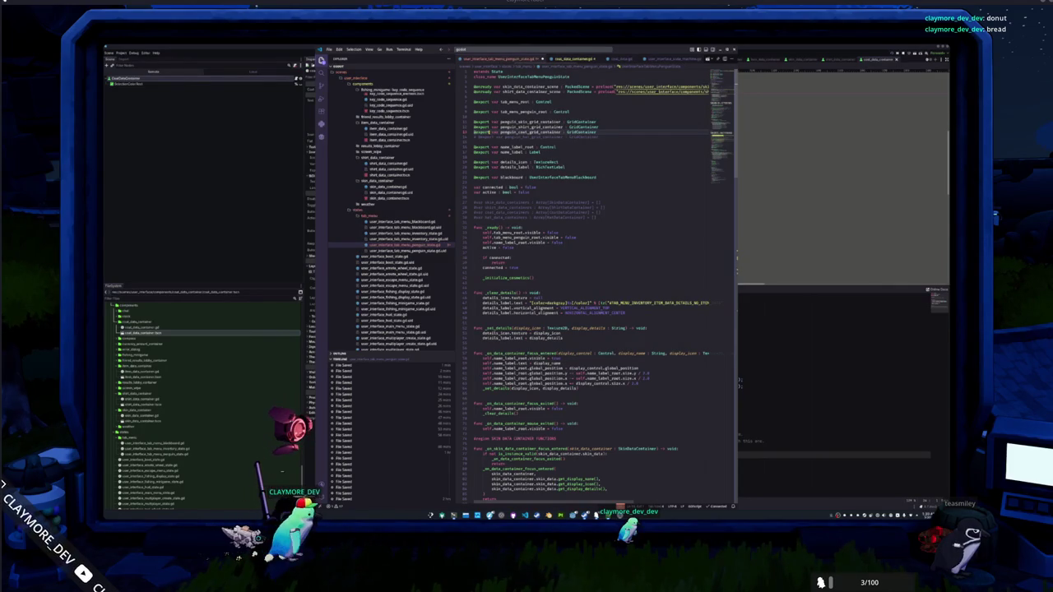
pyautogui.scroll(-20, 494, 122)
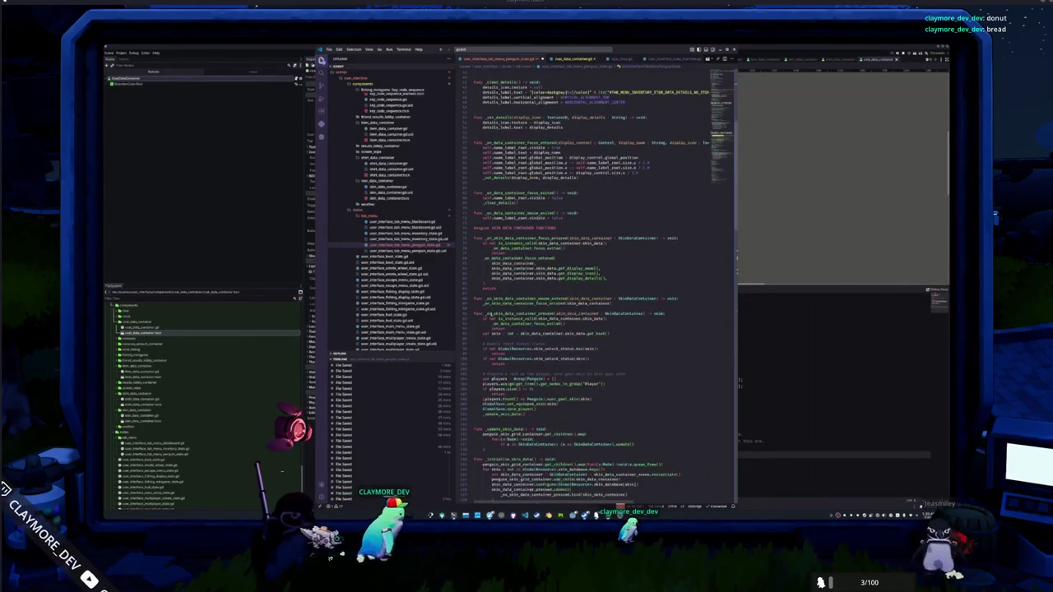
pyautogui.scroll(-5, 486, 323)
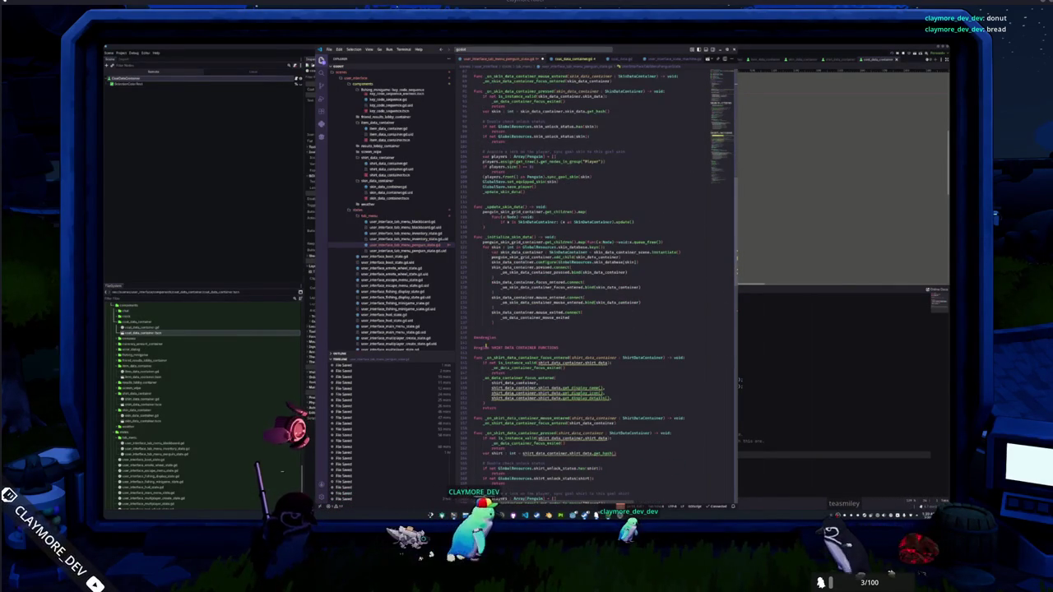
pyautogui.tripleClick(481, 346)
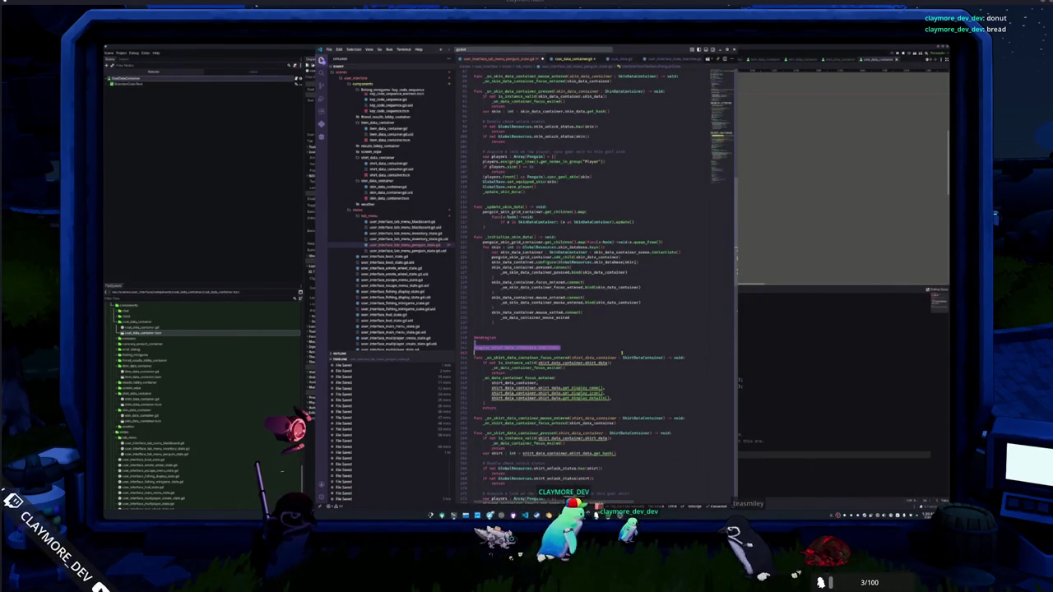
pyautogui.scroll(20, 619, 356)
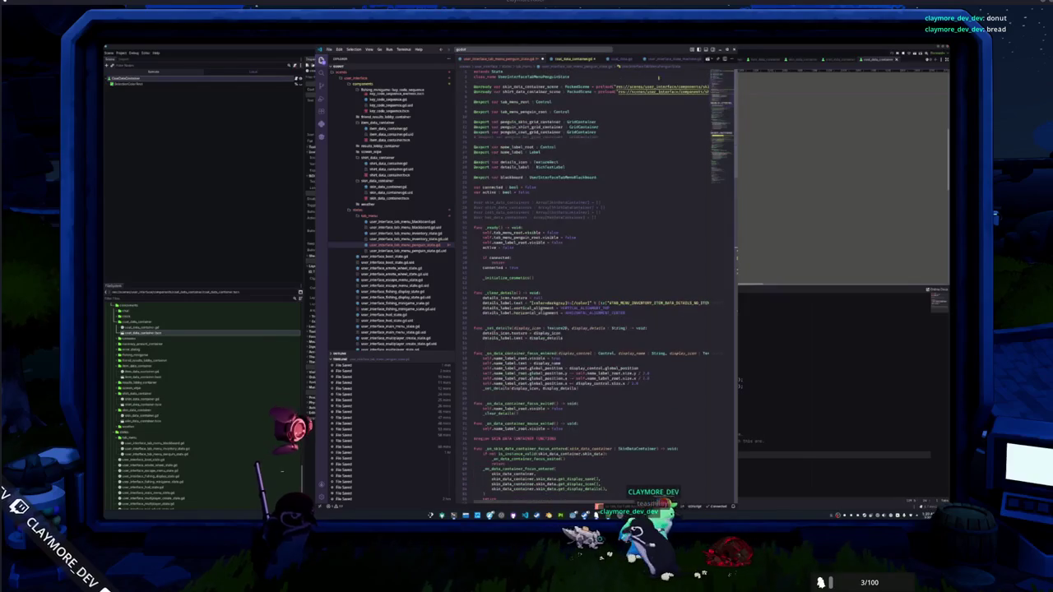
pyautogui.press('Return')
pyautogui.write('@onready va')
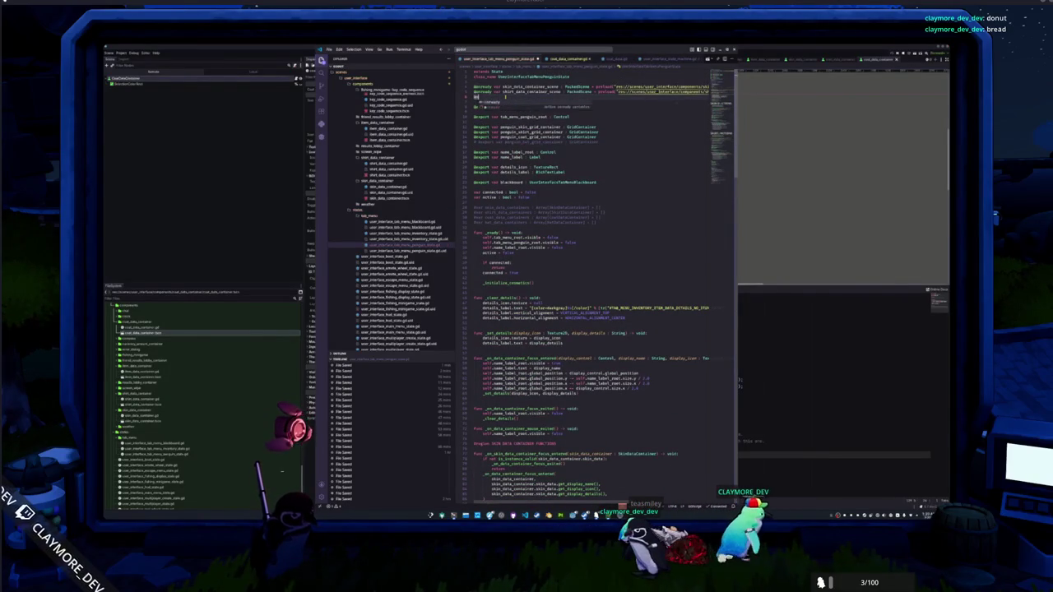
pyautogui.write('r shirt_data_c')
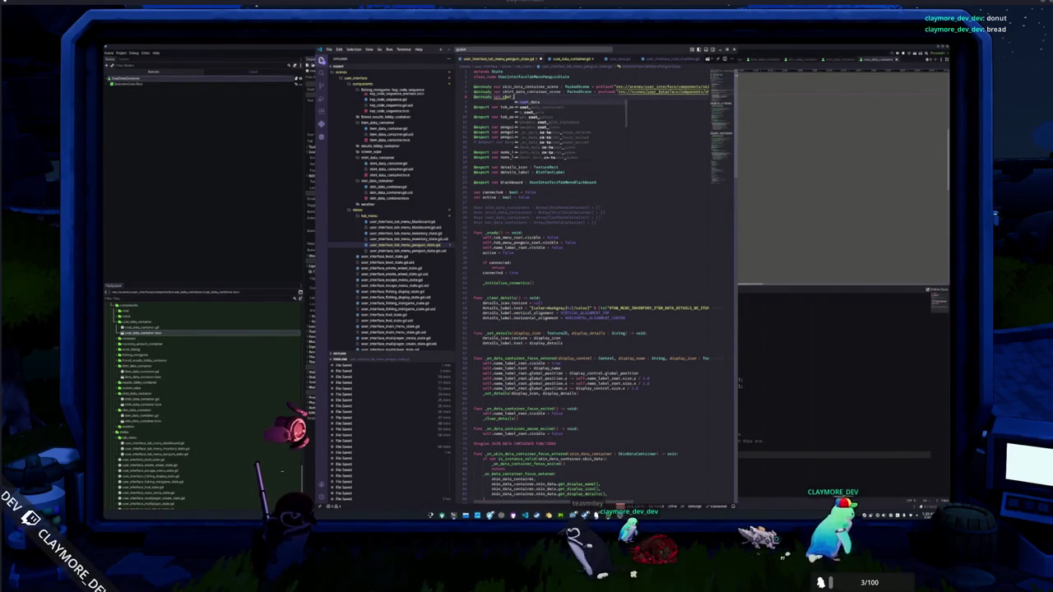
pyautogui.write('ontainer_scene')
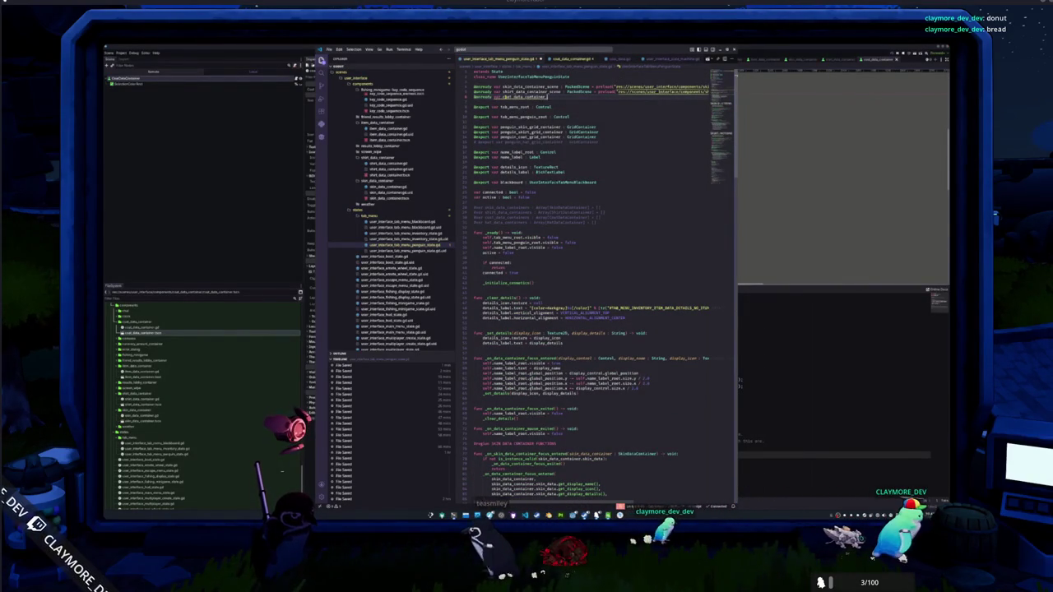
pyautogui.write(' : Packed')
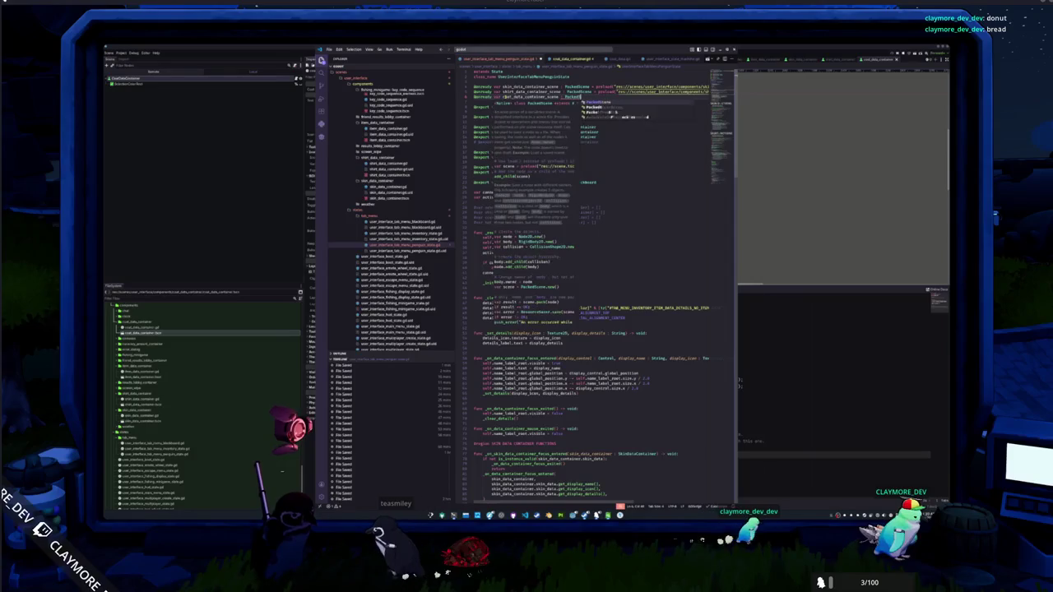
pyautogui.write('Scene = reeload(')
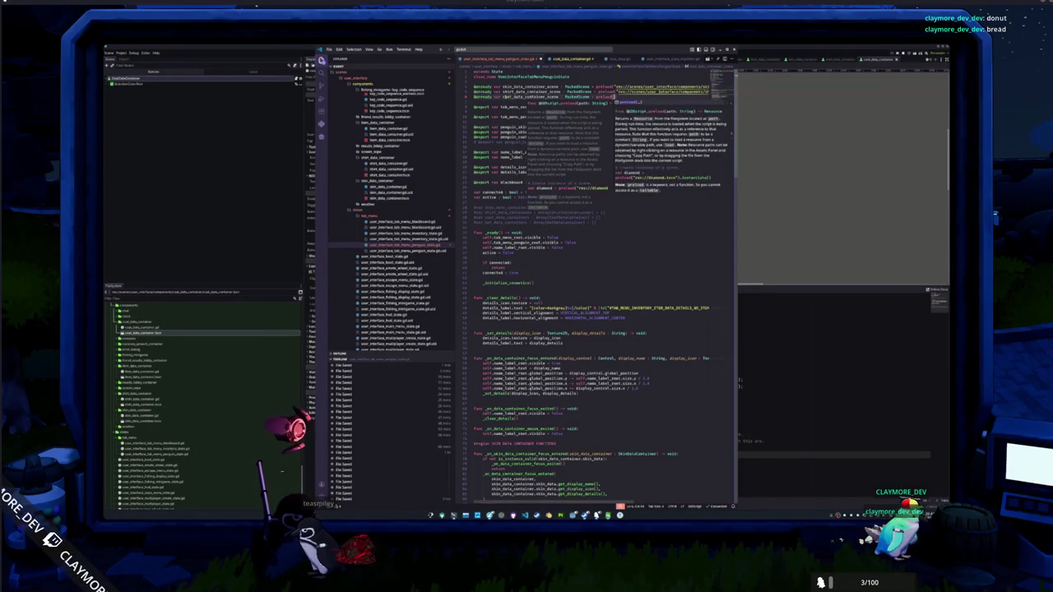
pyautogui.hotkey('ctrl', 'v')
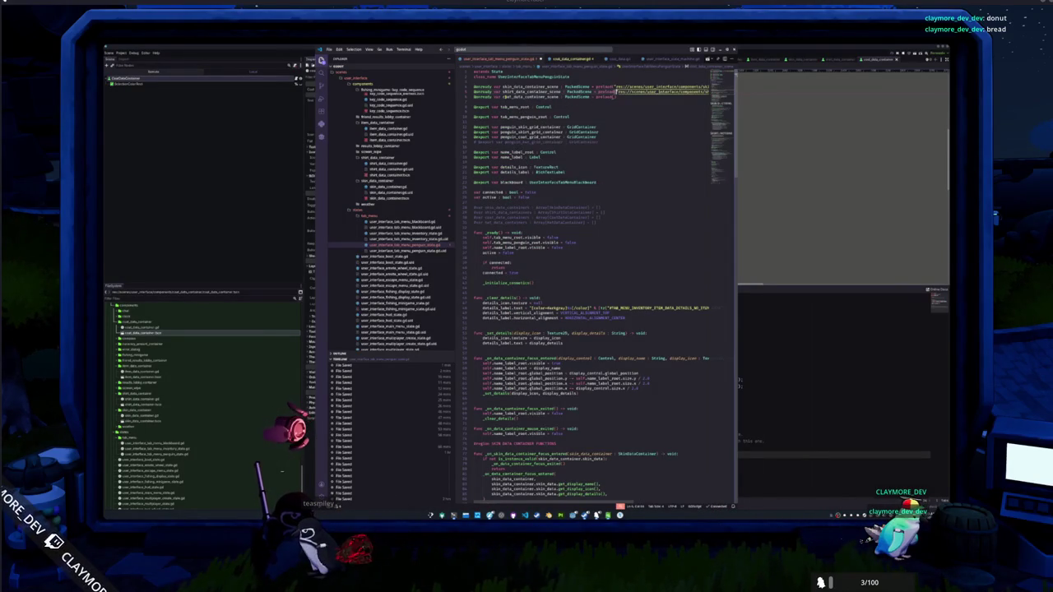
pyautogui.hscroll(5, 590, 290)
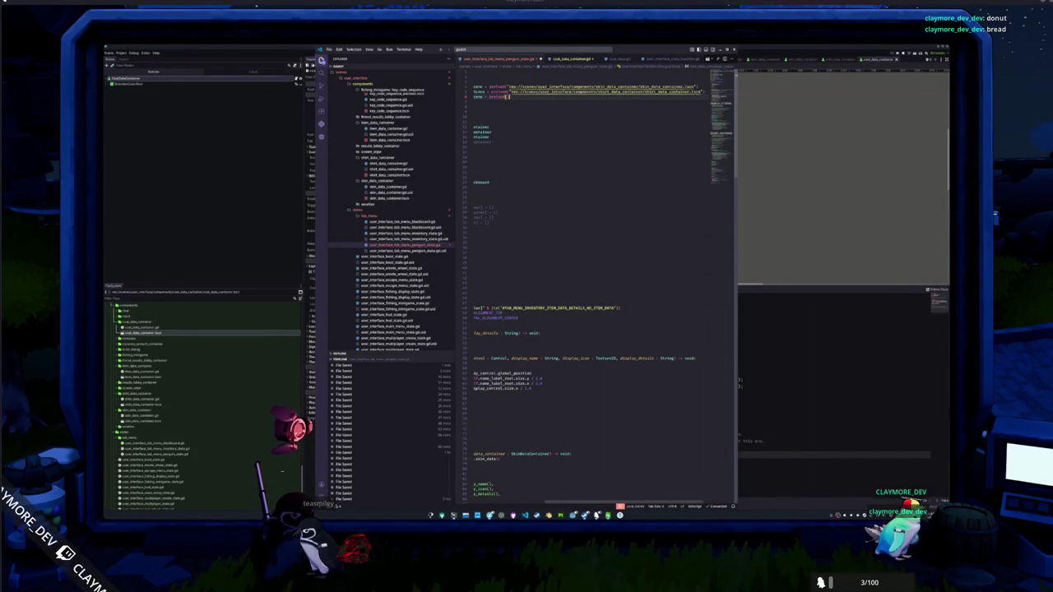
pyautogui.hotkey('ctrl', 'v')
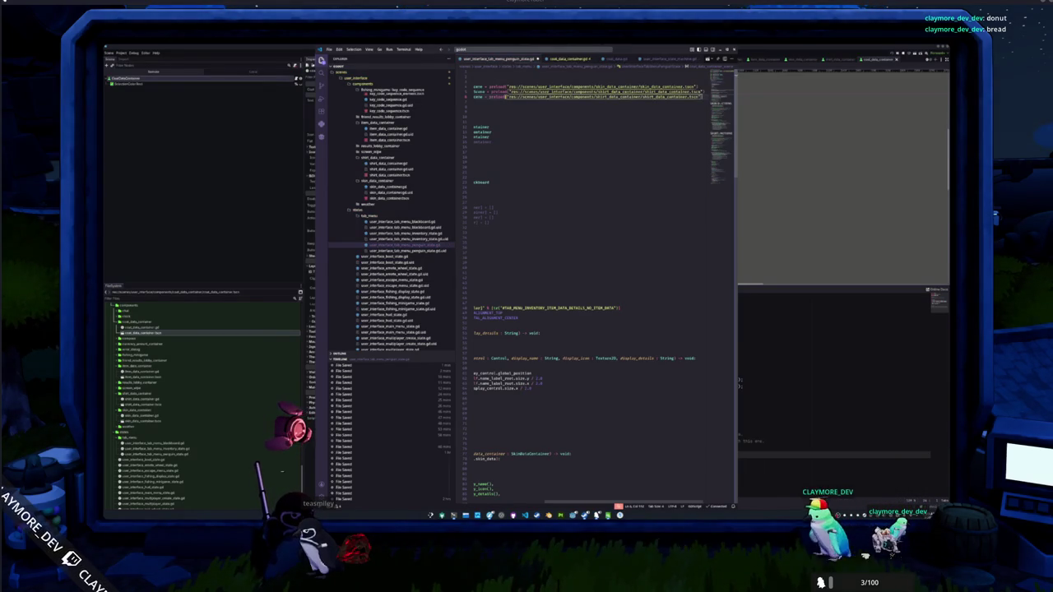
pyautogui.moveTo(596, 97); pyautogui.dragTo(609, 97)
pyautogui.hotkey('ctrl', 'd')
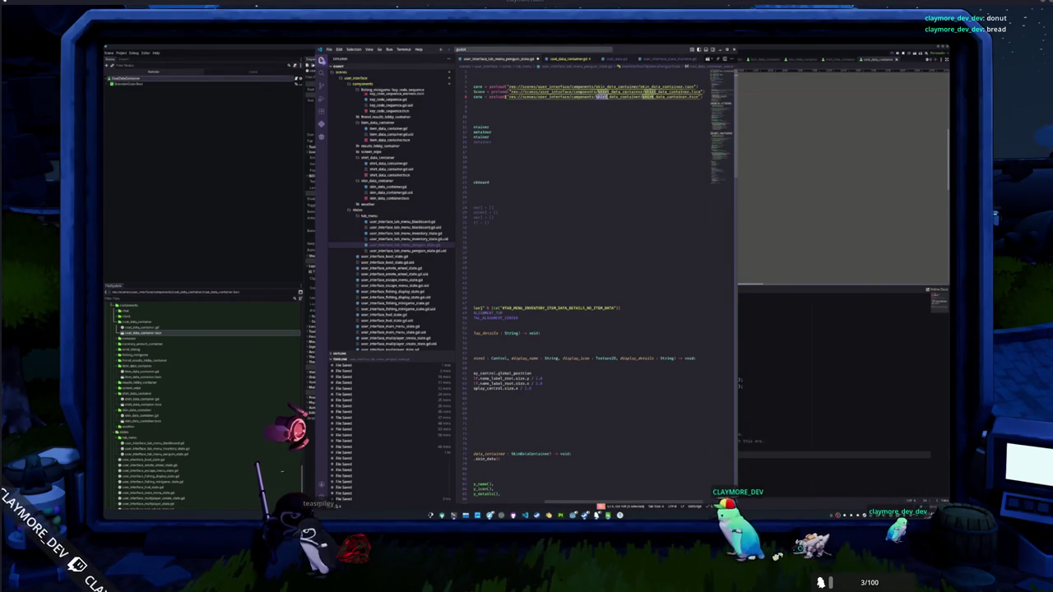
pyautogui.write('coat')
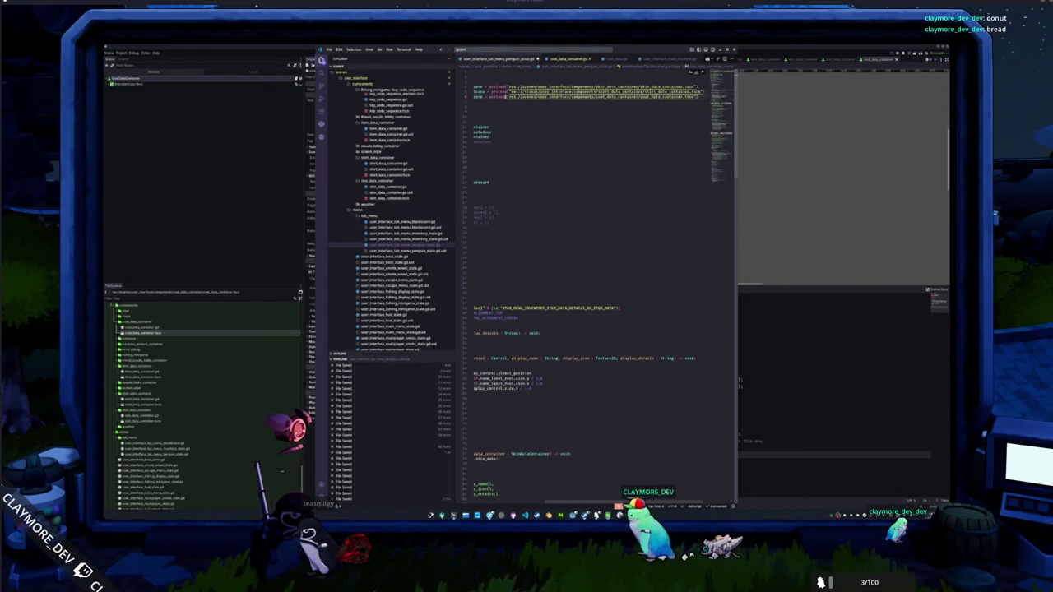
pyautogui.click(474, 107)
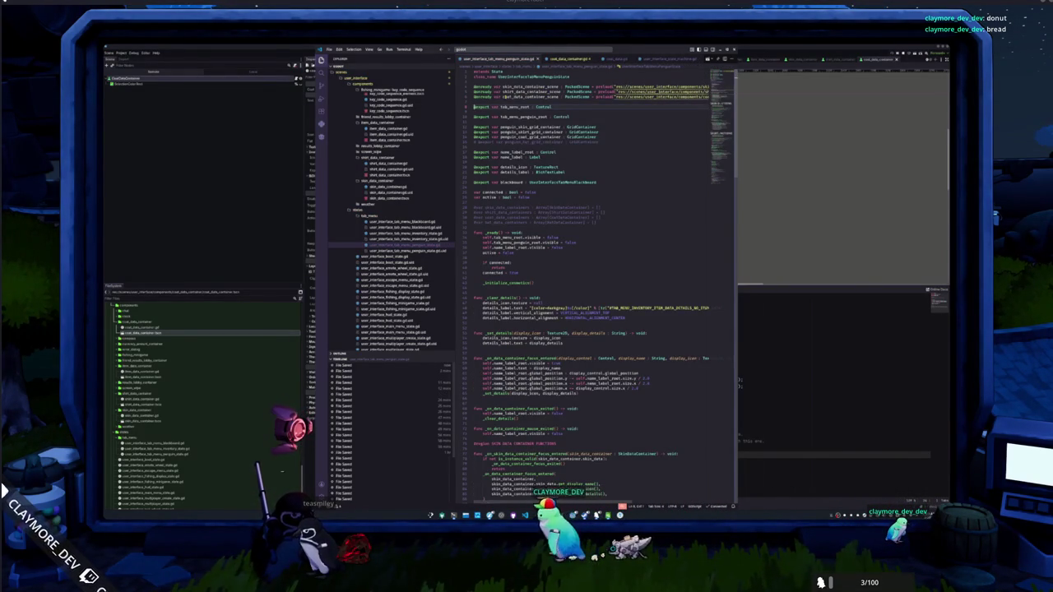
# - Paste a copy of the shirt data container functions as a new block
pyautogui.scroll(-15, 588, 279)
pyautogui.scroll(-1, 588, 280)
pyautogui.scroll(-2, 562, 341)
pyautogui.moveTo(474, 298)
pyautogui.mouseDown()
pyautogui.moveTo(563, 342)
pyautogui.moveTo(654, 421)
pyautogui.mouseUp()
pyautogui.scroll(-3, 562, 342)
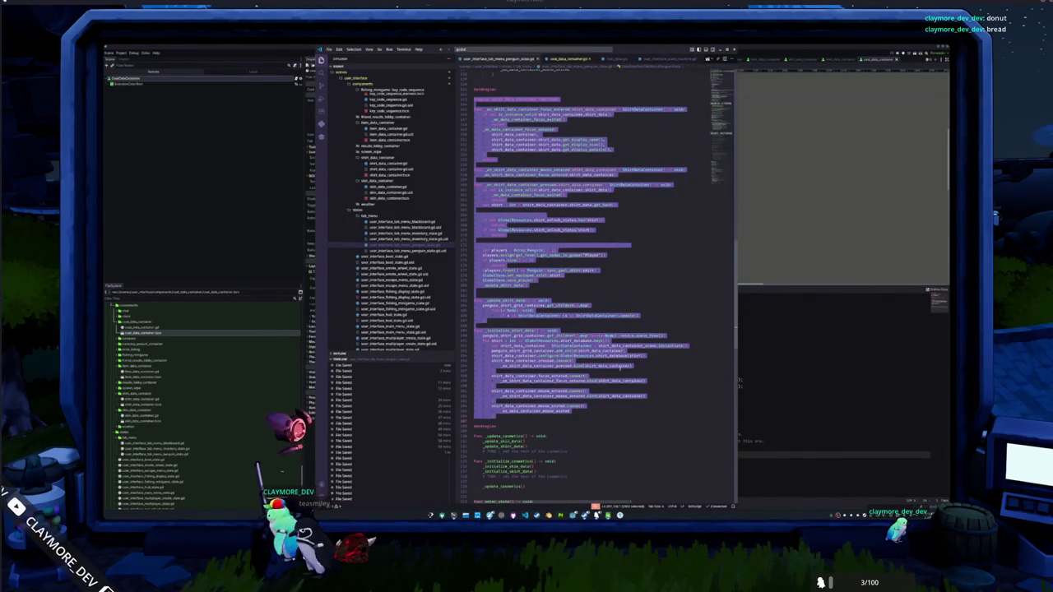
pyautogui.scroll(2, 582, 291)
pyautogui.hotkey('ctrl', 'x')
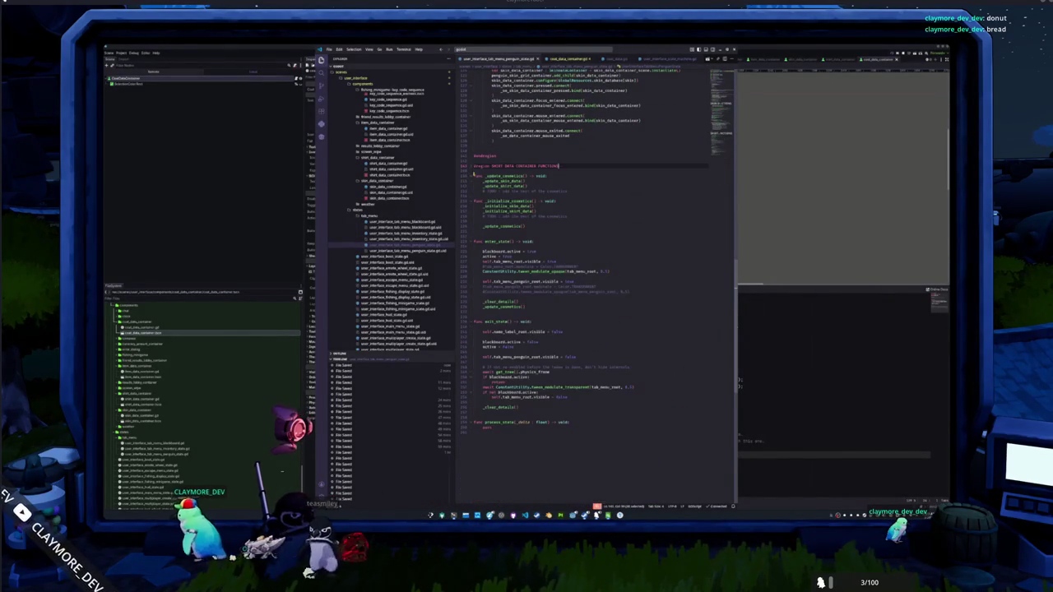
pyautogui.hotkey('ctrl', 'v')
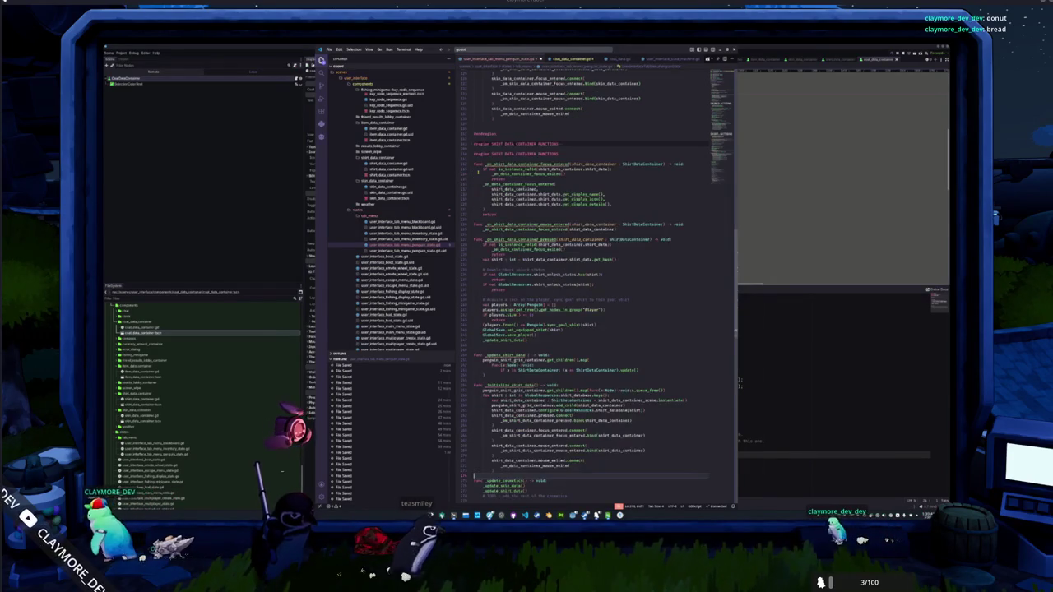
pyautogui.press('Return')
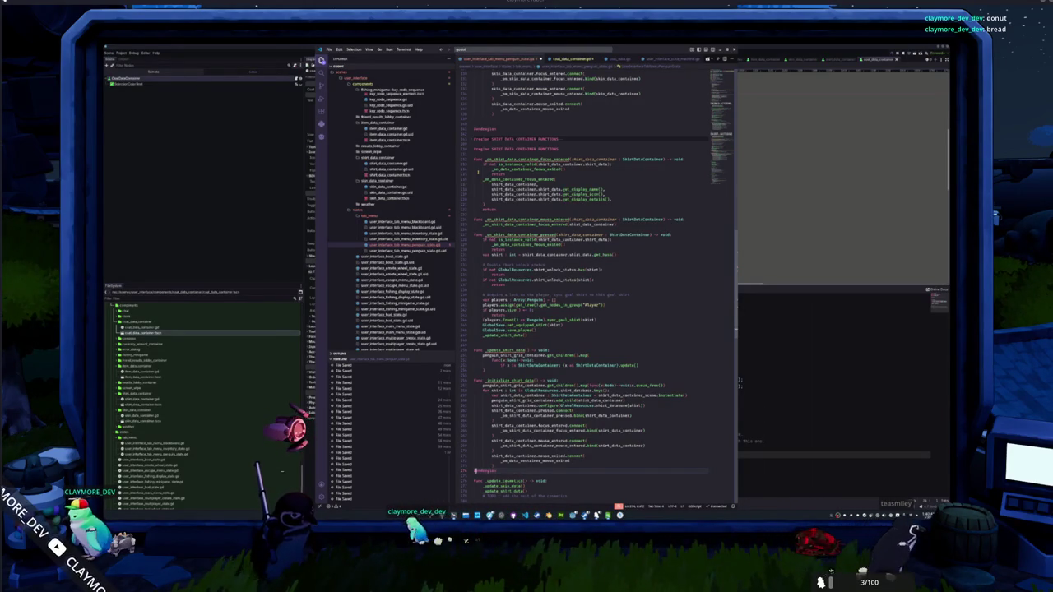
pyautogui.press('Return')
# - Rename shirt to coat throughout the pasted functions and use the CoatDataContainer type
pyautogui.click(474, 309)
pyautogui.press('Up')
pyautogui.press('Up')
pyautogui.press('Up')
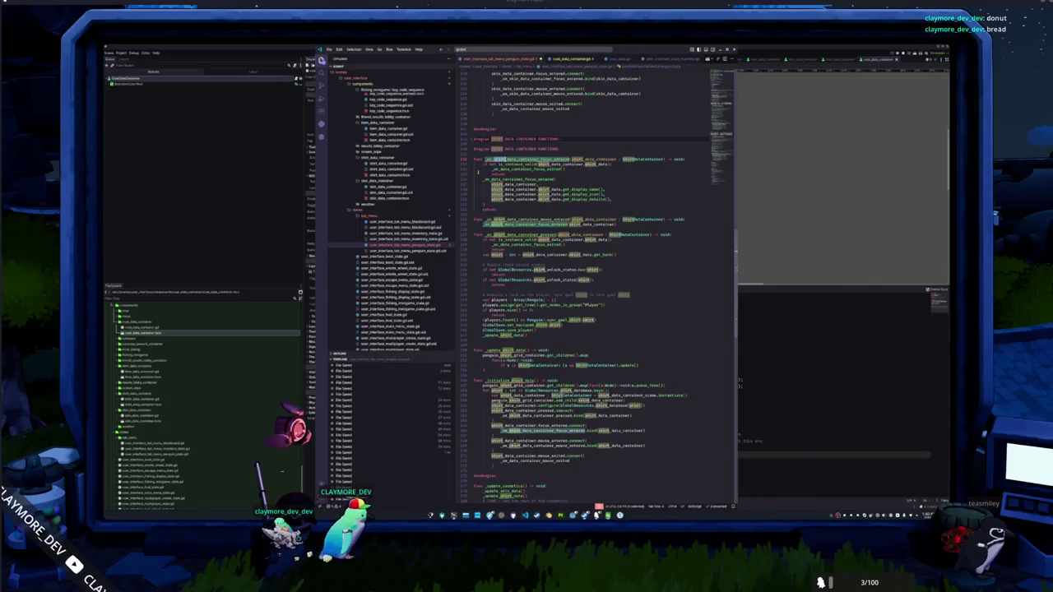
pyautogui.moveTo(538, 159); pyautogui.dragTo(549, 158)
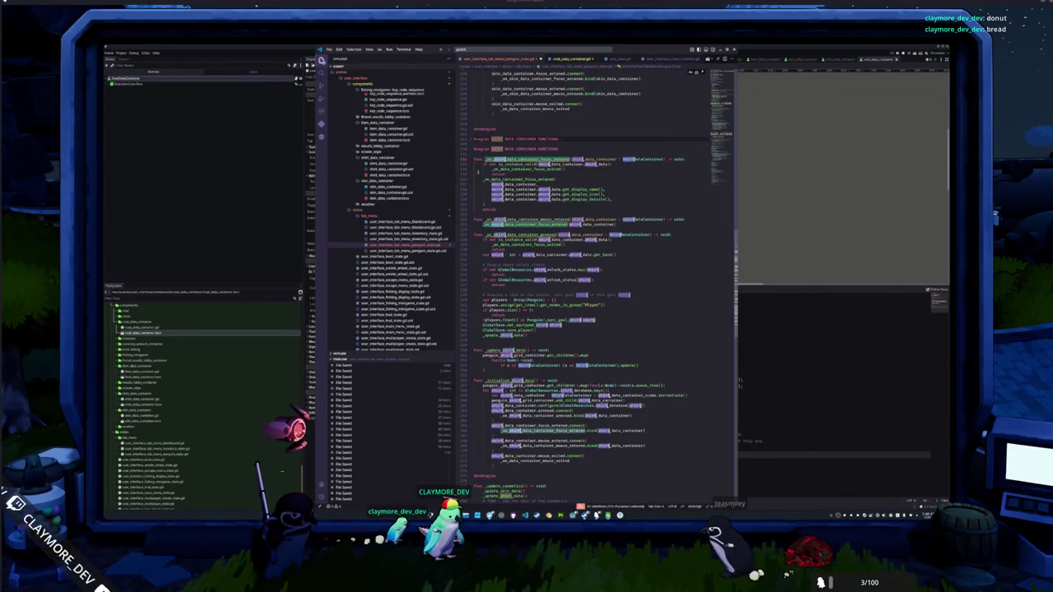
pyautogui.write('coat')
pyautogui.press('Escape')
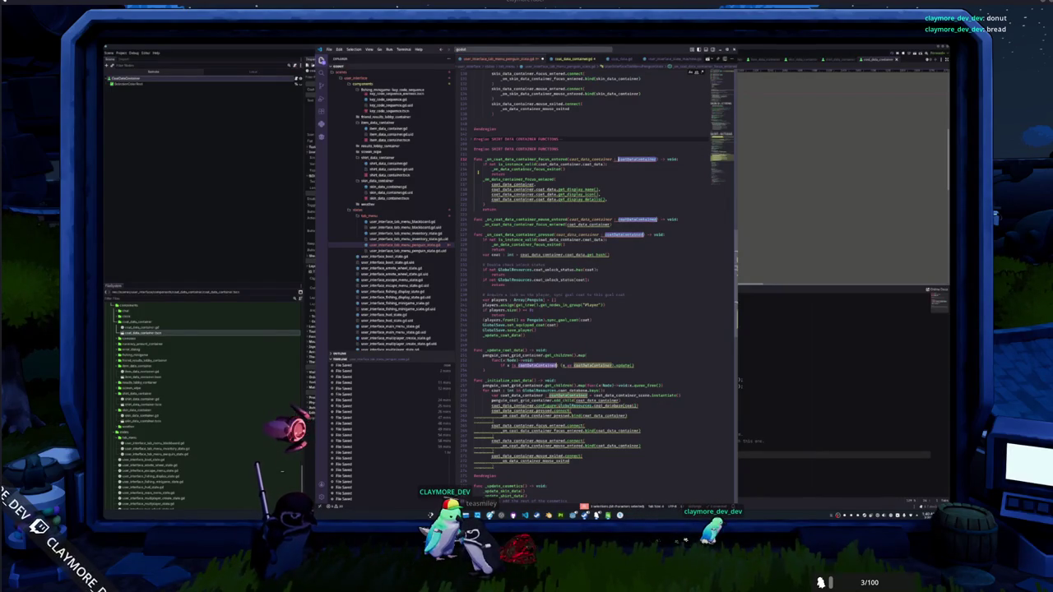
pyautogui.write('Co')
pyautogui.press('Return')
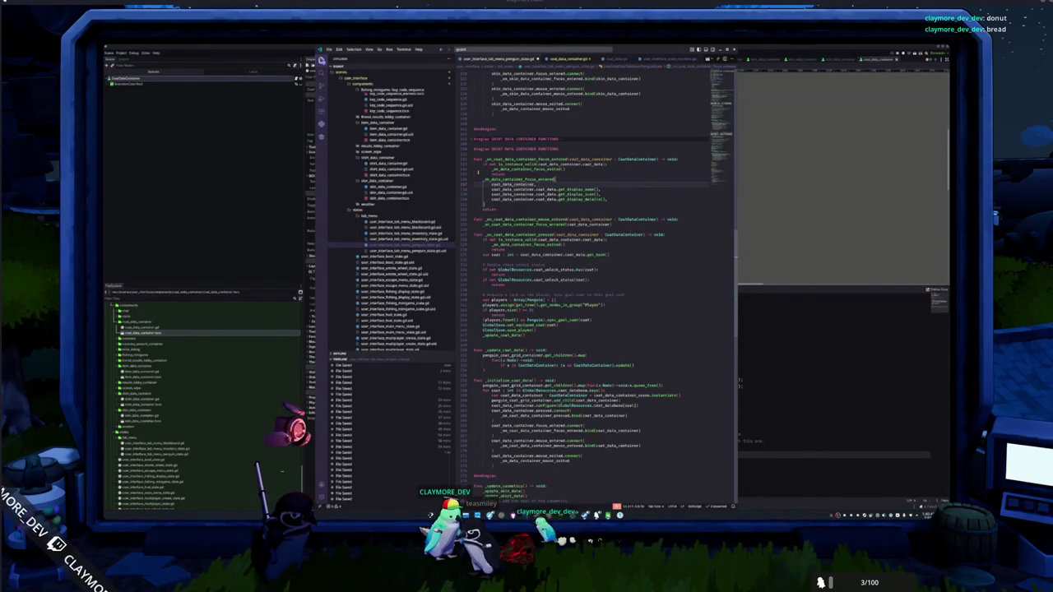
# - Call _update_coat_data() and _initialize_coat_data() in the cosmetics update and initialization functions
pyautogui.scroll(-10, 600, 284)
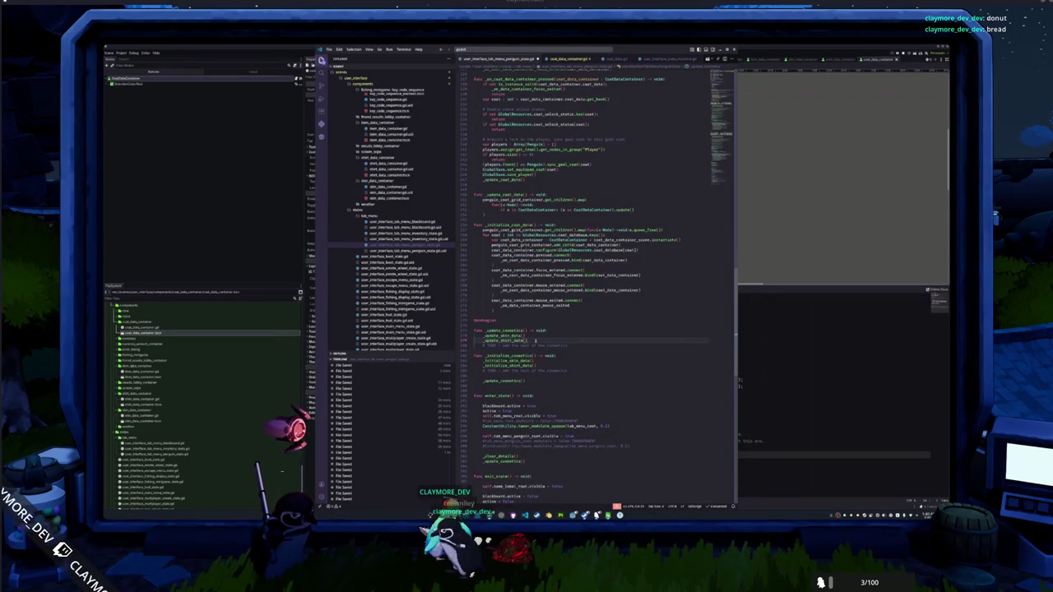
pyautogui.press('Return')
pyautogui.write('_update_coat')
pyautogui.press('Return')
pyautogui.press('Return')
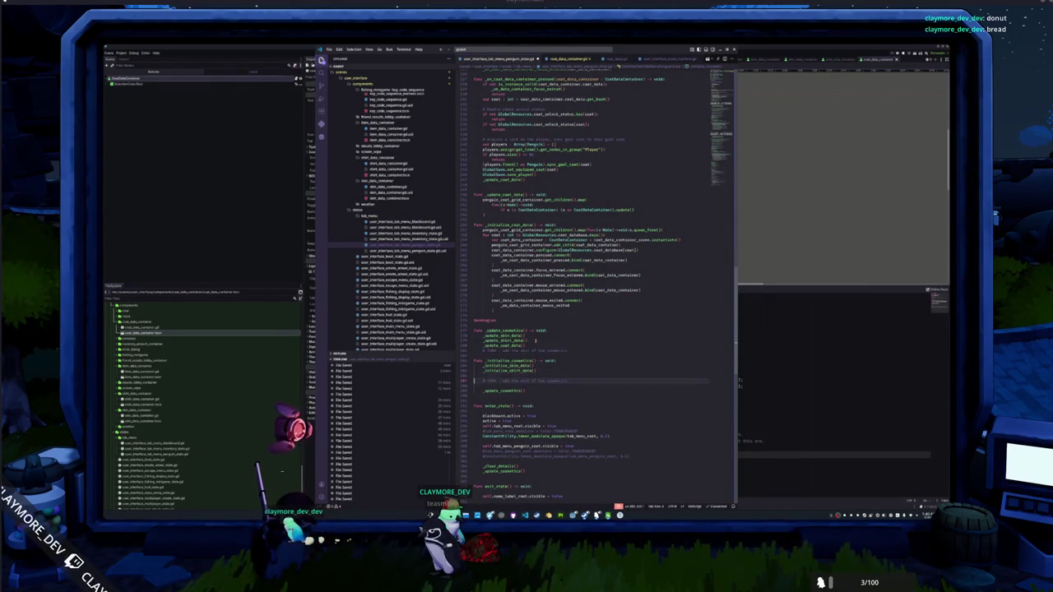
pyautogui.write('_initialize_coat')
pyautogui.press('Return')
pyautogui.click(475, 381)
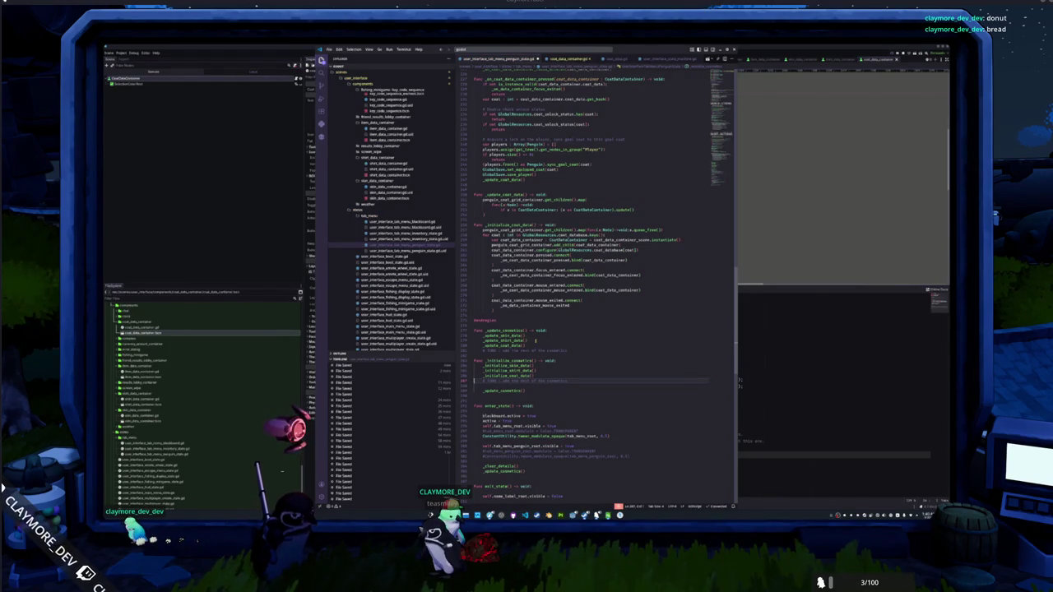
pyautogui.press('F5')
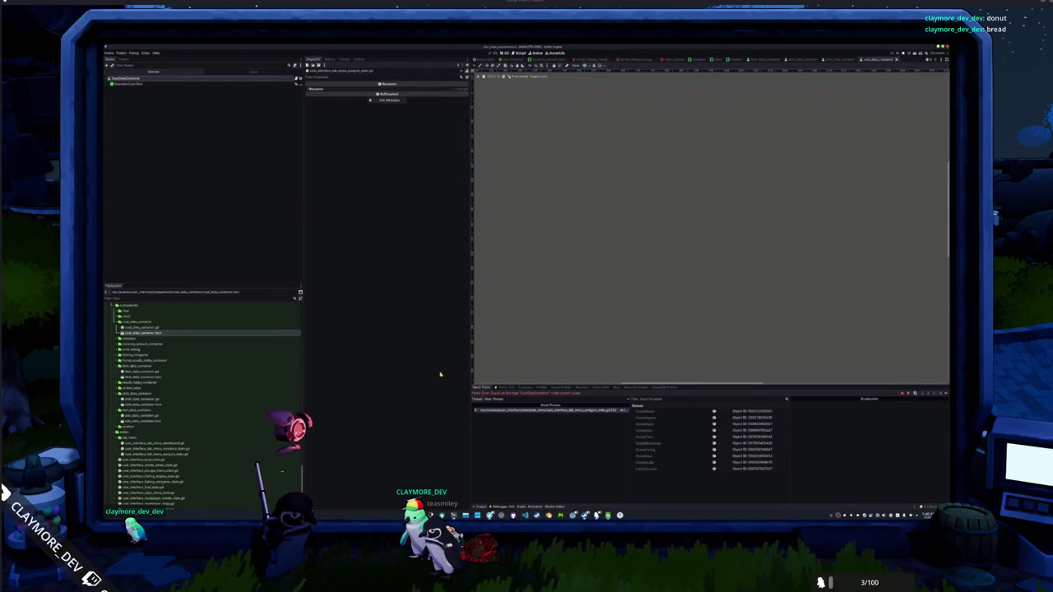
# - Stop the game, assign a scene node to the penguin state's grid container property, and relaunch it
pyautogui.press('F8')
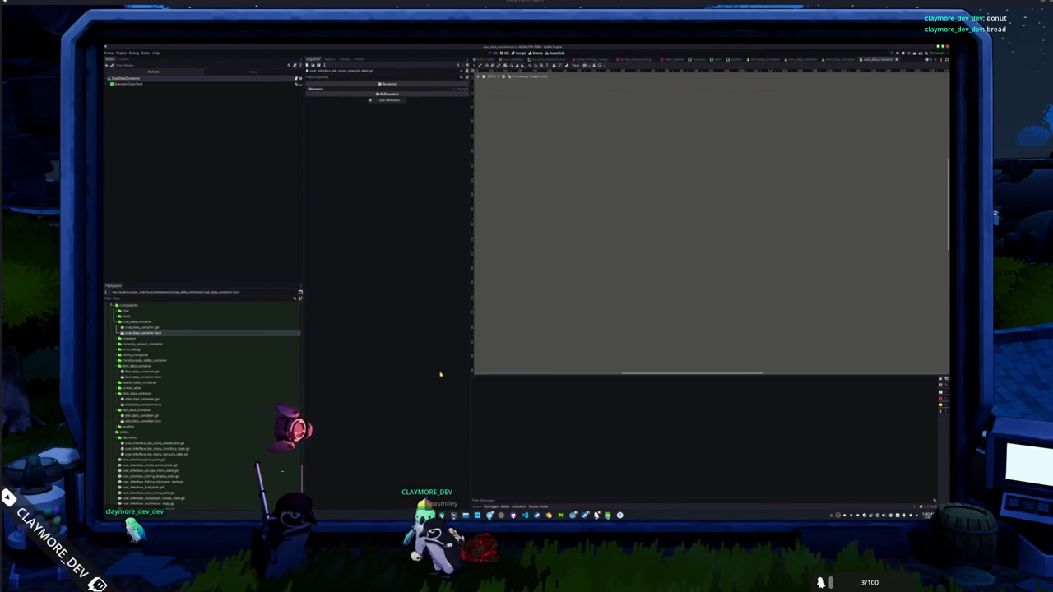
pyautogui.press('F5')
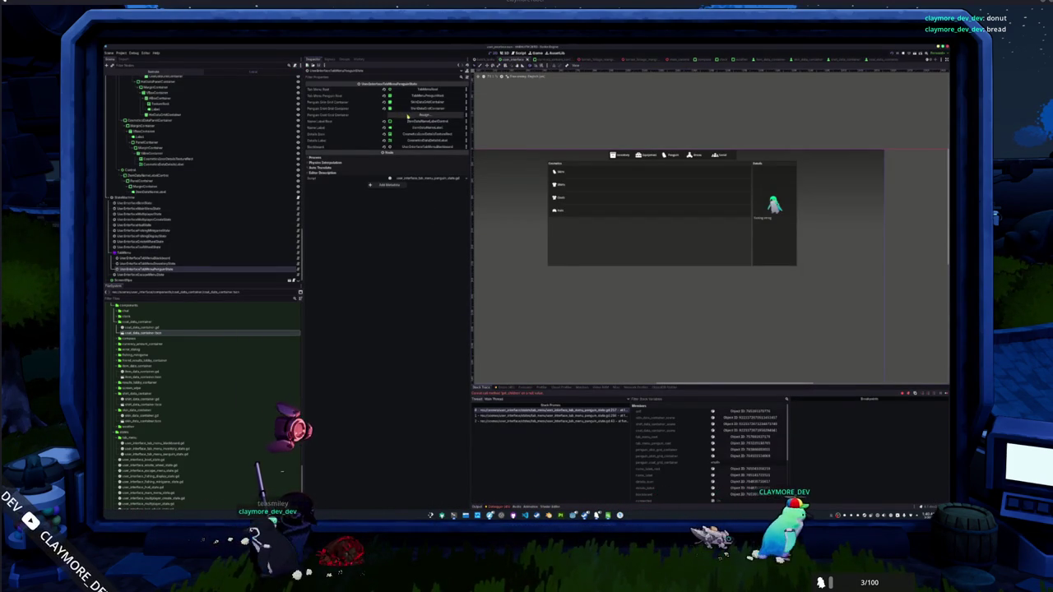
pyautogui.click(419, 115)
pyautogui.scroll(-4, 519, 321)
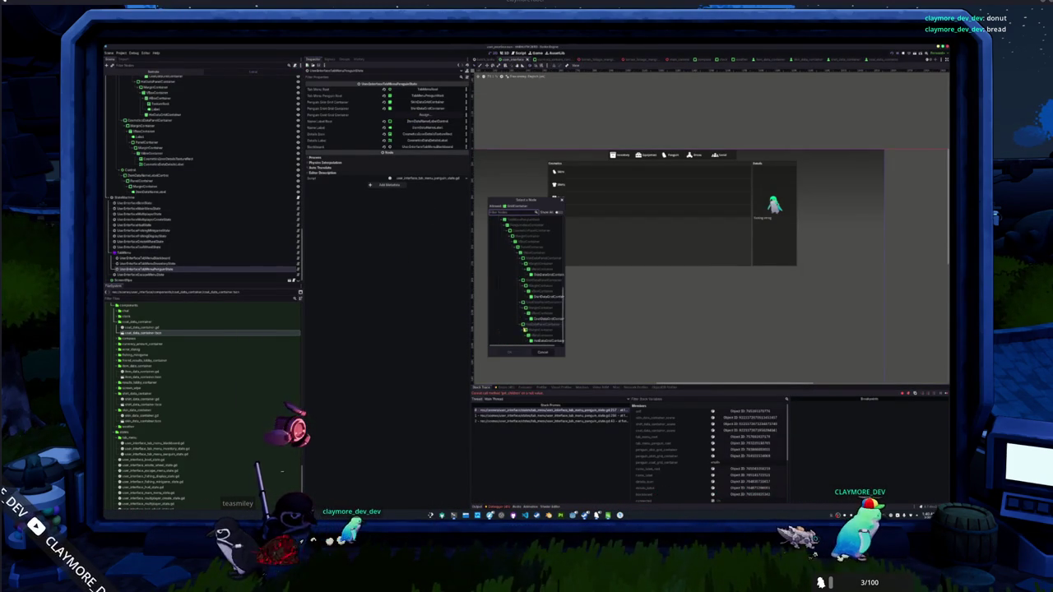
pyautogui.doubleClick(545, 320)
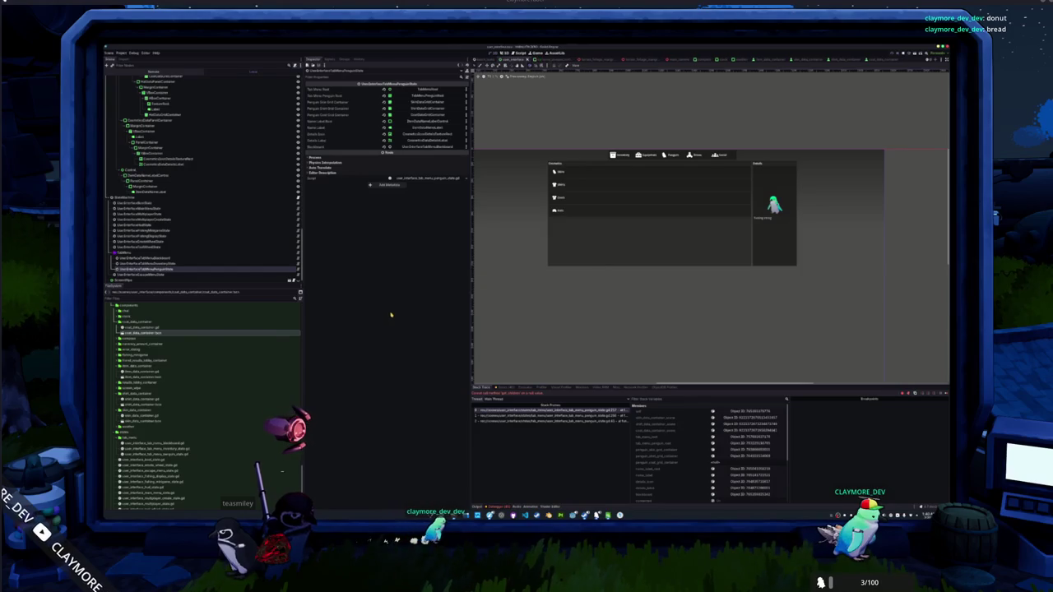
pyautogui.press('F5')
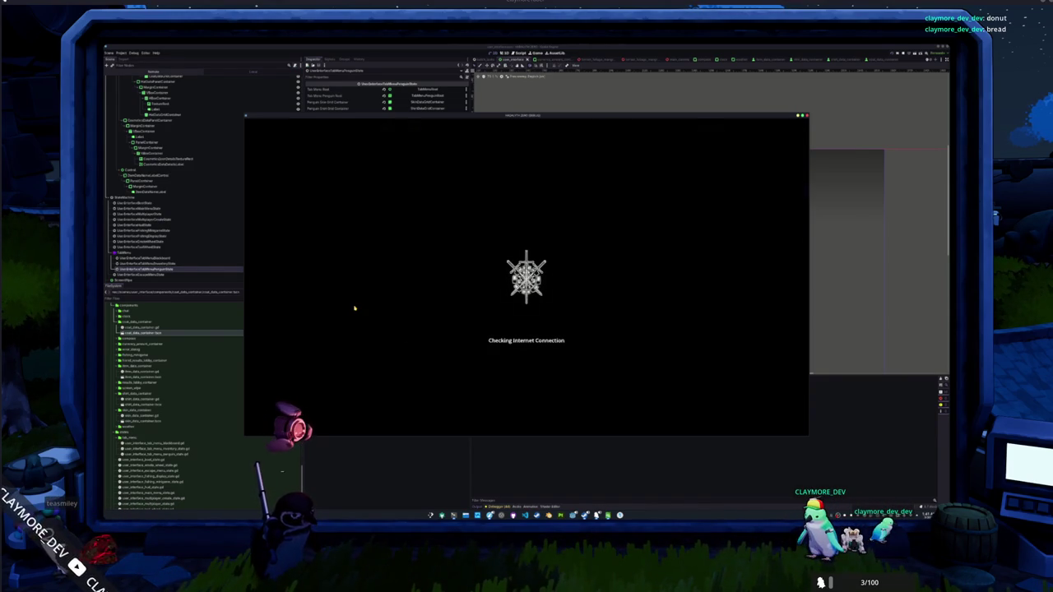
# - Start a singleplayer game and open the inventory's Cosmetics tab
pyautogui.click(531, 270)
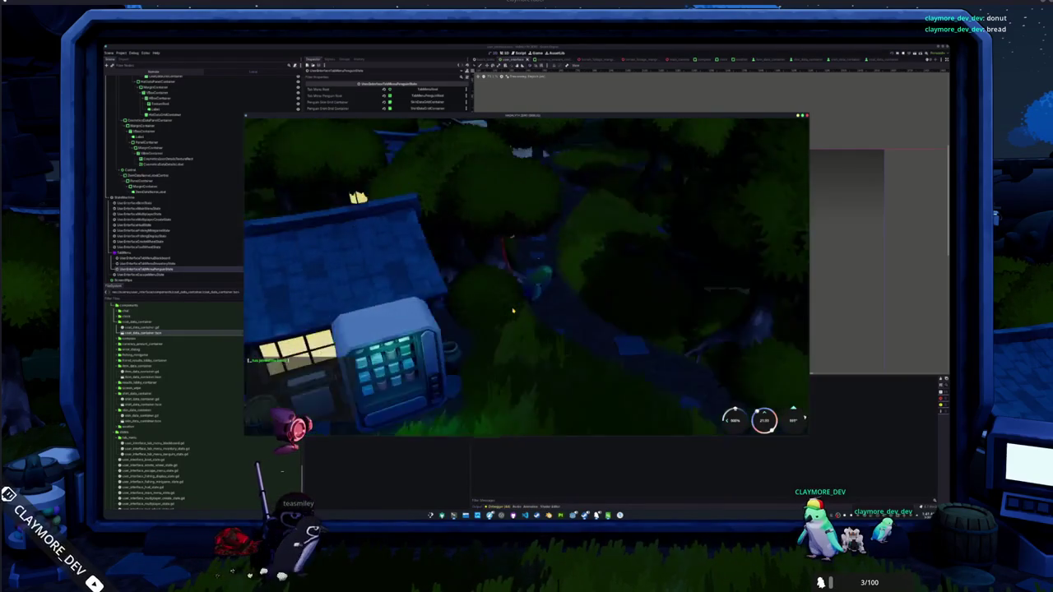
pyautogui.press('Tab')
pyautogui.press('e')
pyautogui.press('e')
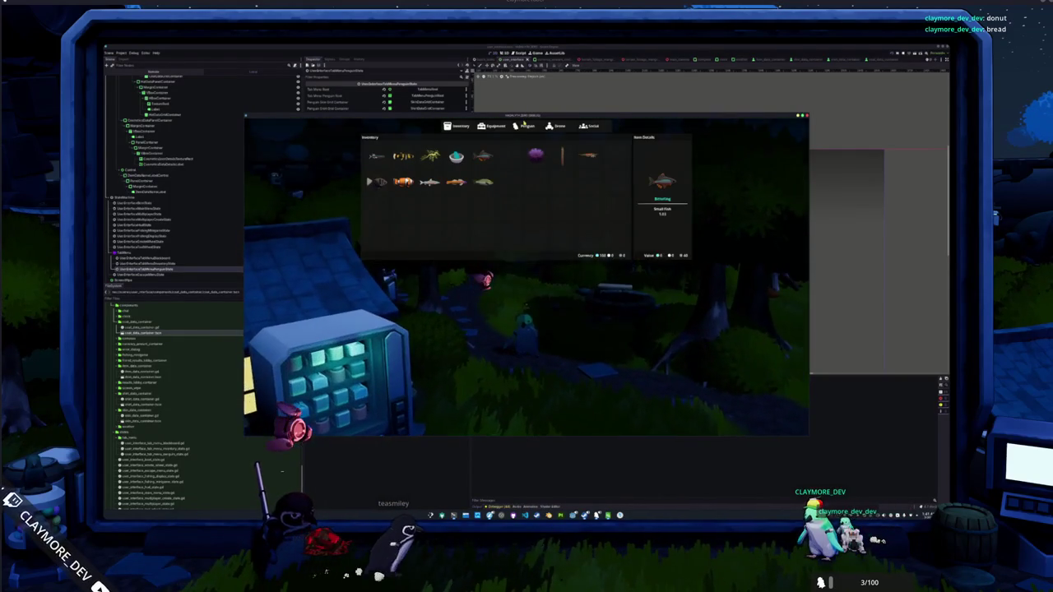
# - Scroll through the Skins, Shirts, Coats and Hats sections, then close the menu
pyautogui.scroll(-2, 498, 239)
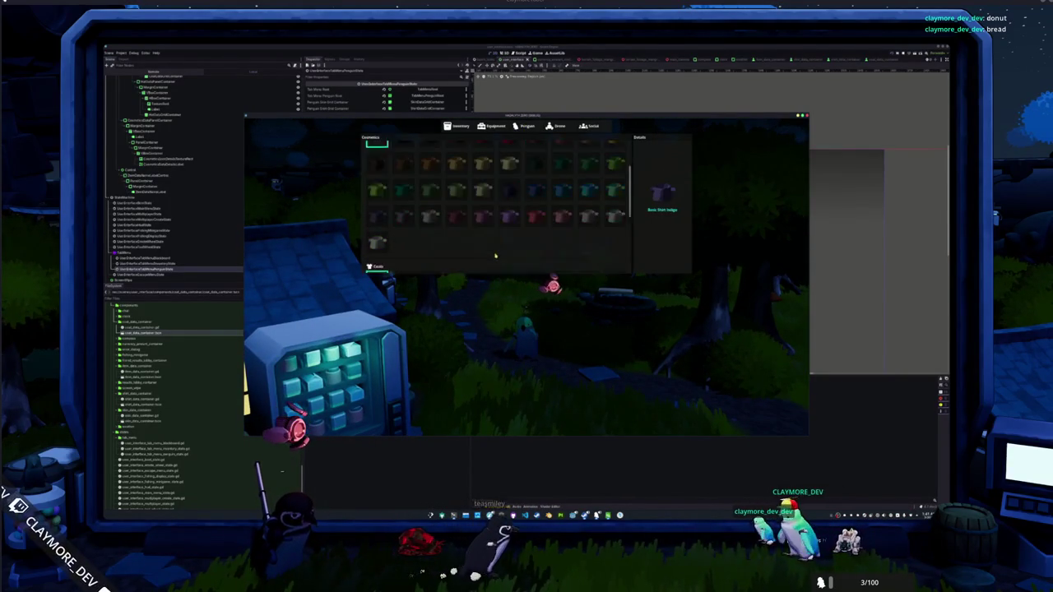
pyautogui.scroll(2, 496, 255)
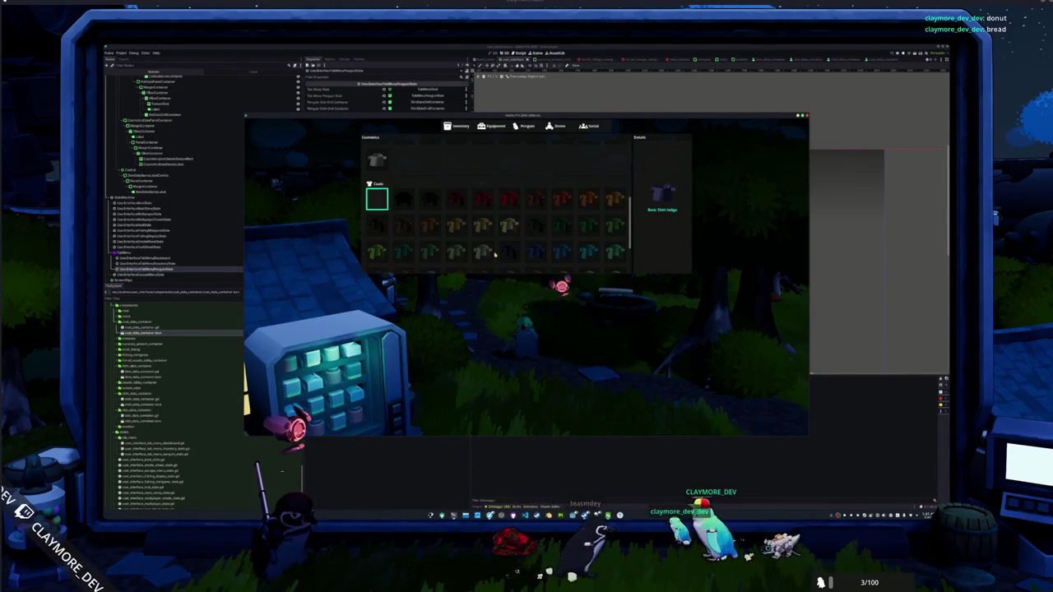
pyautogui.scroll(2, 452, 253)
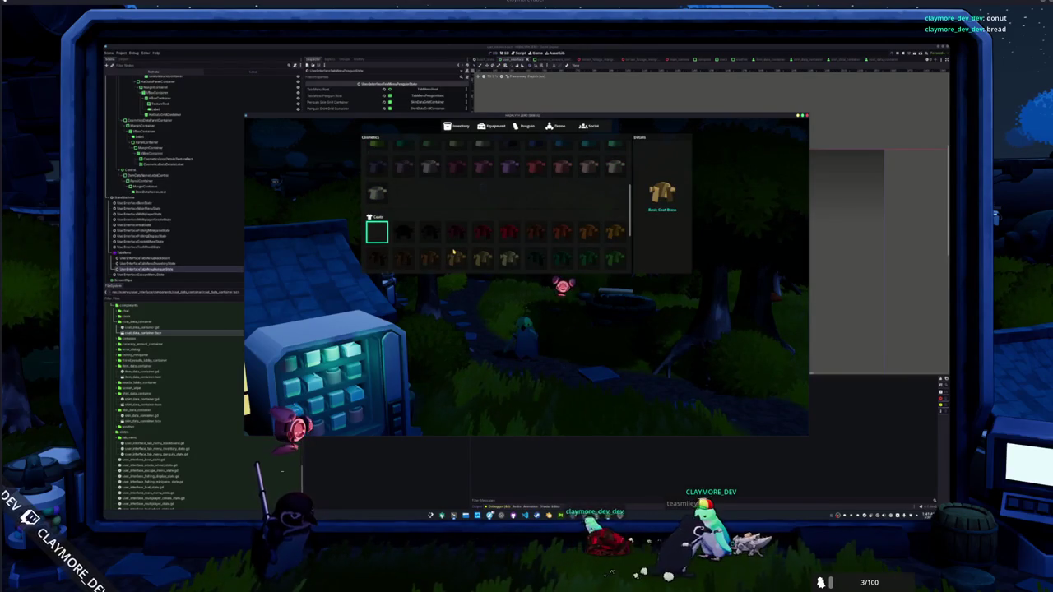
pyautogui.scroll(-2, 454, 253)
pyautogui.scroll(3, 448, 259)
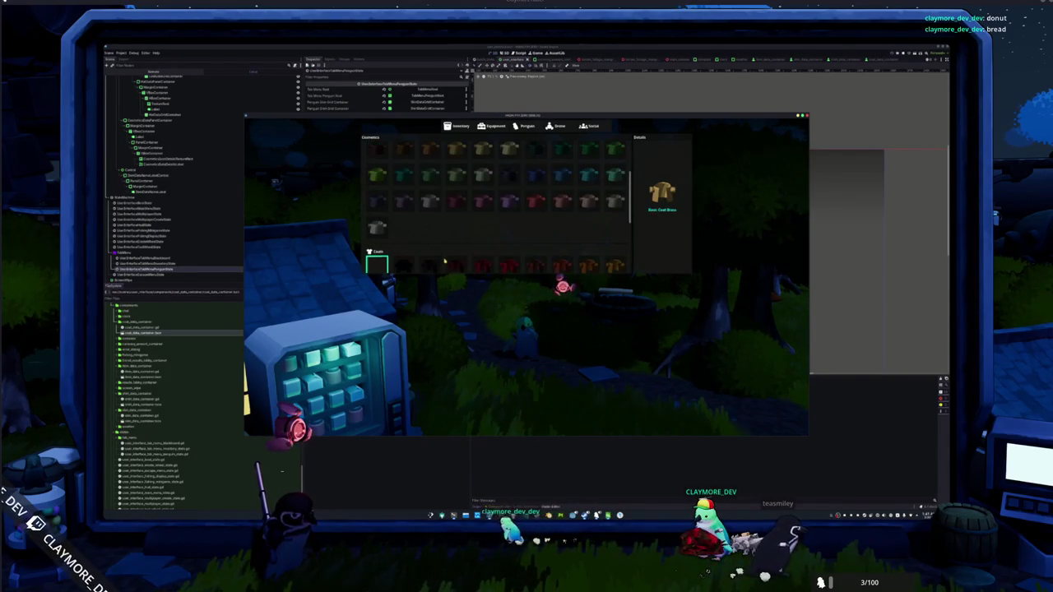
pyautogui.scroll(-2, 581, 247)
pyautogui.scroll(-1, 579, 247)
pyautogui.scroll(2, 578, 249)
pyautogui.scroll(-1, 576, 249)
pyautogui.scroll(-2, 575, 250)
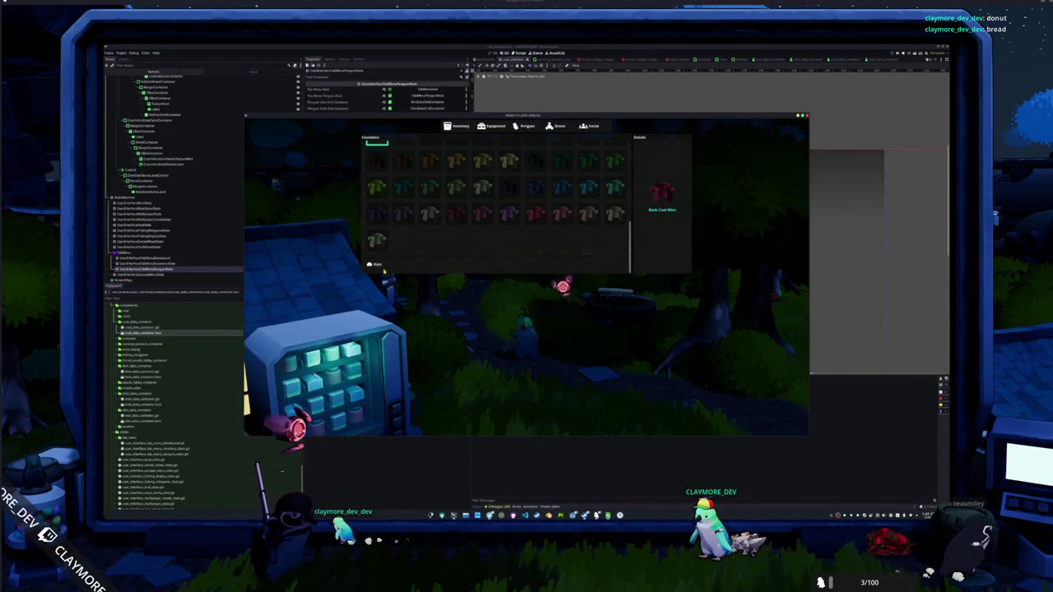
pyautogui.scroll(-2, 575, 250)
pyautogui.scroll(3, 408, 235)
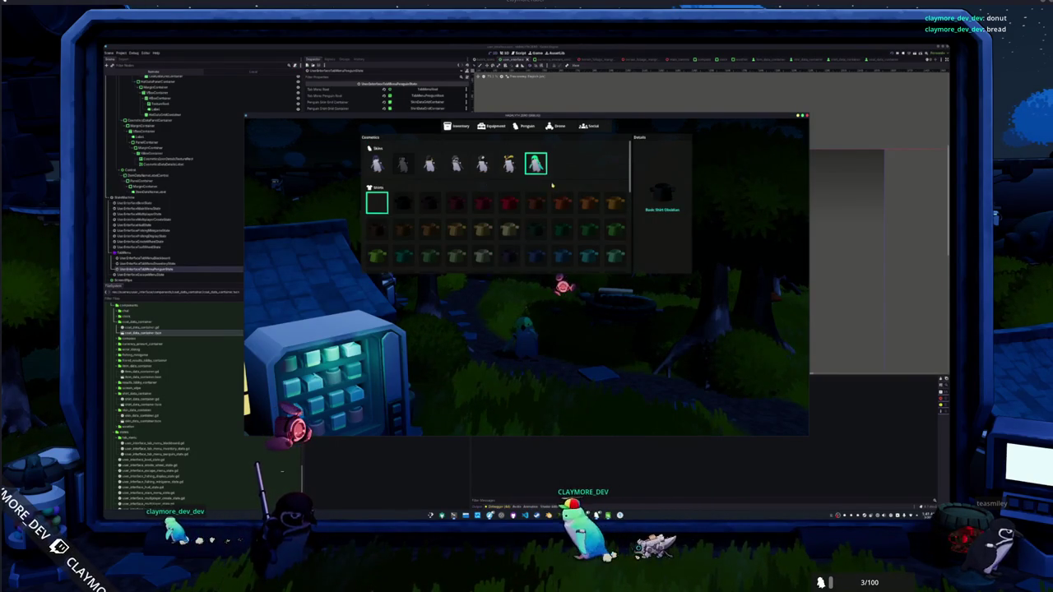
pyautogui.scroll(-2, 552, 185)
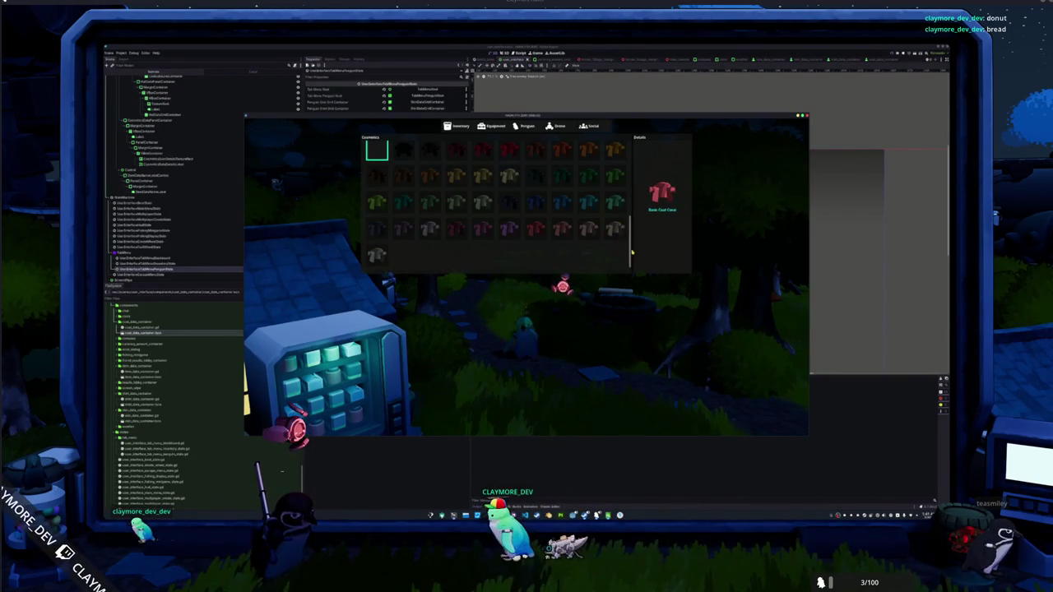
pyautogui.scroll(3, 625, 251)
pyautogui.scroll(-2, 621, 248)
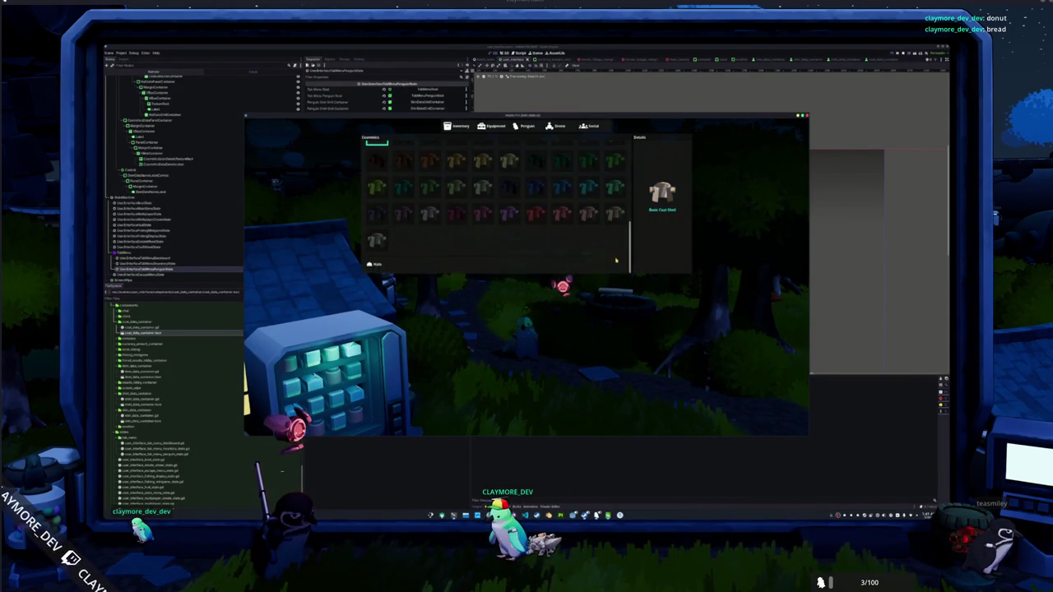
pyautogui.scroll(-1, 623, 255)
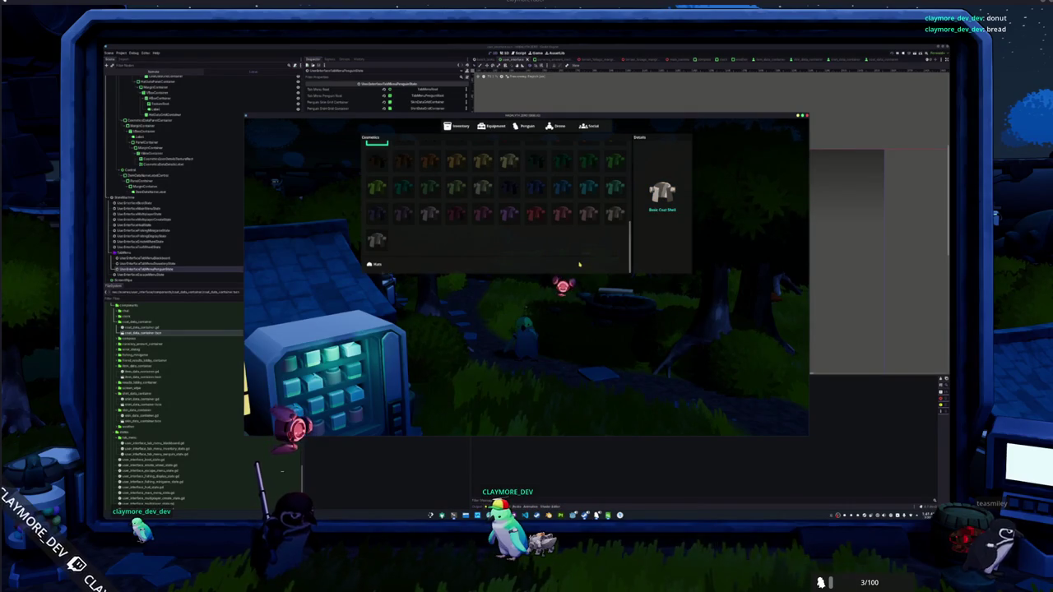
pyautogui.press('Escape')
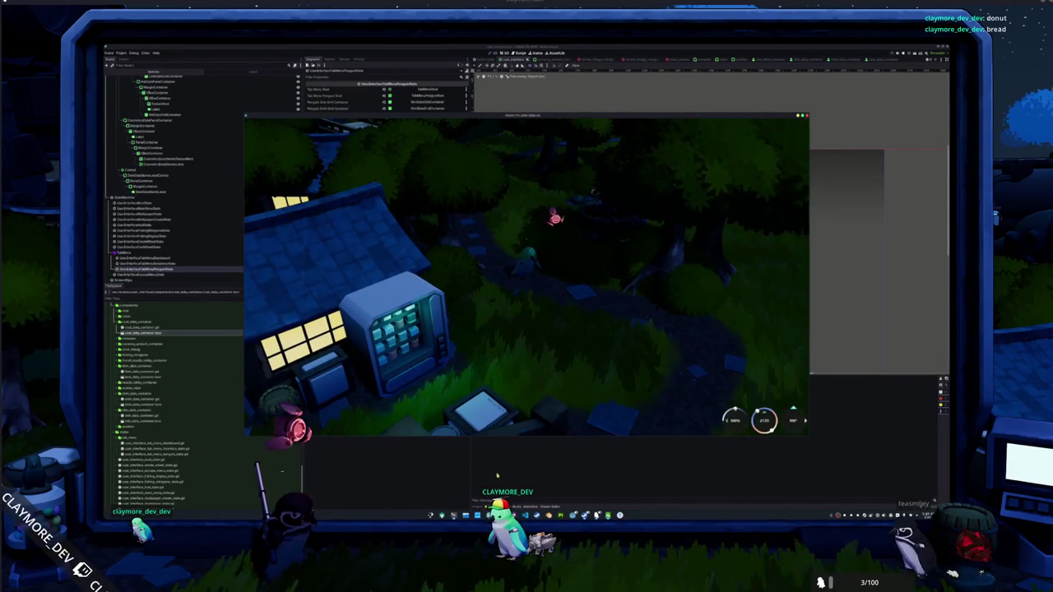
pyautogui.hotkey('alt', 'Tab')
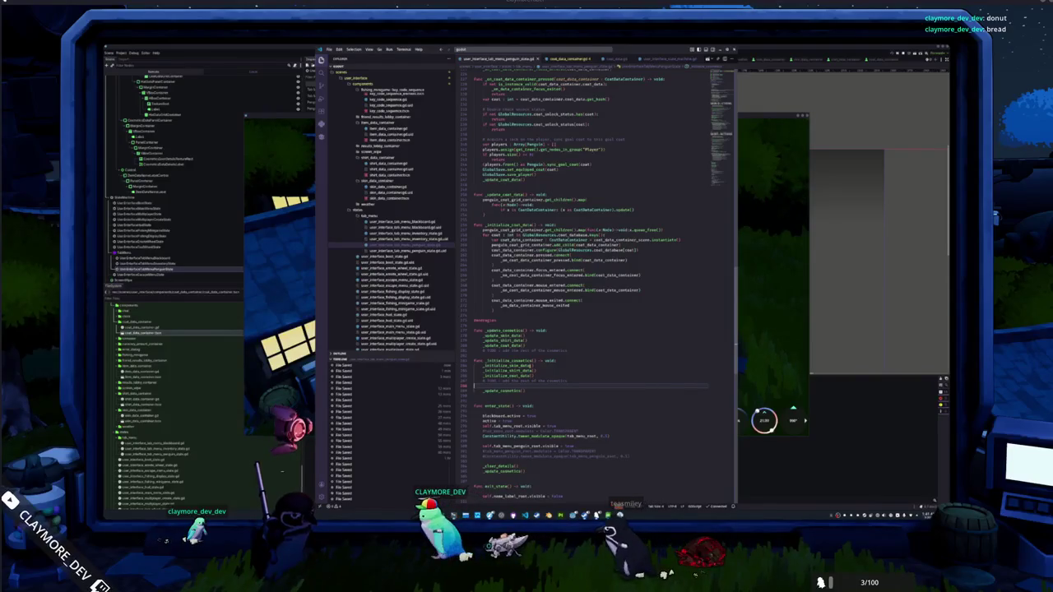
# - Duplicate the coat_data_container folder as hat_data_container
pyautogui.hotkey('alt', 'Tab')
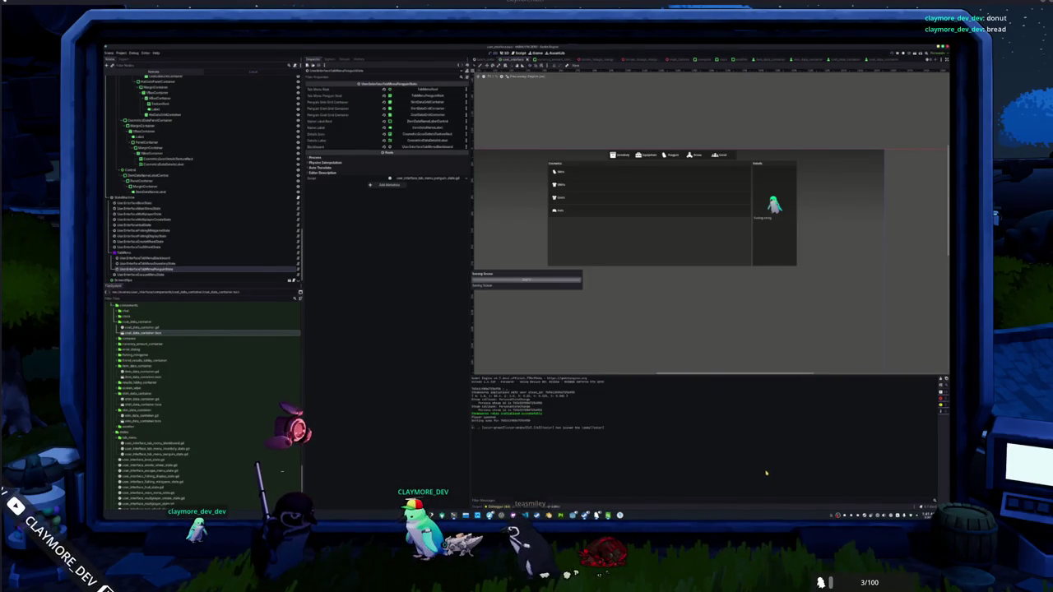
pyautogui.click(174, 321)
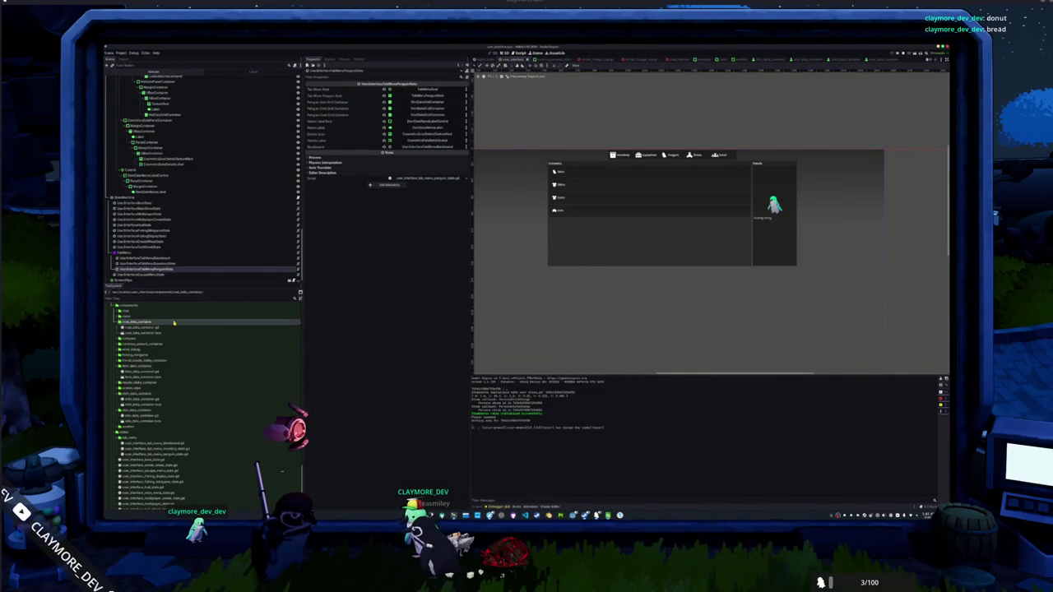
pyautogui.hotkey('ctrl', 'd')
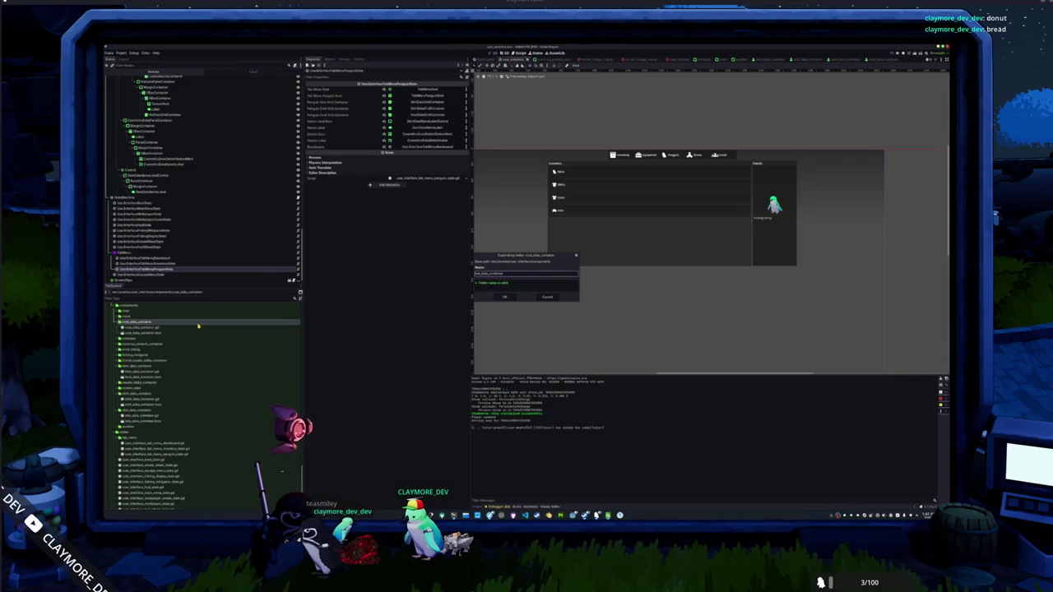
pyautogui.press('Return')
pyautogui.click(153, 368)
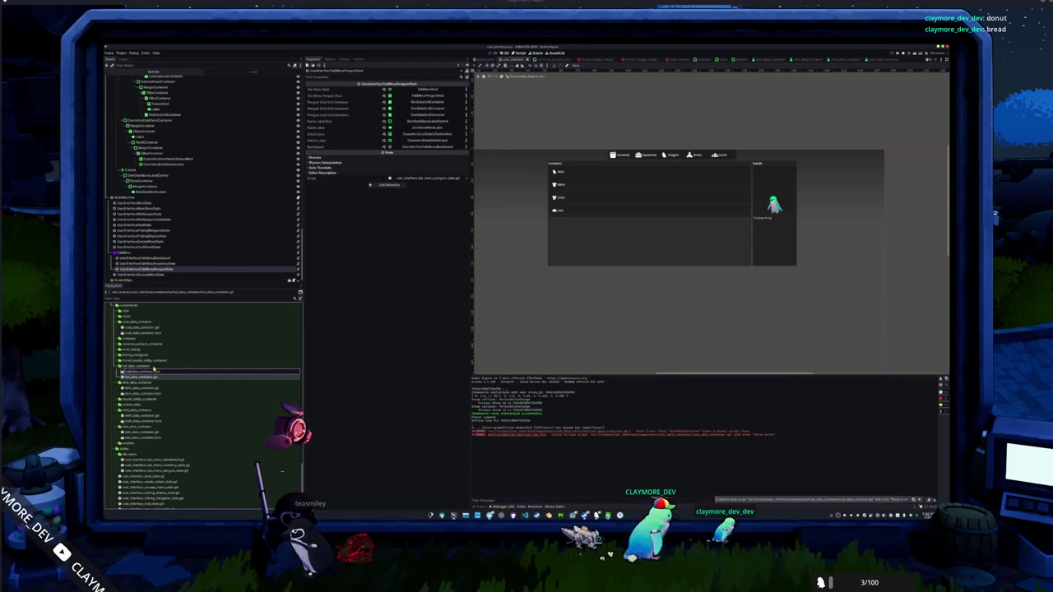
# - Open the hat_data_container scene and select its root button node
pyautogui.click(153, 371)
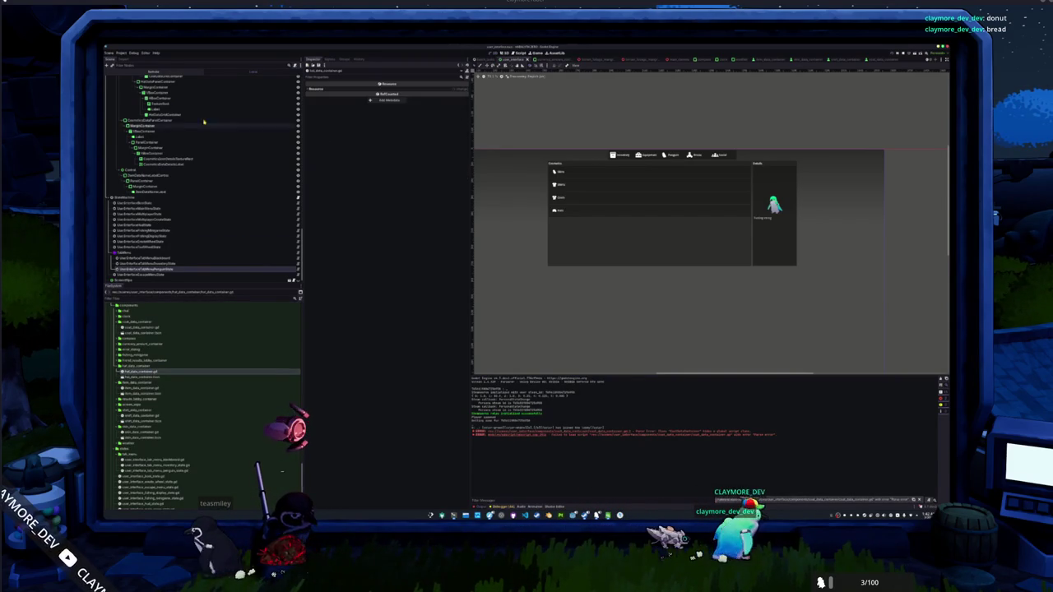
pyautogui.scroll(-3, 204, 103)
pyautogui.scroll(3, 207, 118)
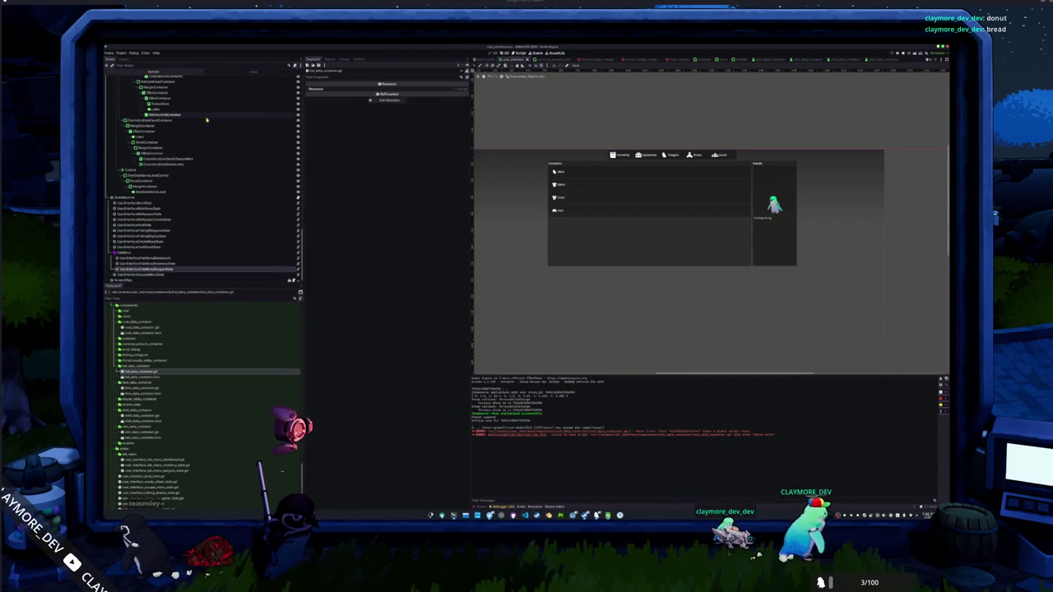
pyautogui.doubleClick(140, 376)
pyautogui.click(129, 84)
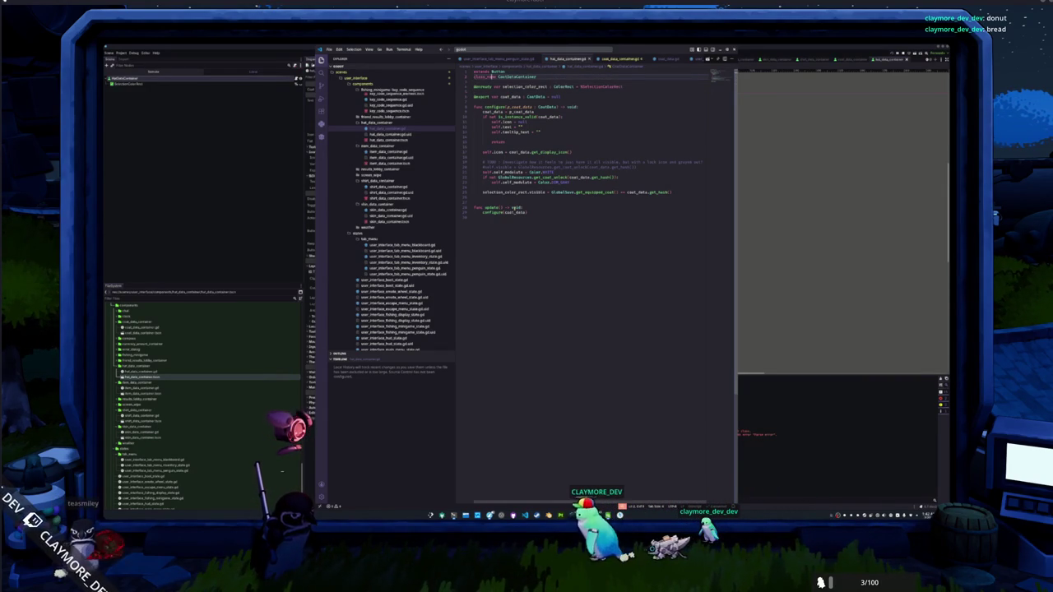
# - Replace every coat with hat in hat_data_container.gd, set the export type to HatData, and open hat_data.gd
pyautogui.hotkey('ctrl', 'd')
pyautogui.hotkey('ctrl', 'd')
pyautogui.hotkey('ctrl', 'd')
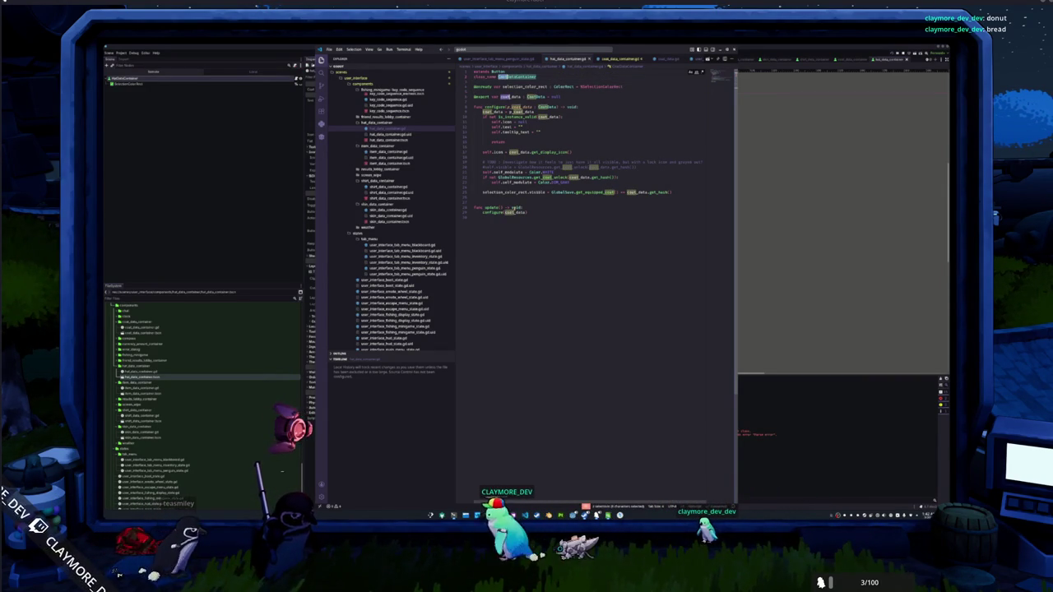
pyautogui.hotkey('ctrl', 'd')
pyautogui.hotkey('ctrl', 'd')
pyautogui.hotkey('ctrl', 'd')
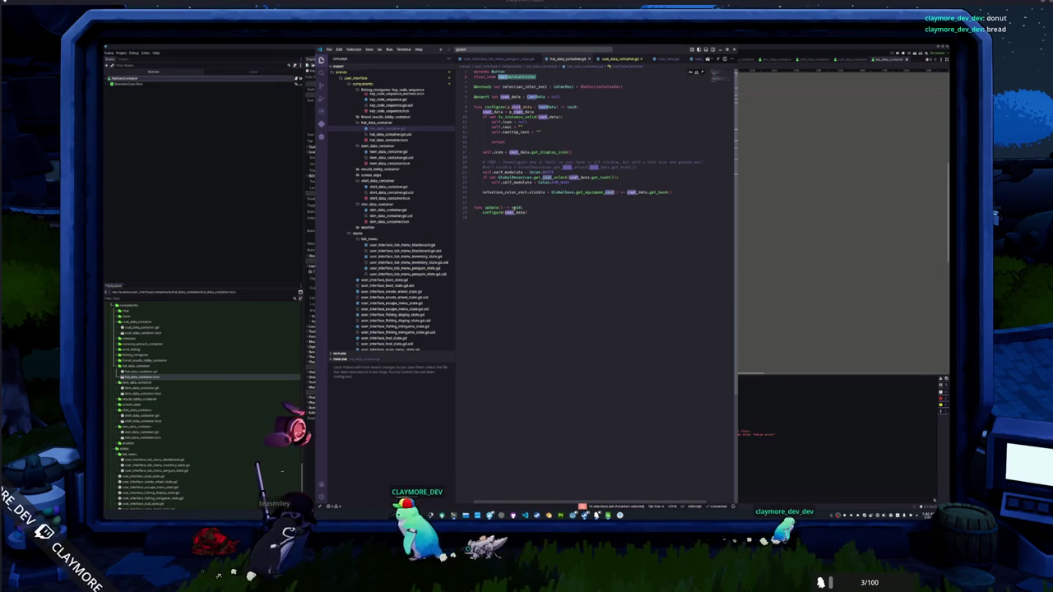
pyautogui.write('hat')
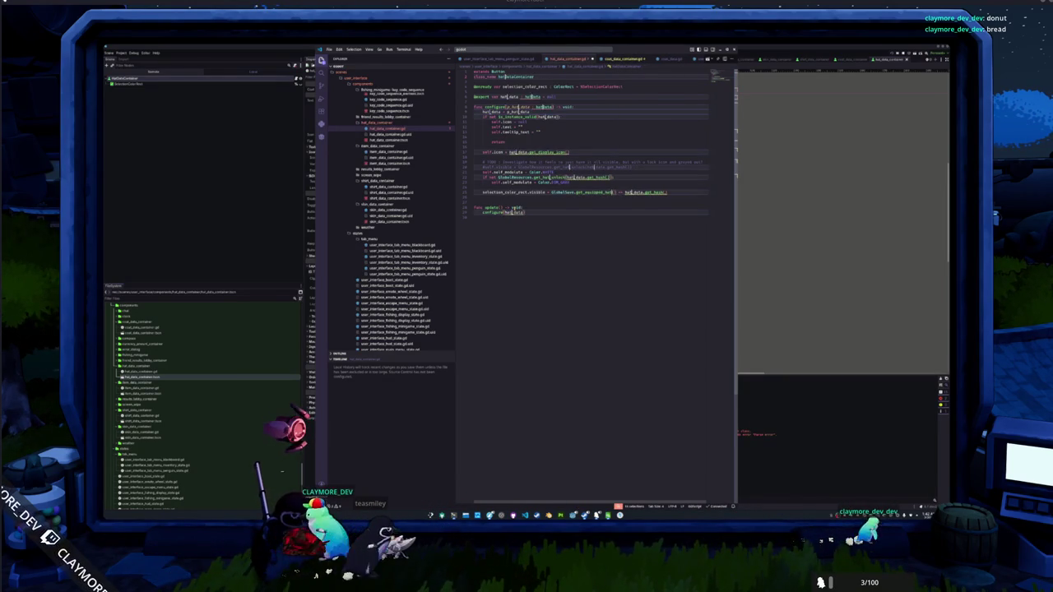
pyautogui.press('Escape')
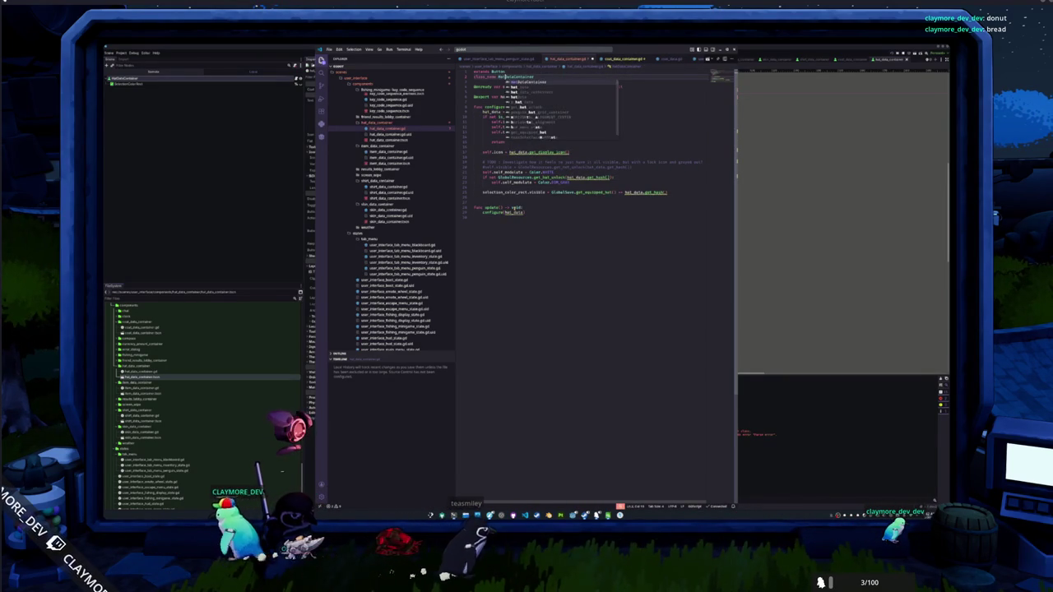
pyautogui.doubleClick(532, 96)
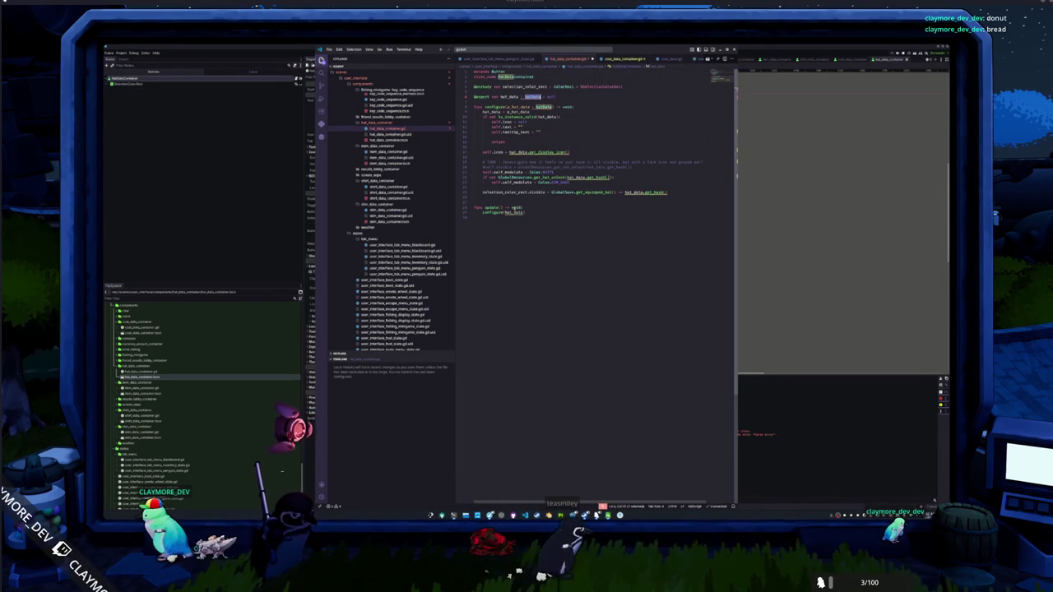
pyautogui.write('HatData')
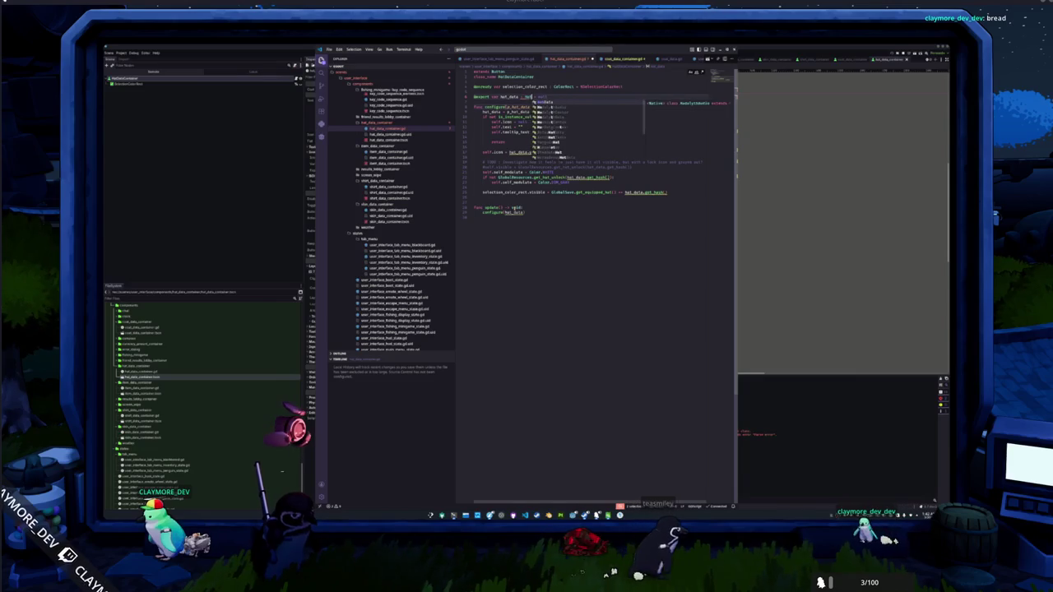
pyautogui.press('Down')
pyautogui.press('Down')
pyautogui.press('Down')
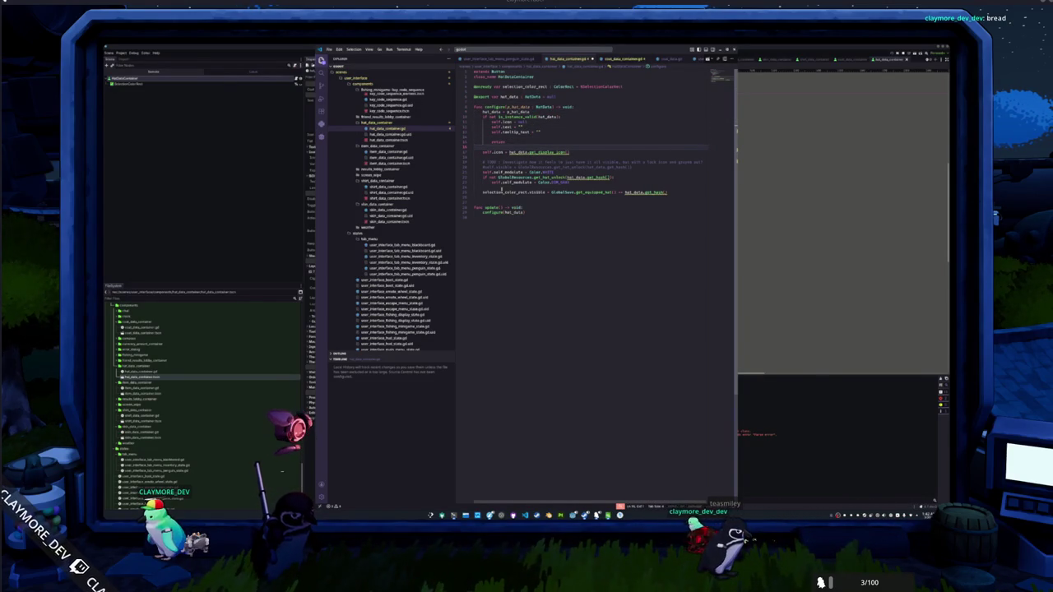
pyautogui.keyDown('ctrl'); pyautogui.click(532, 97); pyautogui.keyUp('ctrl')
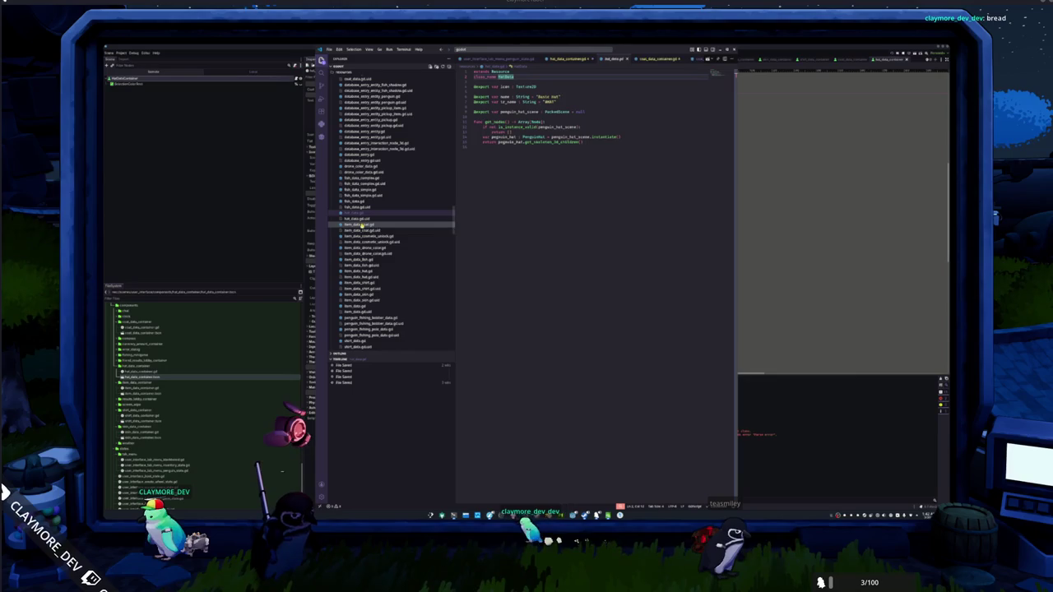
# - Copy the getter functions from shirt_data.gd into hat_data.gd
pyautogui.click(357, 340)
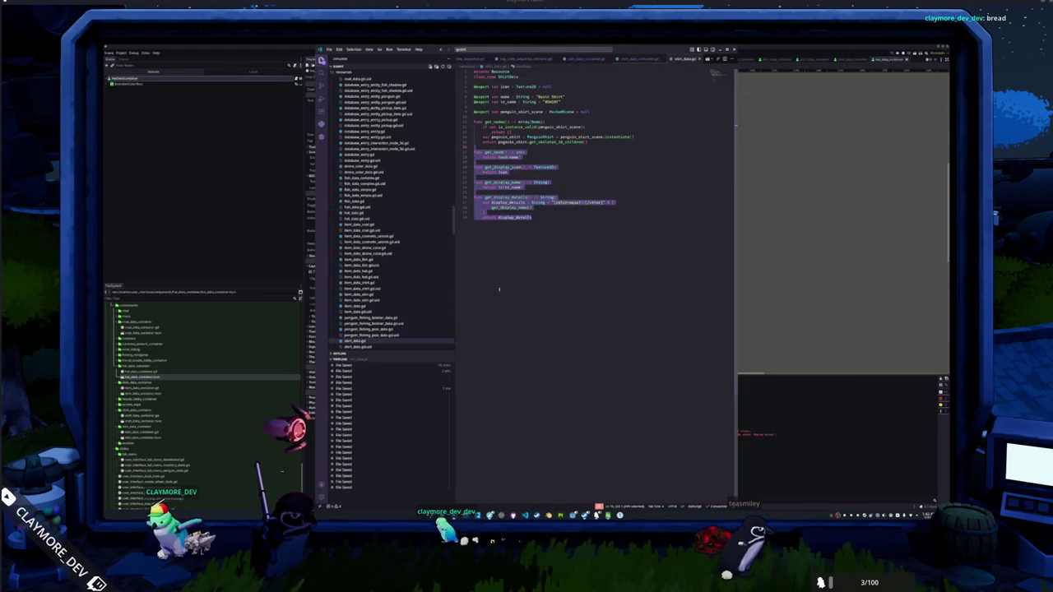
pyautogui.moveTo(499, 289)
pyautogui.mouseDown()
pyautogui.moveTo(486, 153)
pyautogui.moveTo(474, 148)
pyautogui.mouseUp()
pyautogui.click(355, 212)
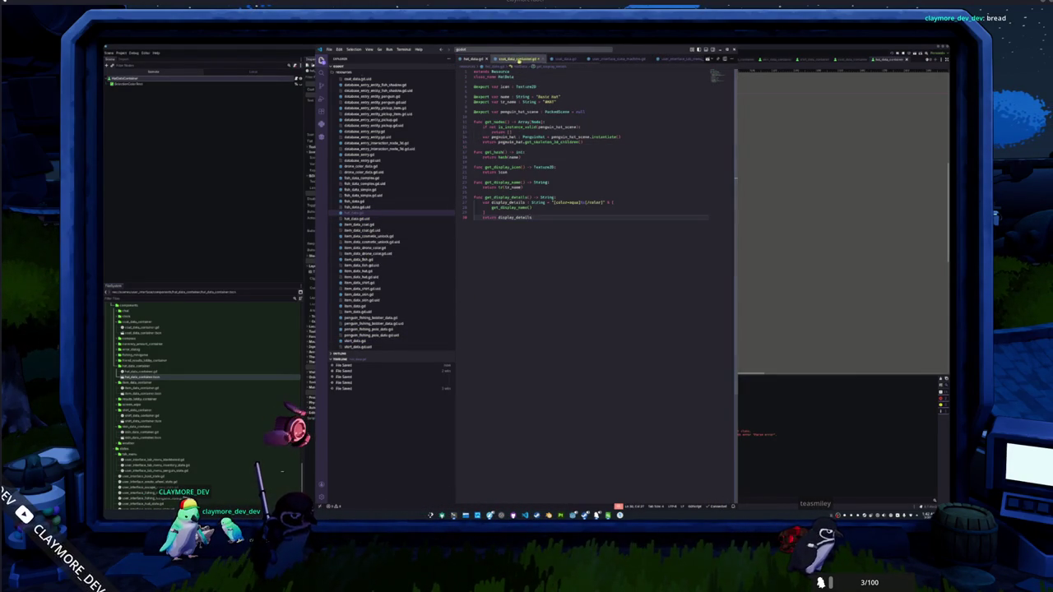
# - Review the coat and hat data container scripts, then open the UserInterfaceStateMachine script
pyautogui.click(520, 61)
pyautogui.click(540, 228)
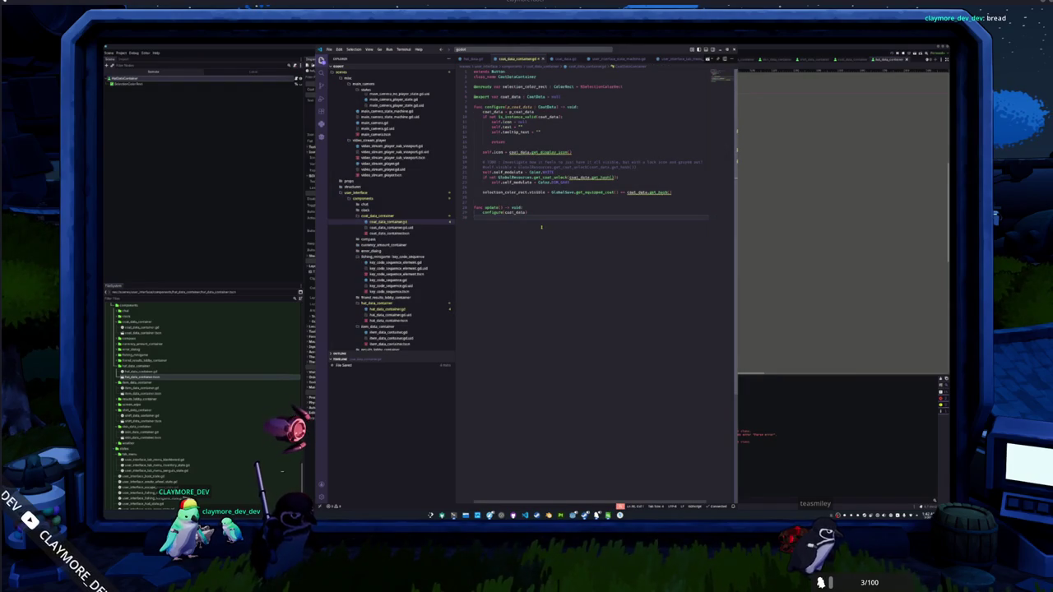
pyautogui.scroll(-2, 379, 276)
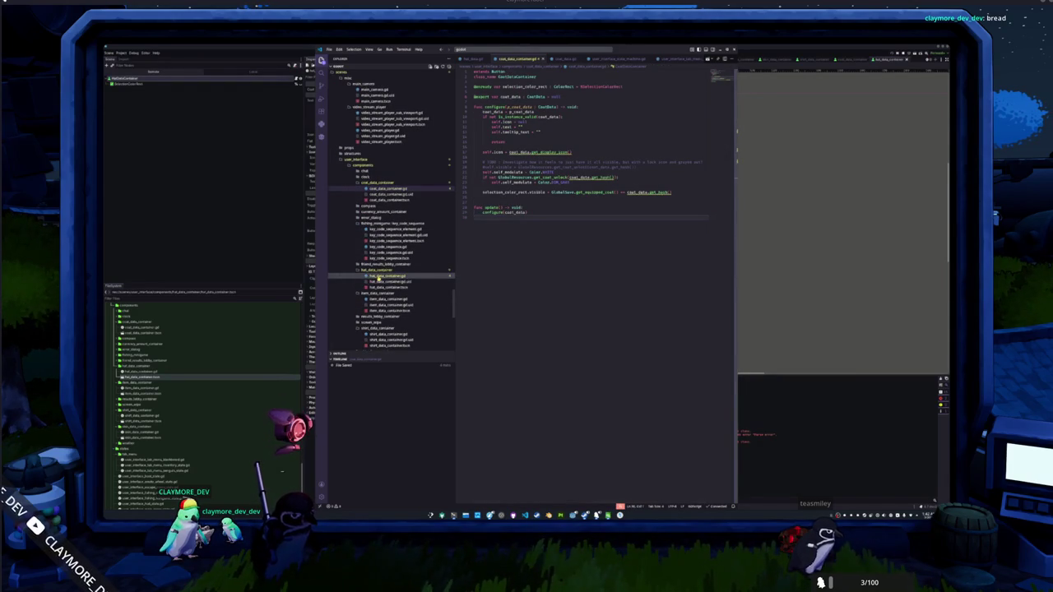
pyautogui.click(380, 276)
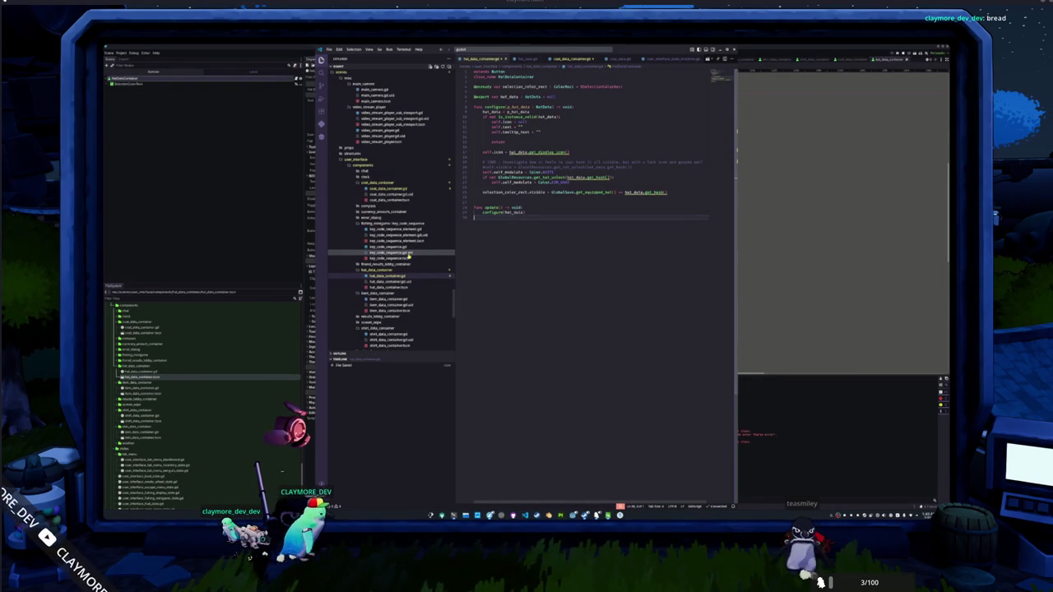
pyautogui.scroll(-5, 395, 238)
pyautogui.click(384, 223)
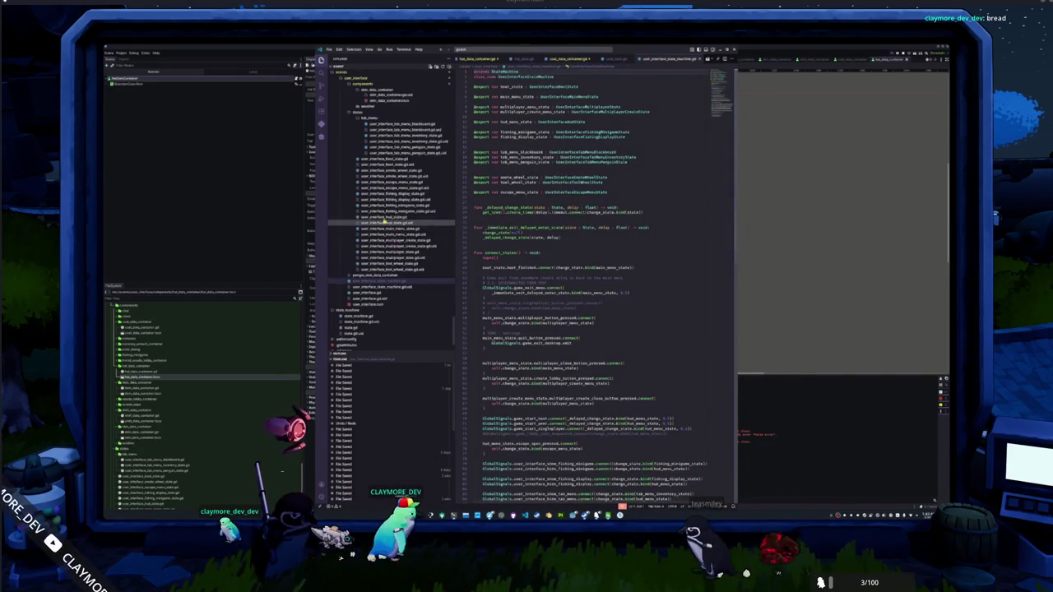
# - Add a hat_data_container_scene preload line in the penguin tab menu state script
pyautogui.click(390, 147)
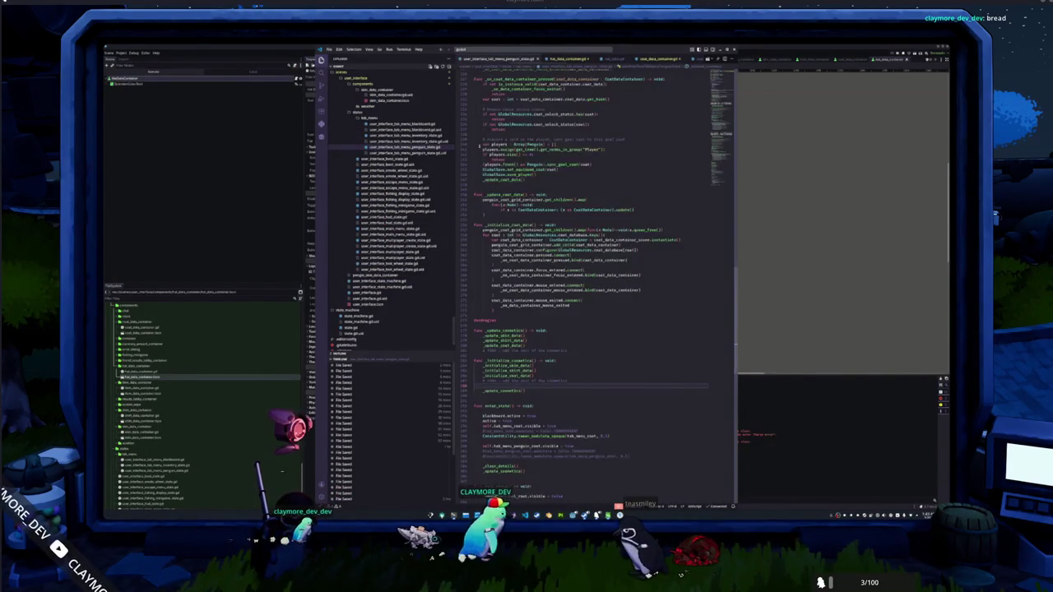
pyautogui.scroll(5, 518, 208)
pyautogui.scroll(5, 518, 209)
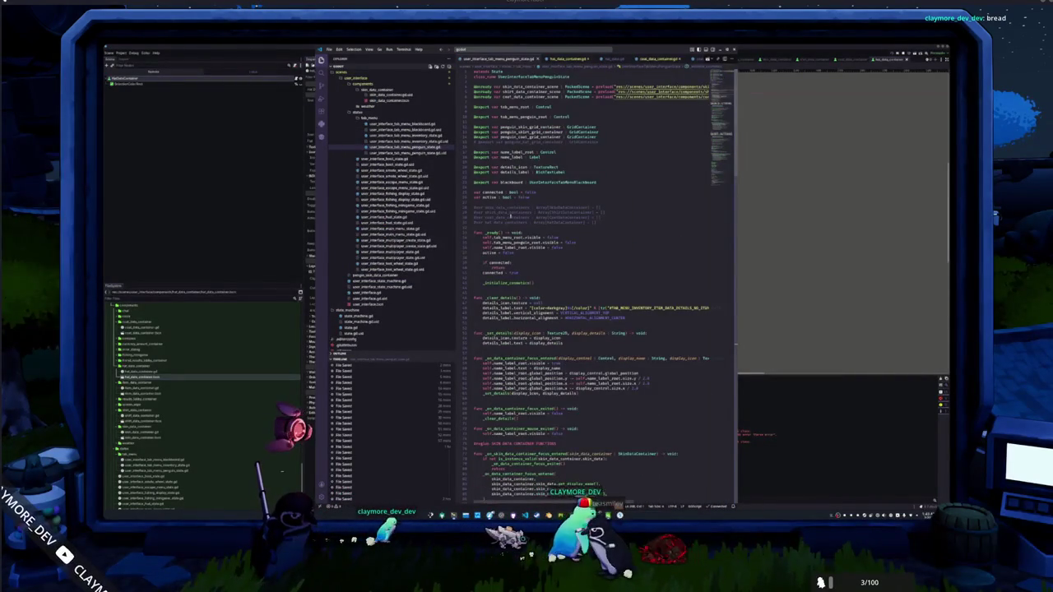
pyautogui.click(567, 102)
pyautogui.press('Return')
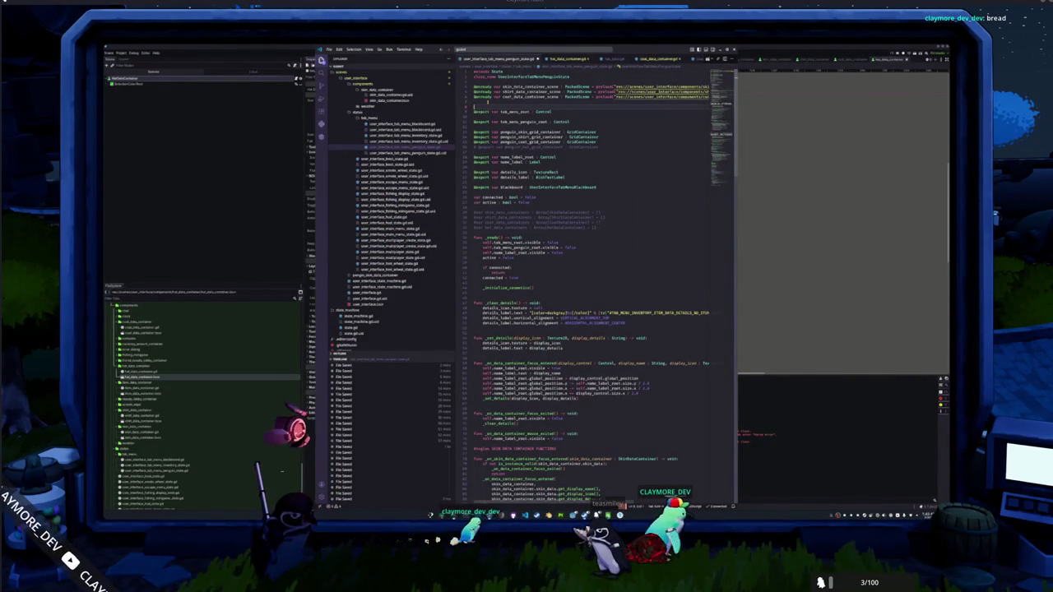
pyautogui.hotkey('ctrl', 'v')
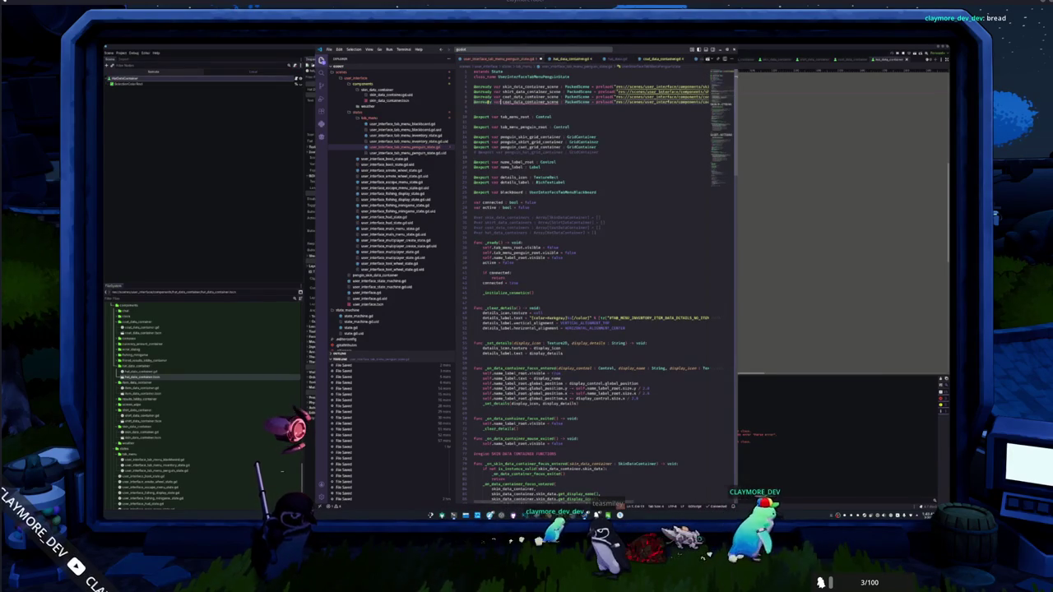
# - Move down past the grid container declarations, including the hat grid line, to the skin container functions
pyautogui.press('End')
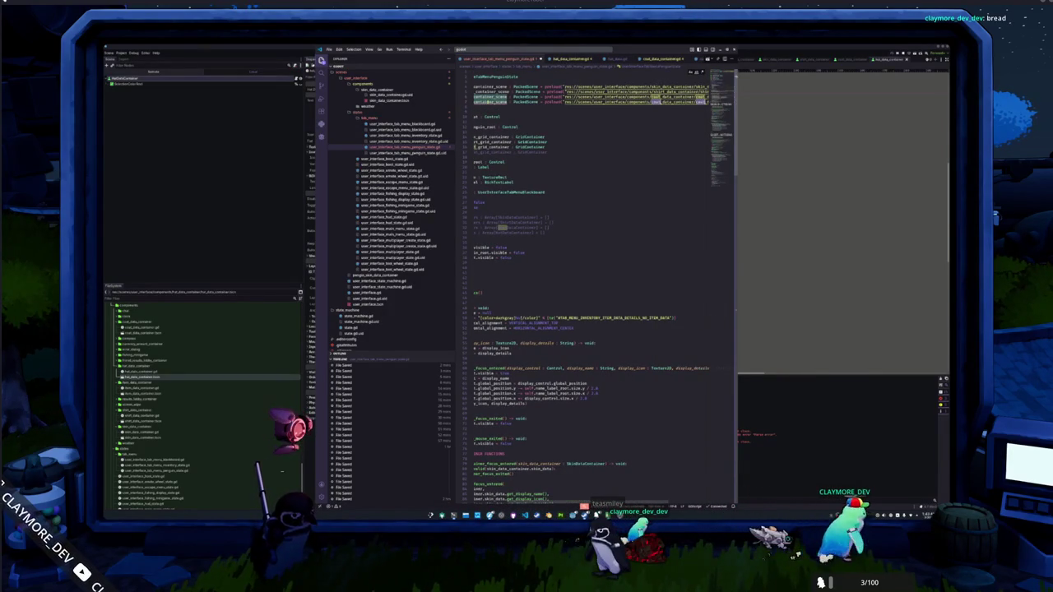
pyautogui.press('Home')
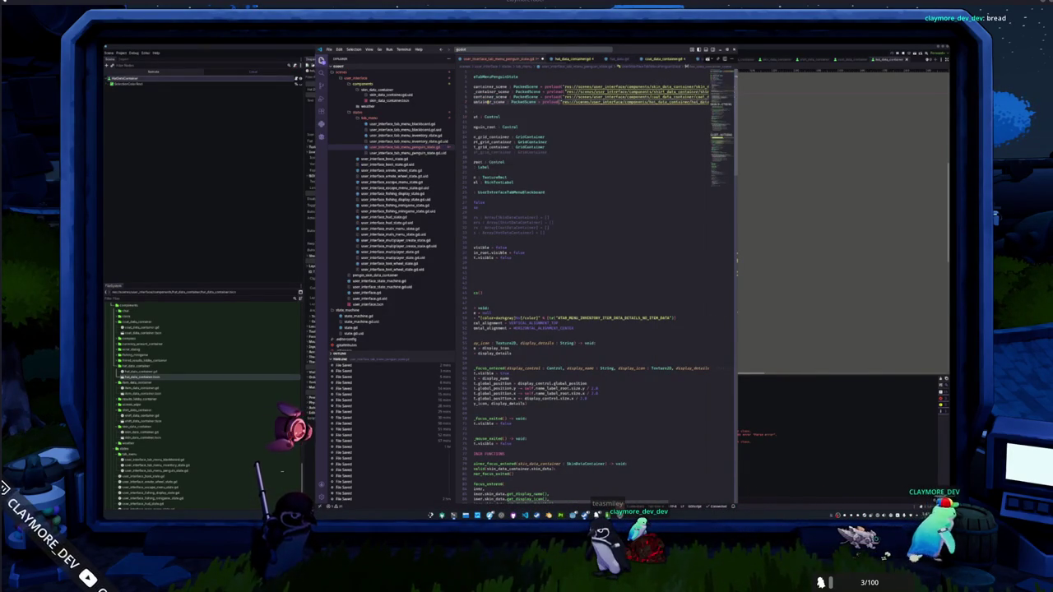
pyautogui.press('Home')
pyautogui.press('Down')
pyautogui.press('Down')
pyautogui.press('Down')
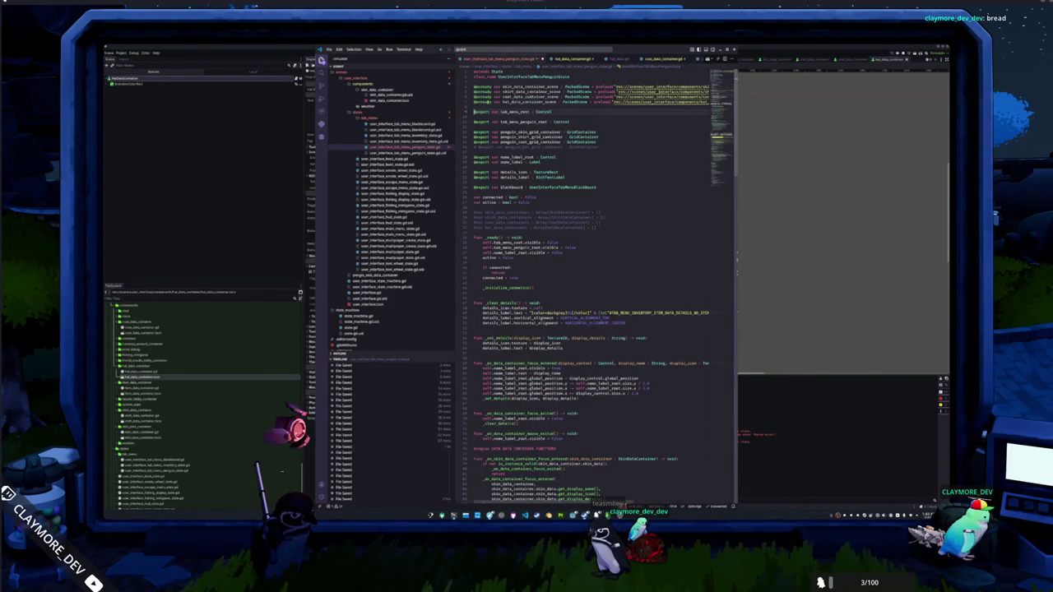
pyautogui.click(474, 151)
pyautogui.press('Down')
pyautogui.press('Down')
pyautogui.press('Down')
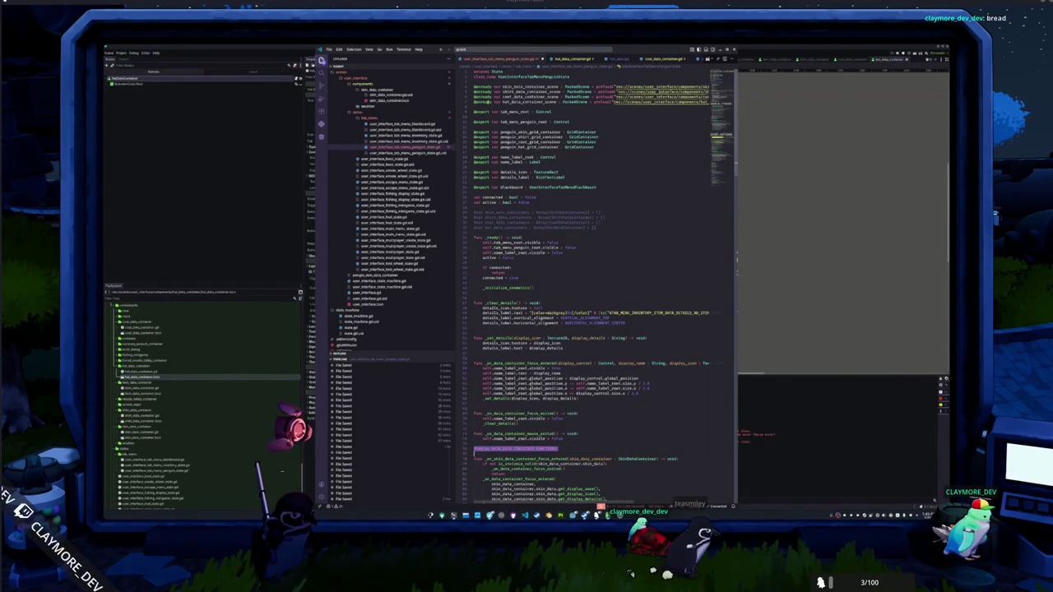
# - Copy the skin data-container functions, trim the blank lines before #endregion, and collapse the SKIN region
pyautogui.hotkey('shift', 'Down')
pyautogui.hotkey('shift', 'Down')
pyautogui.hotkey('shift', 'Down')
pyautogui.scroll(-1, 576, 329)
pyautogui.hotkey('shift', 'Down')
pyautogui.hotkey('shift', 'Down')
pyautogui.hotkey('shift', 'Down')
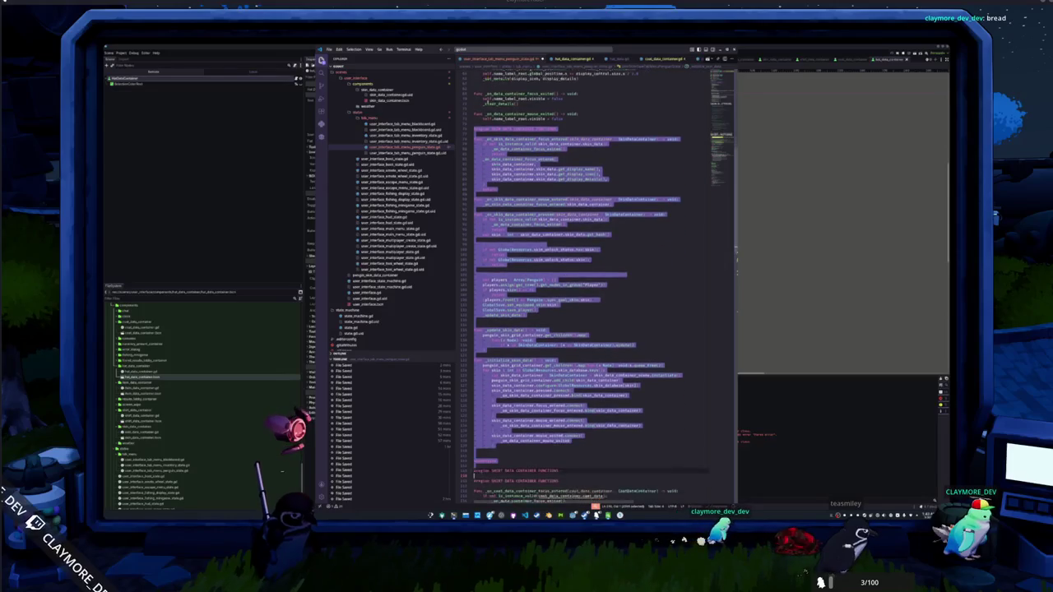
pyautogui.press('Left')
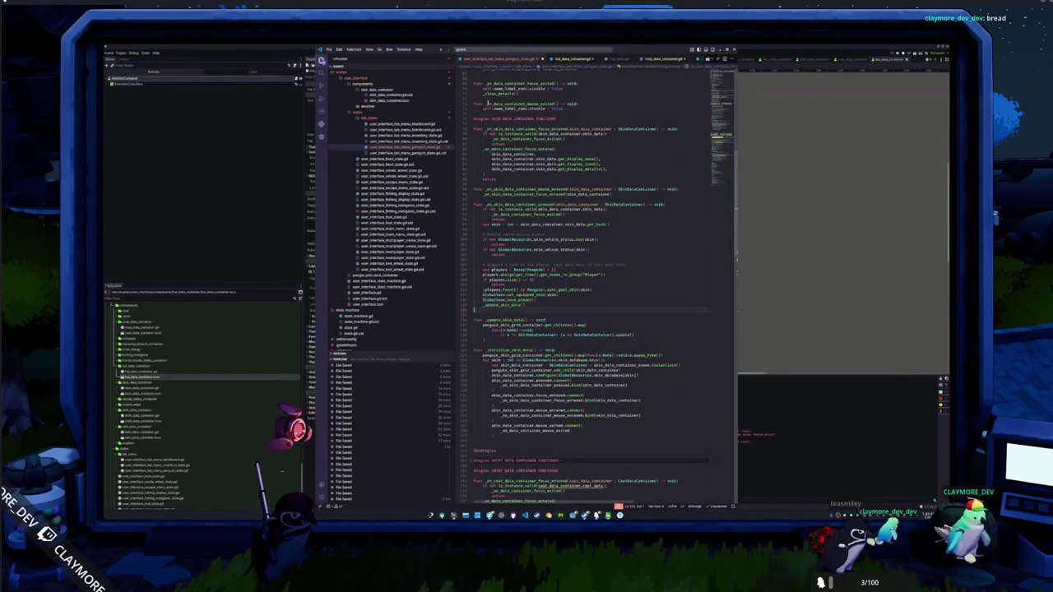
pyautogui.press('Down')
pyautogui.press('Down')
pyautogui.press('Down')
pyautogui.press('BackSpace')
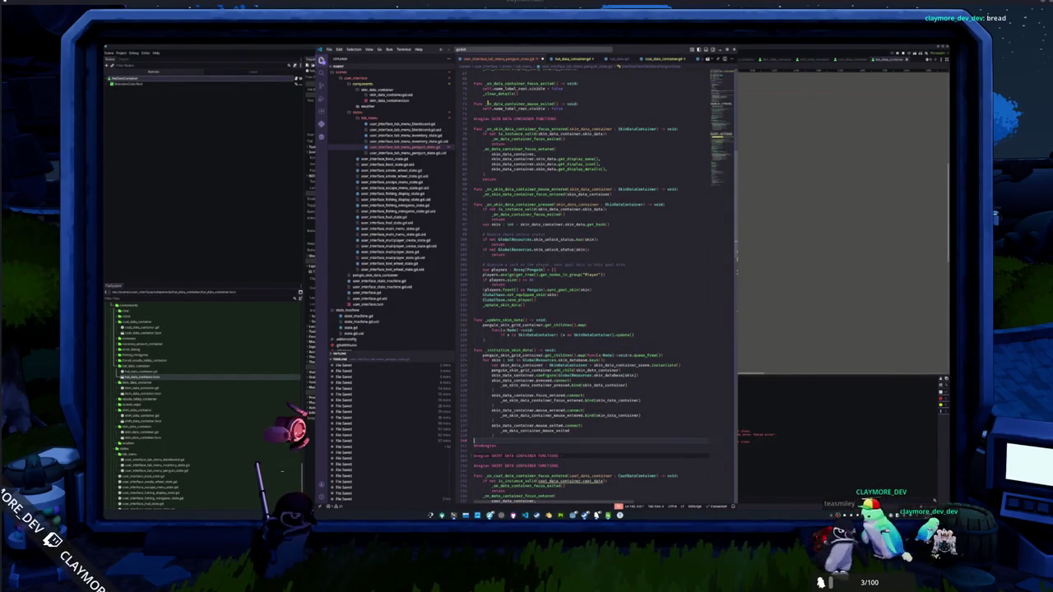
pyautogui.hotkey('ctrl', 'shift', '[')
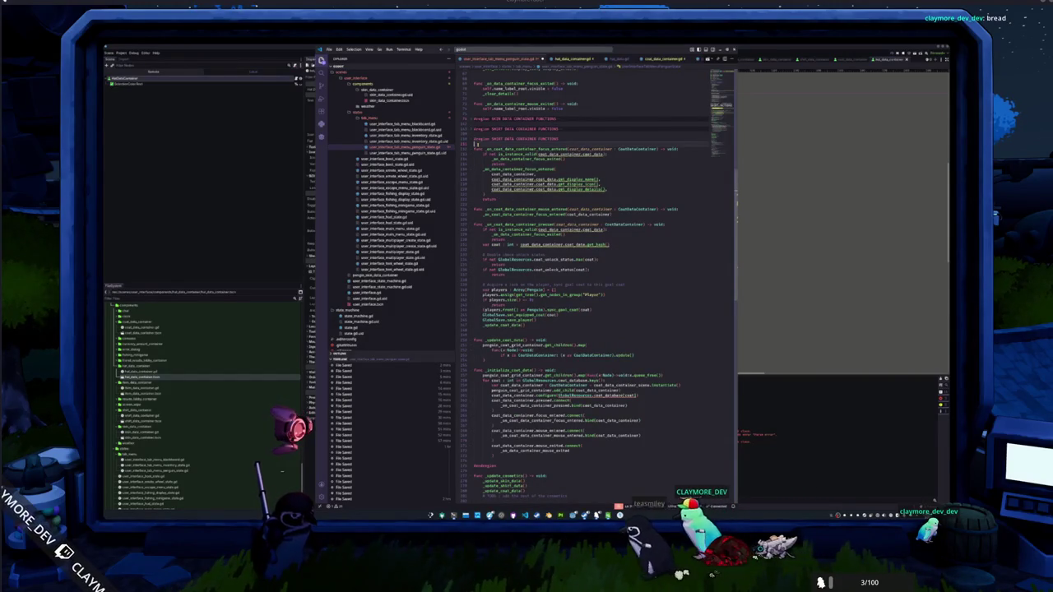
# - Undo the misplaced paste, label the region header COAT, and collapse the COAT DATA CONTAINER FUNCTIONS region
pyautogui.hotkey('ctrl', 'v')
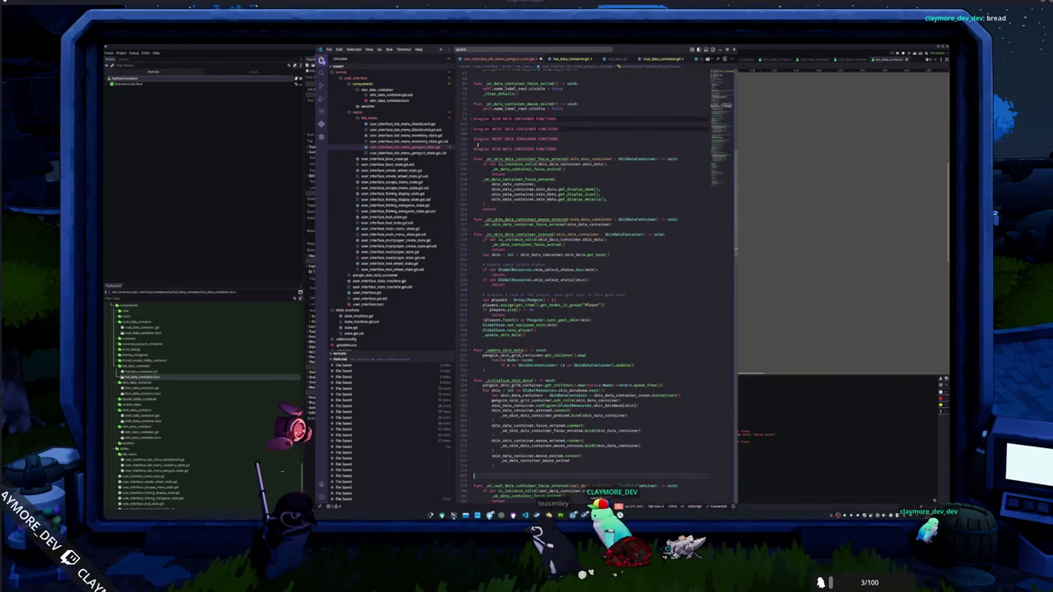
pyautogui.hotkey('ctrl', 'z')
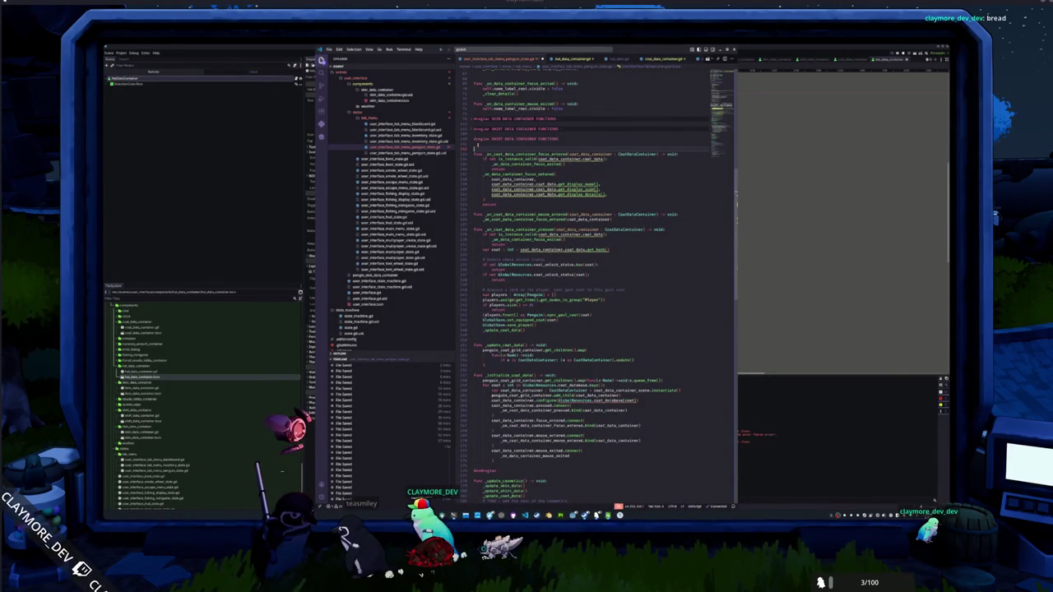
pyautogui.hotkey('ctrl', 'z')
pyautogui.doubleClick(496, 138)
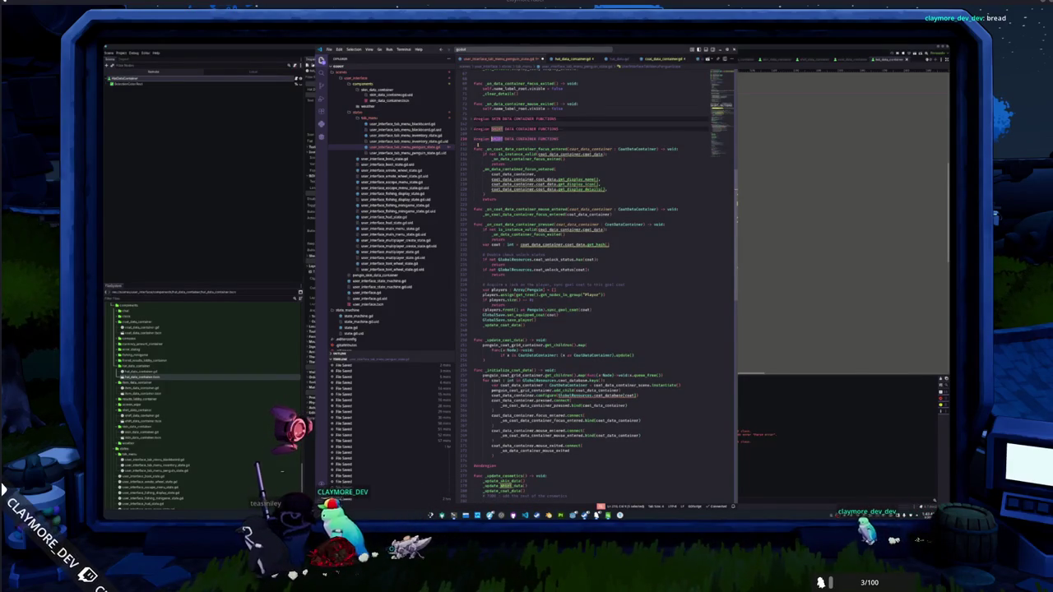
pyautogui.write('COAT')
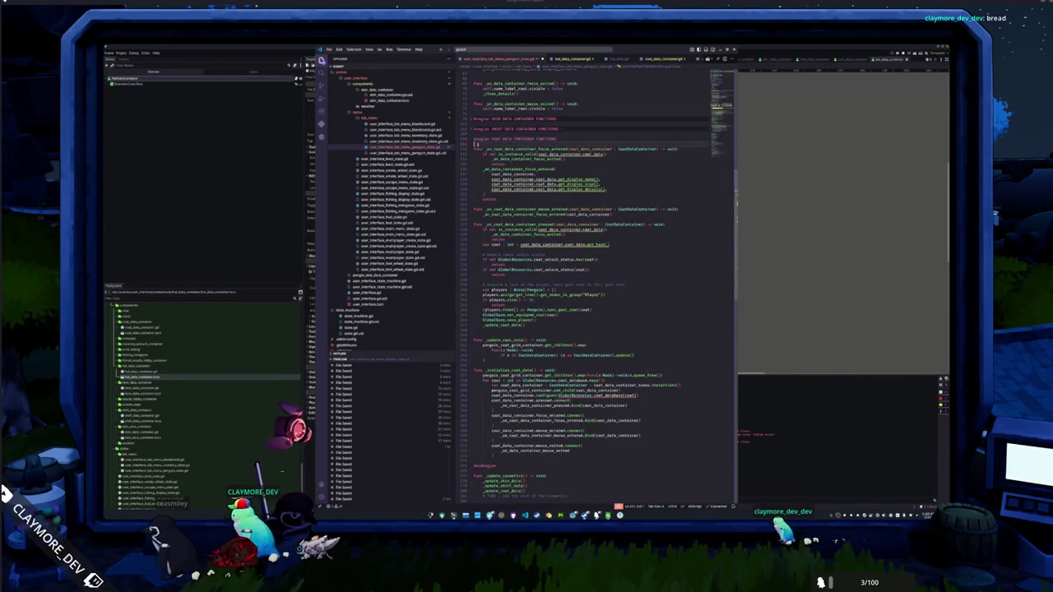
pyautogui.click(516, 154)
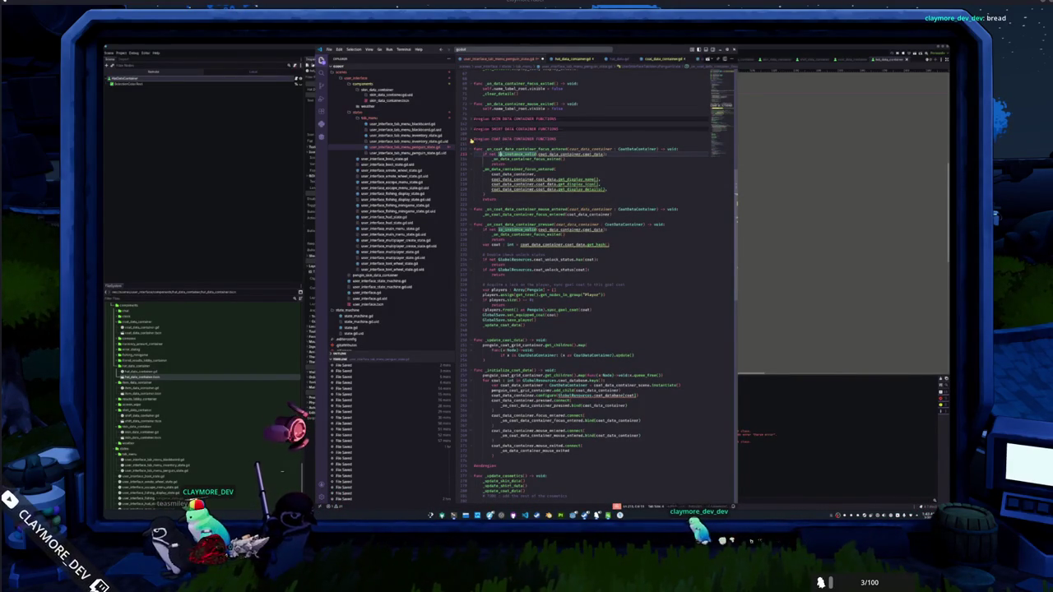
pyautogui.click(471, 139)
# - Paste the copied functions below the coat region, renaming skin to hat and the type to HatDataContainer
pyautogui.hotkey('ctrl', 'v')
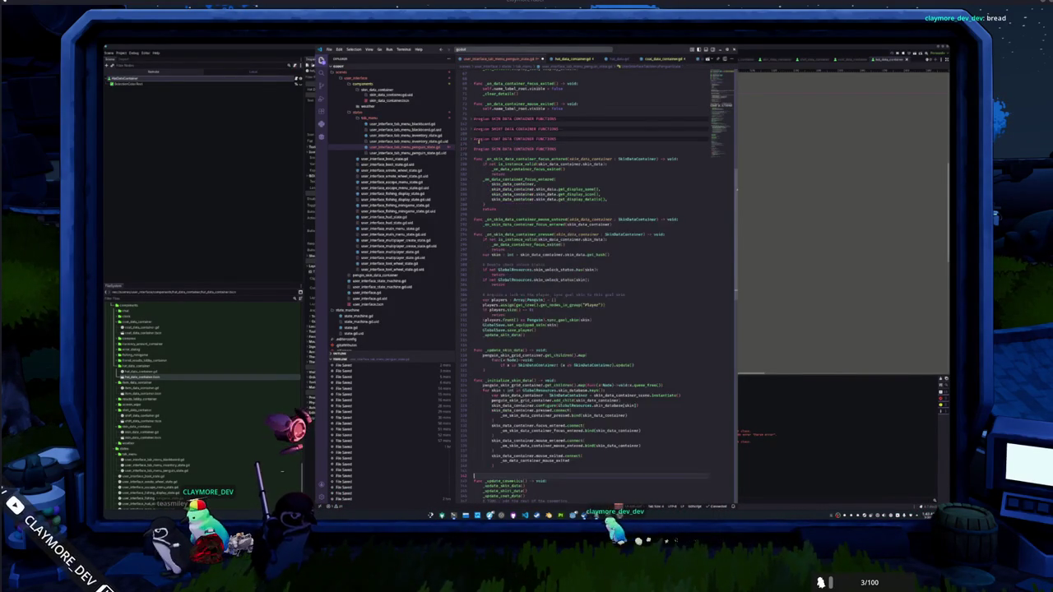
pyautogui.press('Return')
pyautogui.write('#endregion')
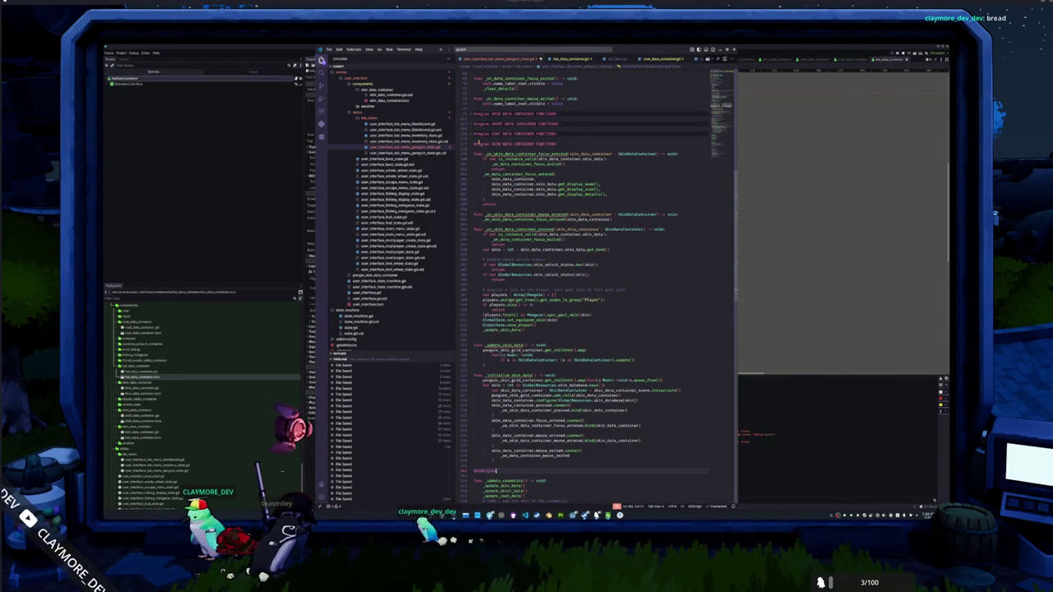
pyautogui.click(475, 464)
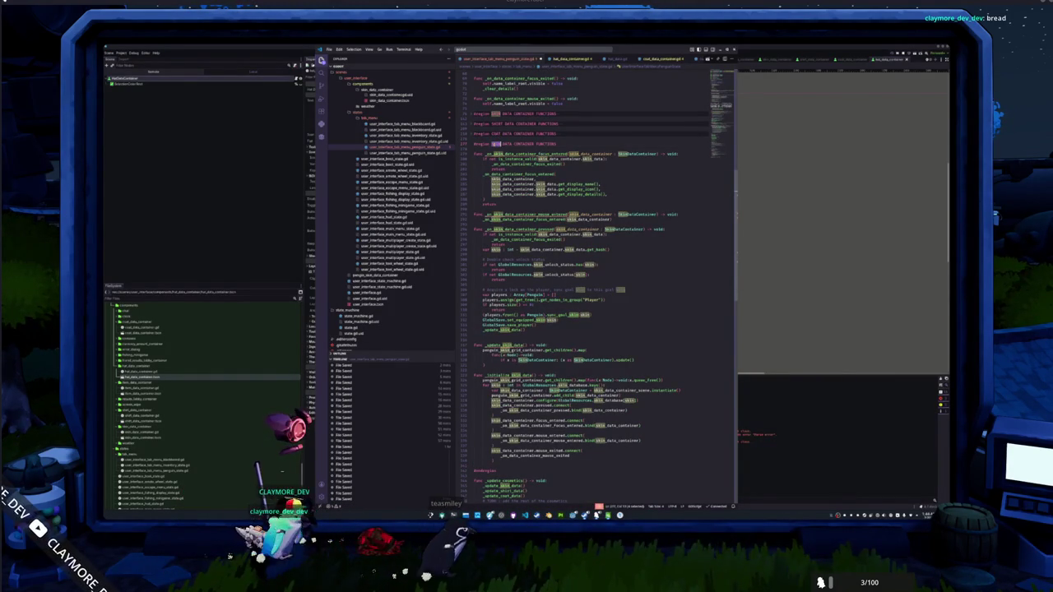
pyautogui.doubleClick(501, 144)
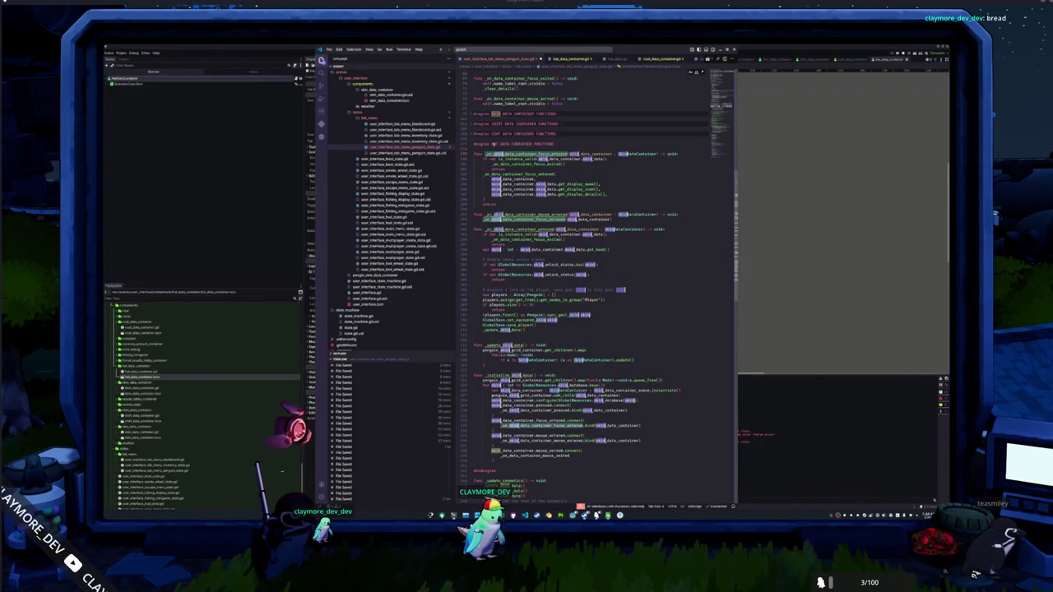
pyautogui.write('hat')
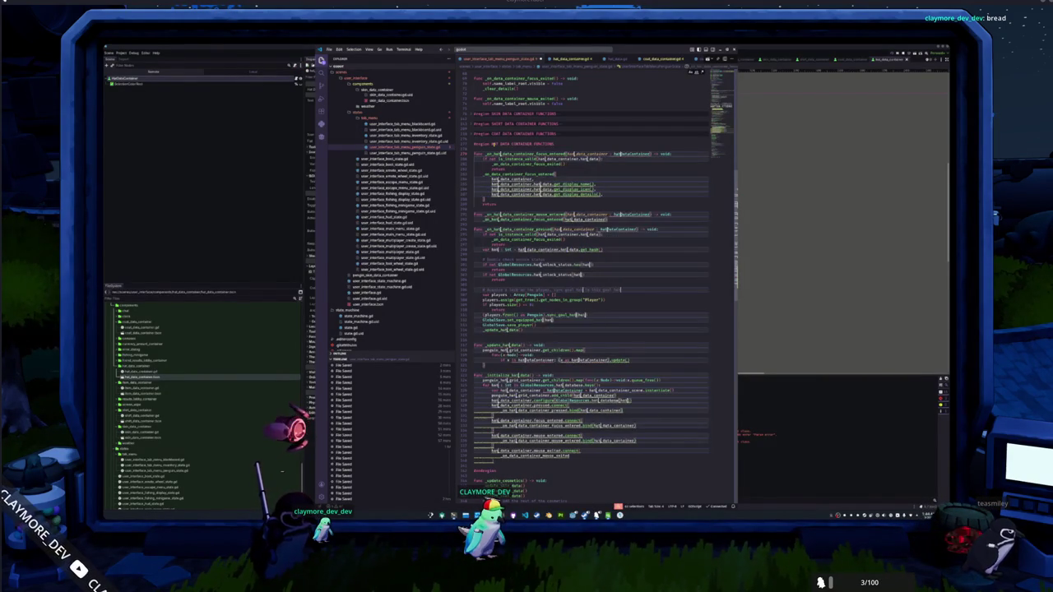
pyautogui.hotkey('ctrl', 'd')
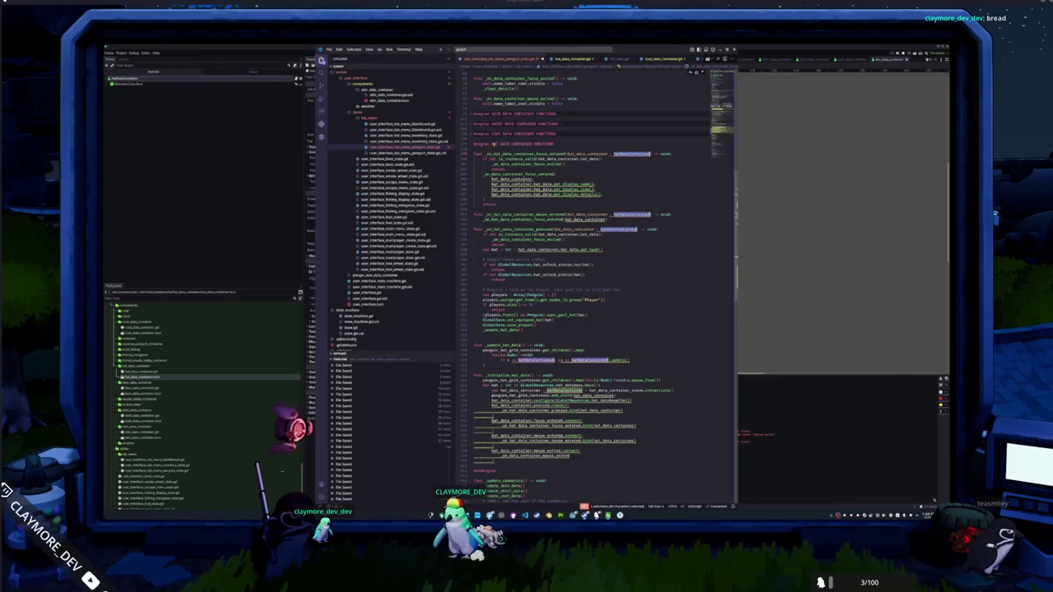
pyautogui.write('HatDataCo')
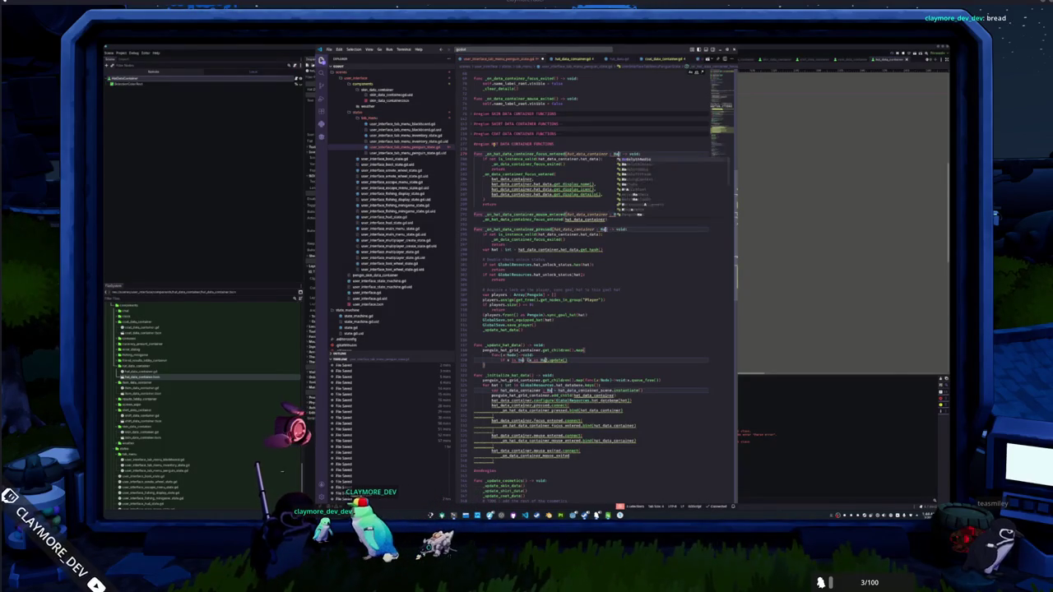
pyautogui.write('ntainer')
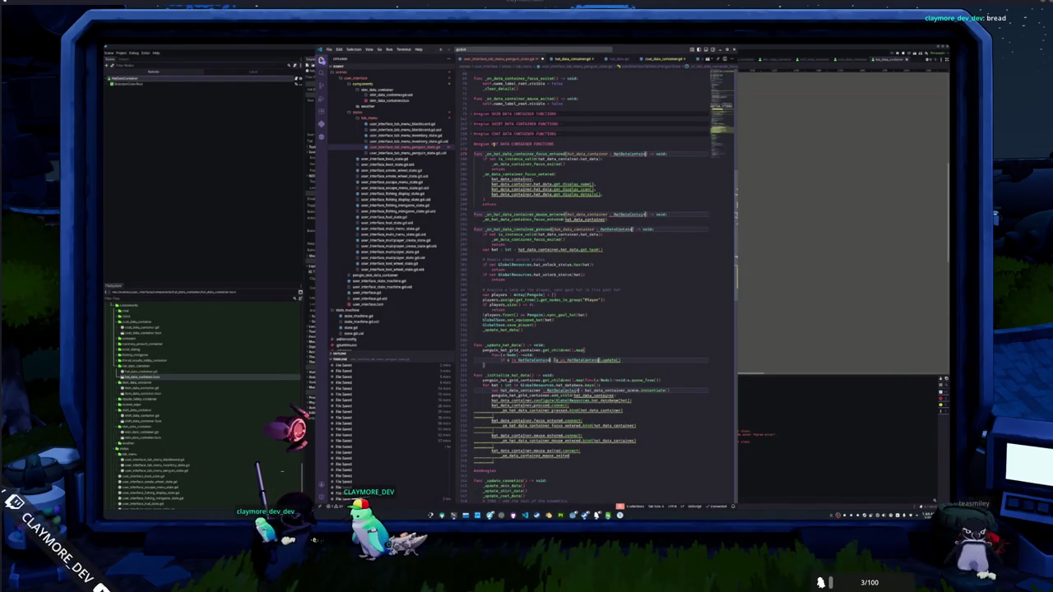
# - Check the Godot editor for script errors and dismiss the type error message
pyautogui.hotkey('alt', 'Tab')
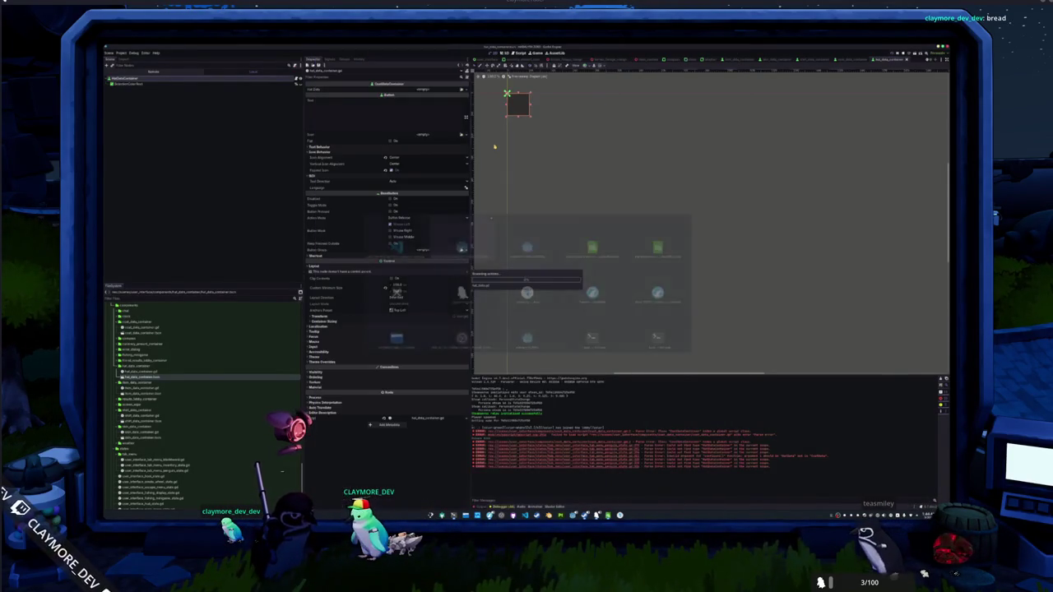
pyautogui.hotkey('alt', 'Tab')
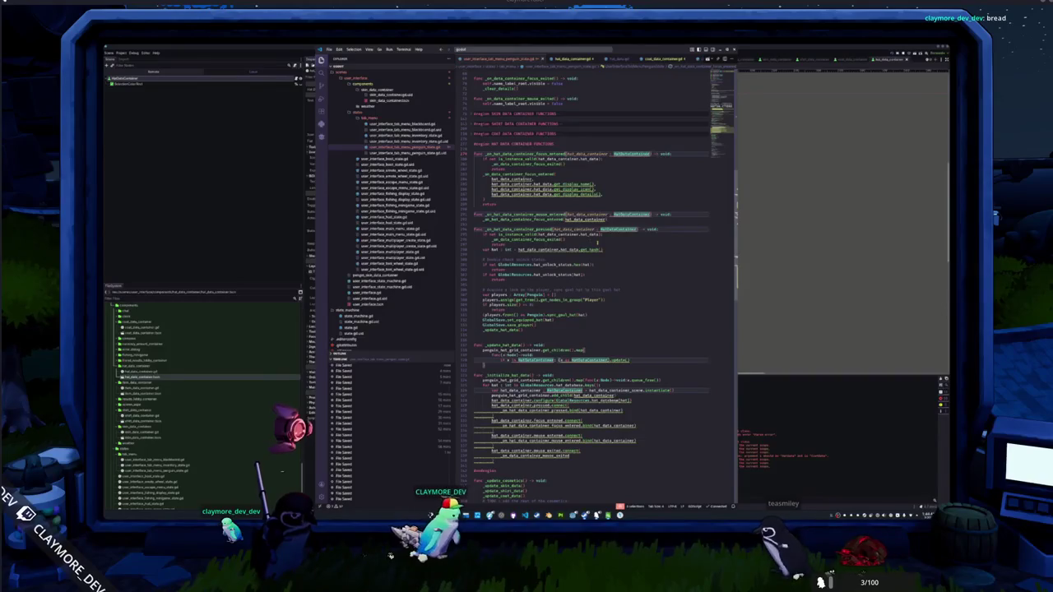
pyautogui.hotkey('alt', 'Tab')
pyautogui.hotkey('alt', 'Tab')
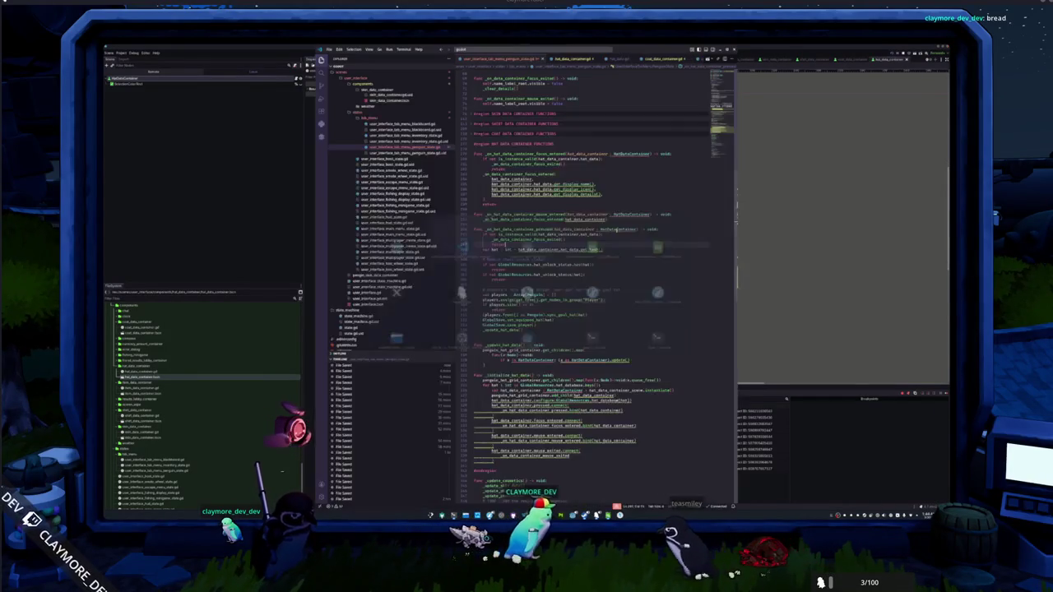
pyautogui.click(617, 239)
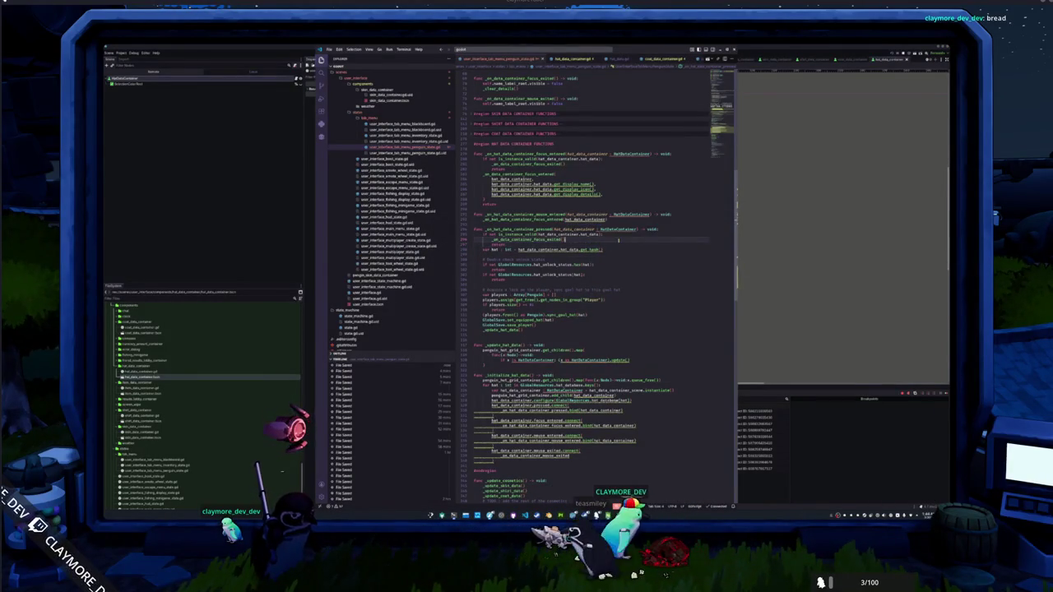
pyautogui.moveTo(617, 230)
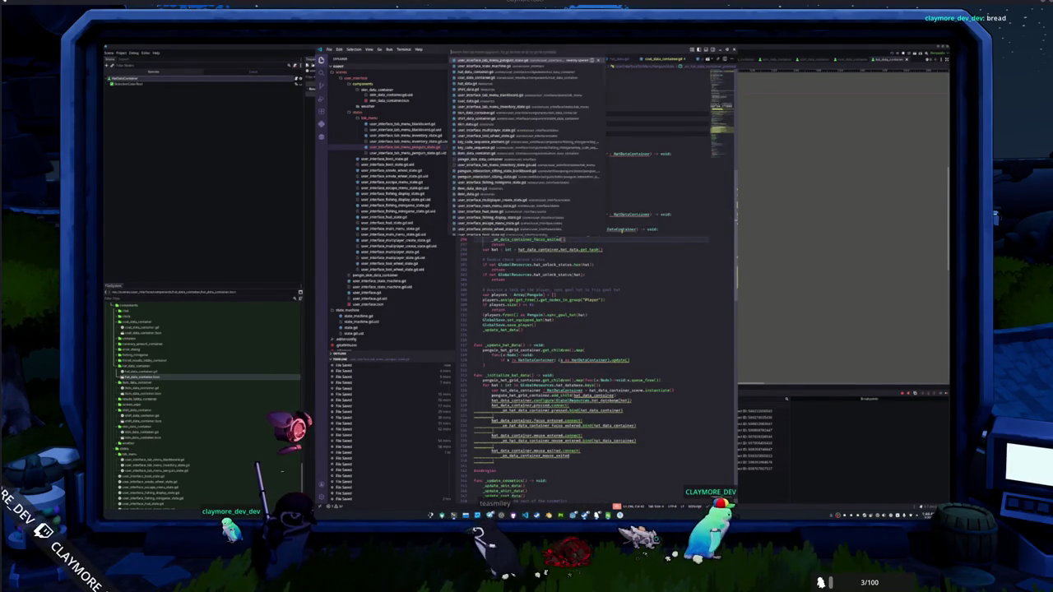
pyautogui.hotkey('alt', 'Tab')
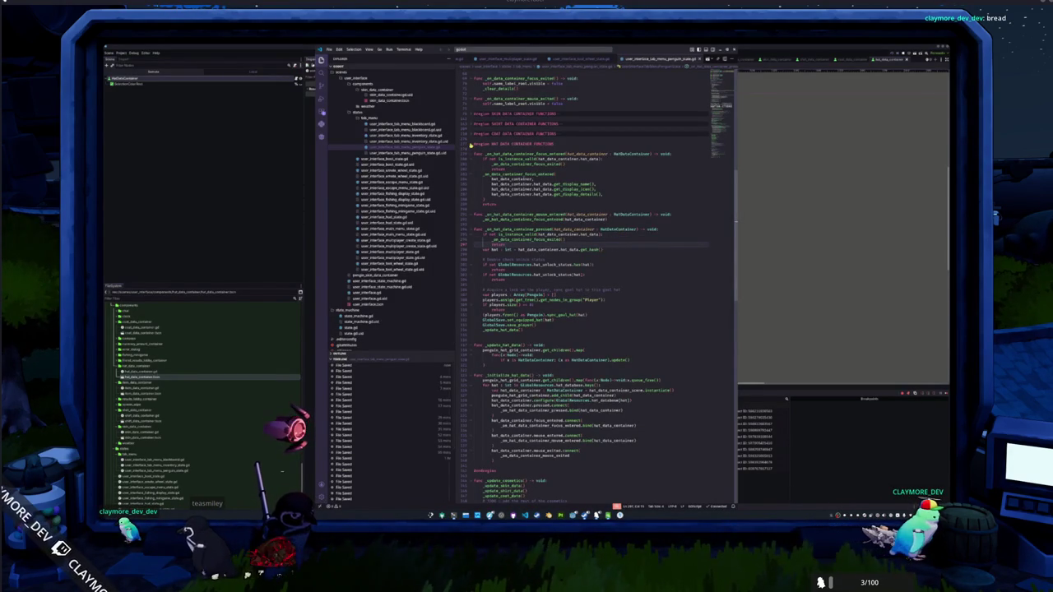
# - Add _update_hat_data() and _initialize_hat_data() calls after the coat data calls
pyautogui.click(468, 144)
pyautogui.click(528, 169)
pyautogui.press('Return')
pyautogui.write('_update_hat_data(')
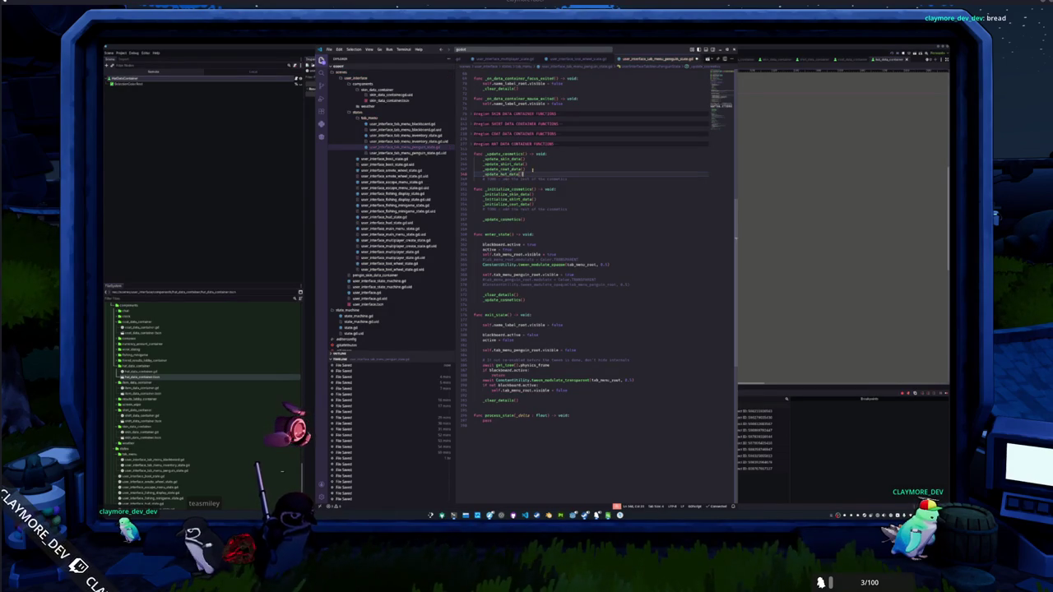
pyautogui.press('Return')
pyautogui.write('_initialize_ha')
pyautogui.press('Return')
# - Delete the TODO comments under _initialize_hat_data() and _update_hat_data()
pyautogui.press('Down')
pyautogui.hotkey('ctrl', 'l')
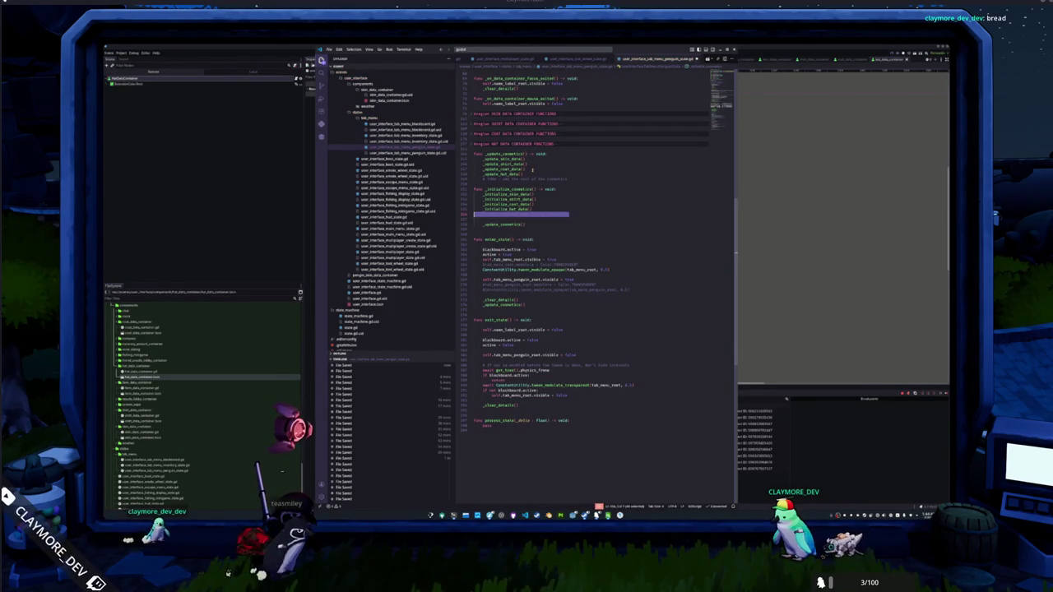
pyautogui.press('BackSpace')
pyautogui.press('Up')
pyautogui.press('Up')
pyautogui.press('Up')
pyautogui.hotkey('ctrl', 'l')
pyautogui.press('BackSpace')
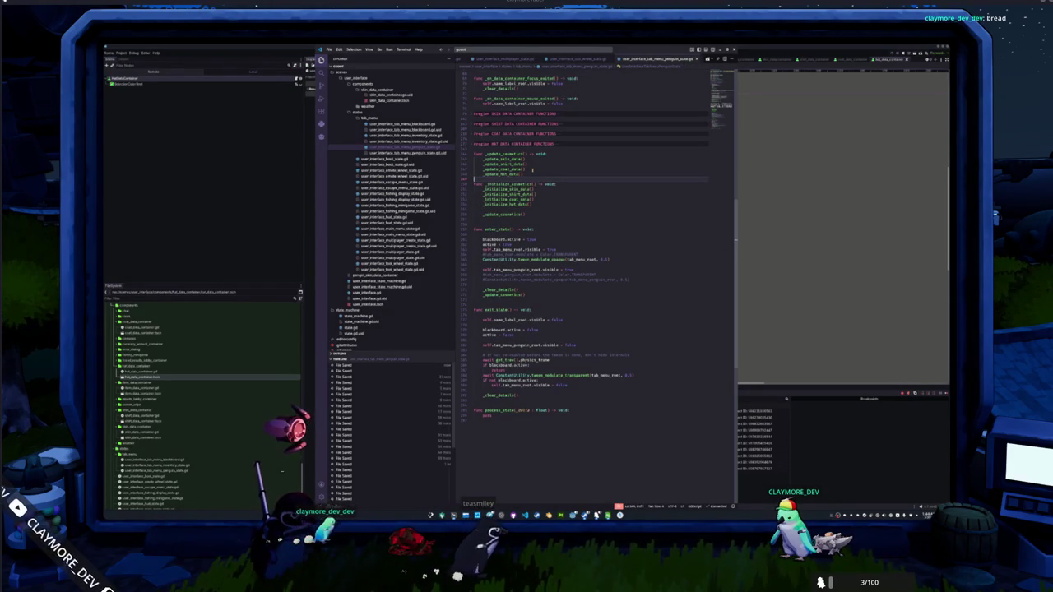
# - Delete the commented-out var block above _ready() and return to the Godot editor
pyautogui.scroll(3, 542, 181)
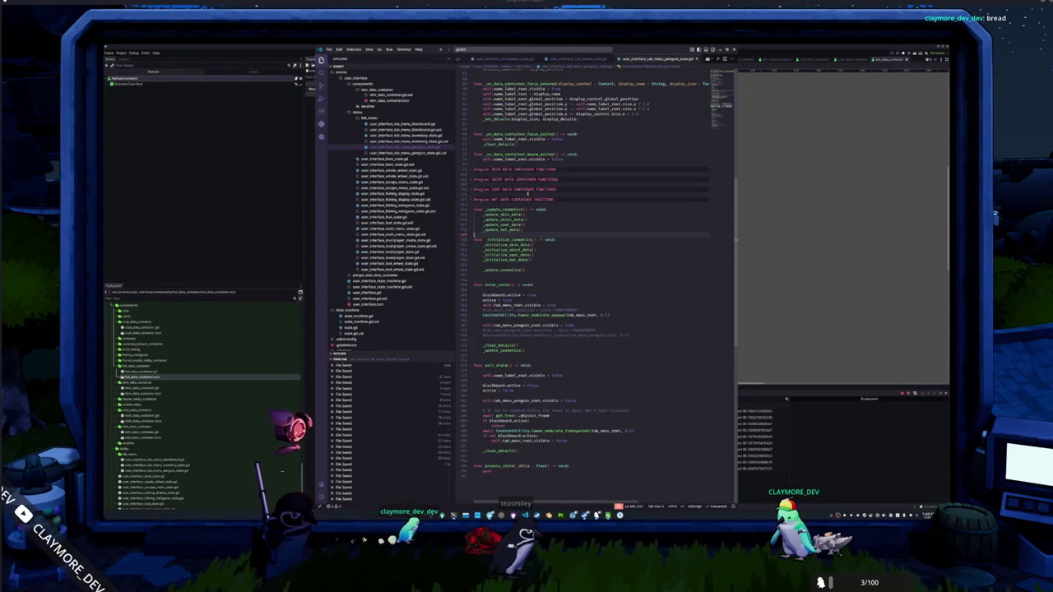
pyautogui.scroll(10, 551, 194)
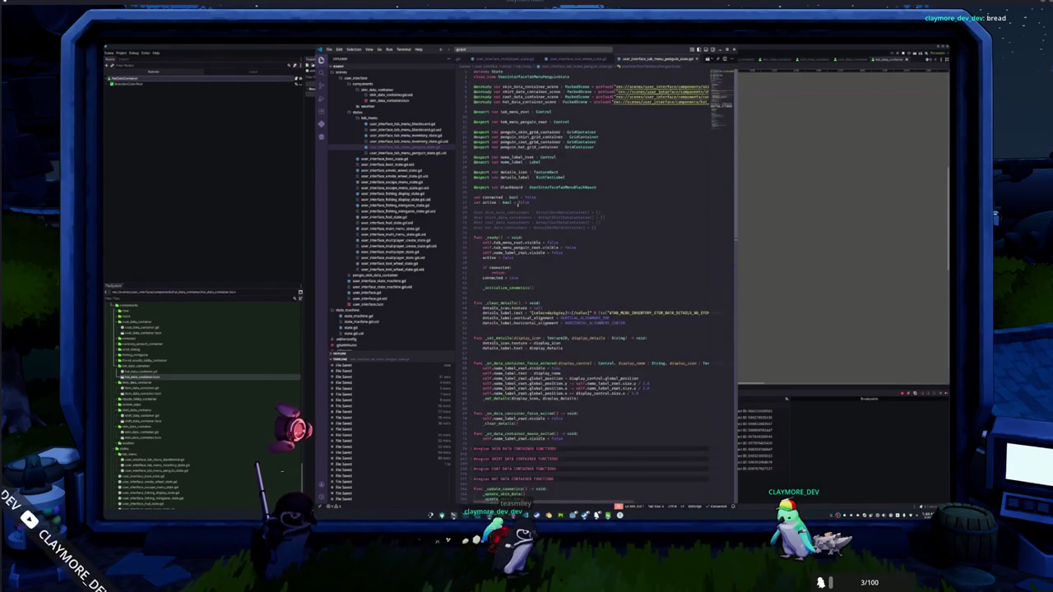
pyautogui.moveTo(499, 233); pyautogui.dragTo(474, 212)
pyautogui.press('BackSpace')
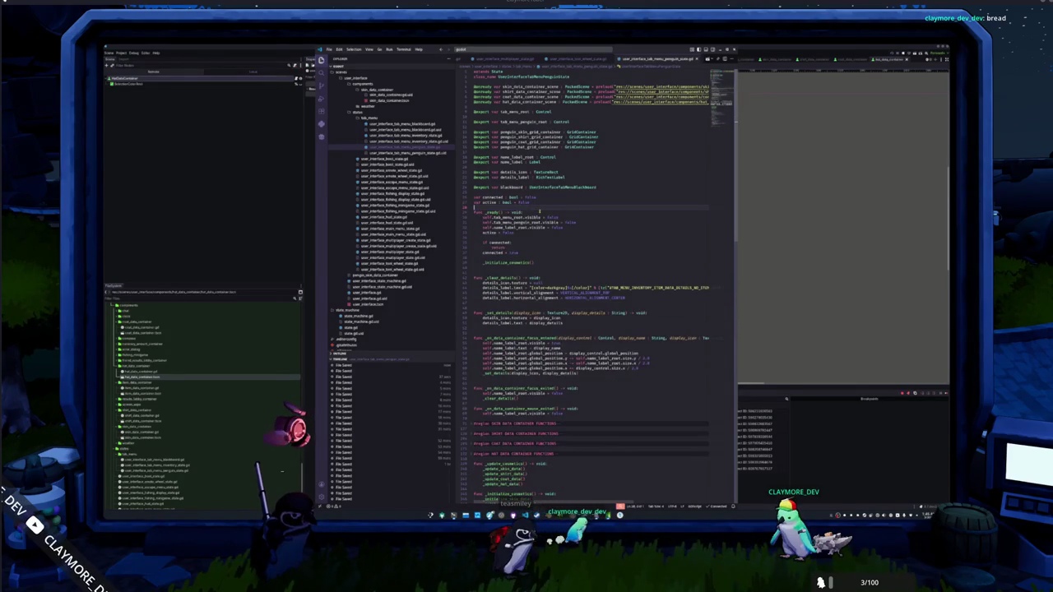
pyautogui.click(262, 211)
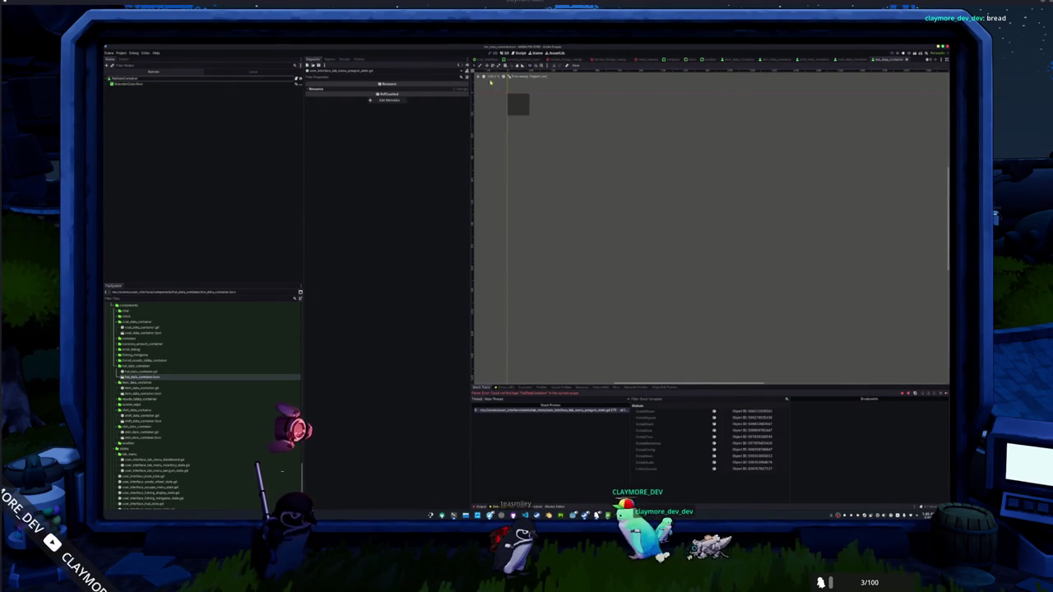
# - In the inventory UI scene, set the Control node's mouse filter to Ignore
pyautogui.click(488, 62)
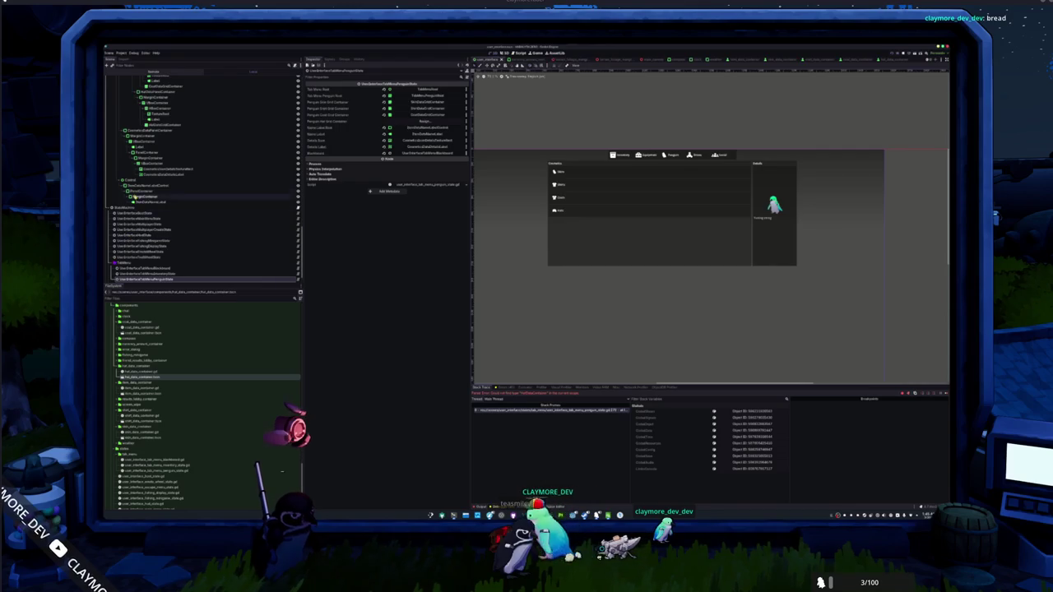
pyautogui.click(129, 179)
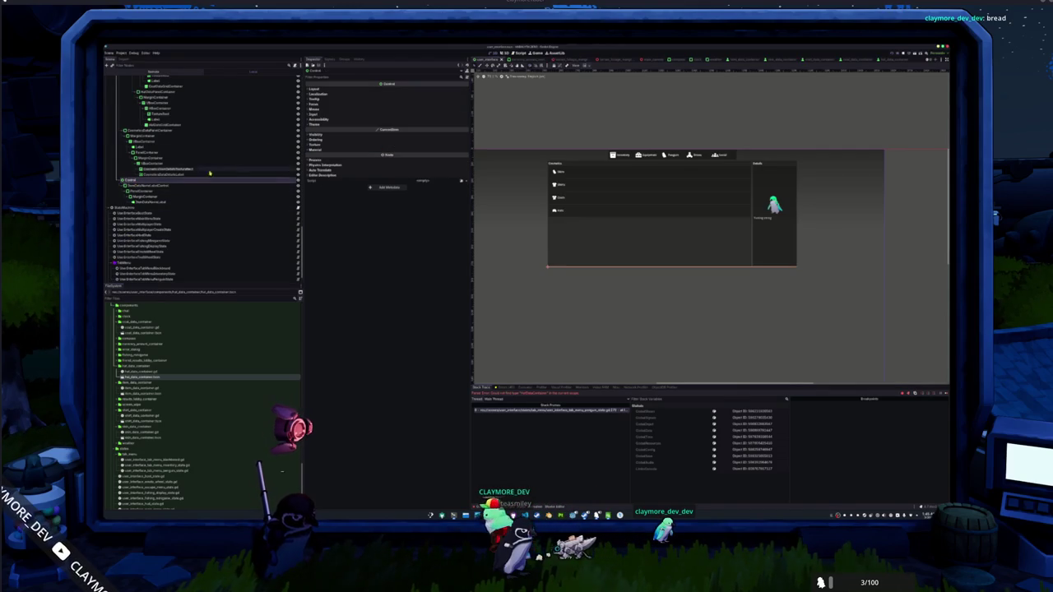
pyautogui.click(326, 108)
pyautogui.click(394, 115)
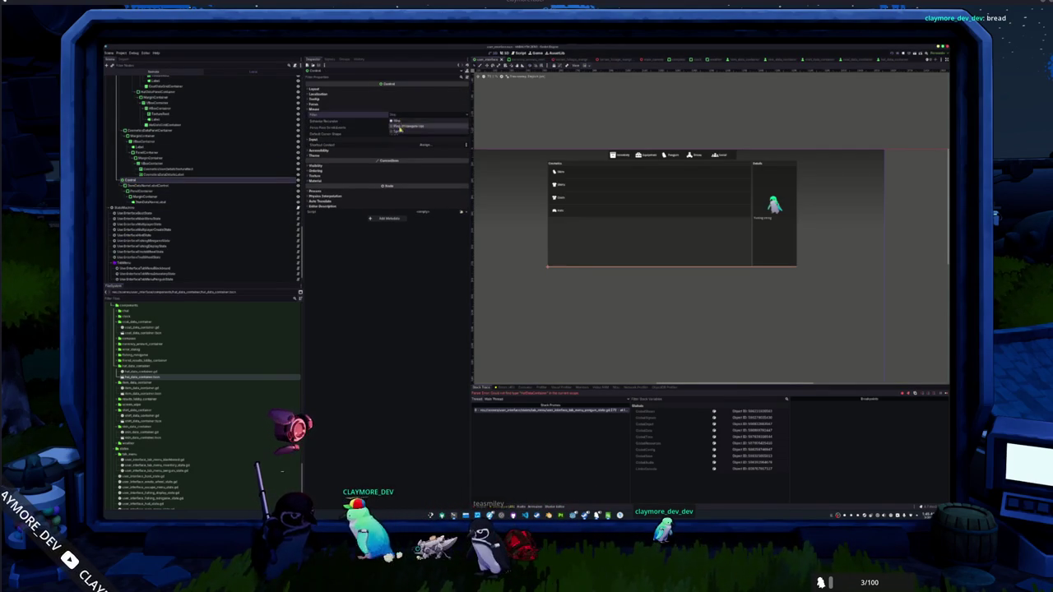
pyautogui.click(398, 131)
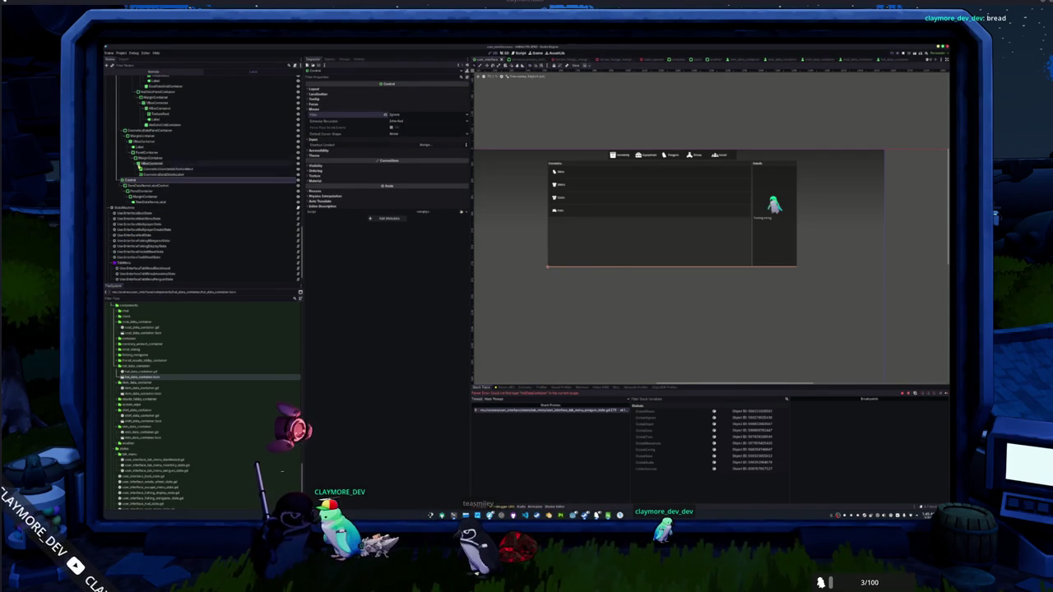
# - Set the nested name-label node's mouse filter to Ignore as well
pyautogui.scroll(3, 127, 205)
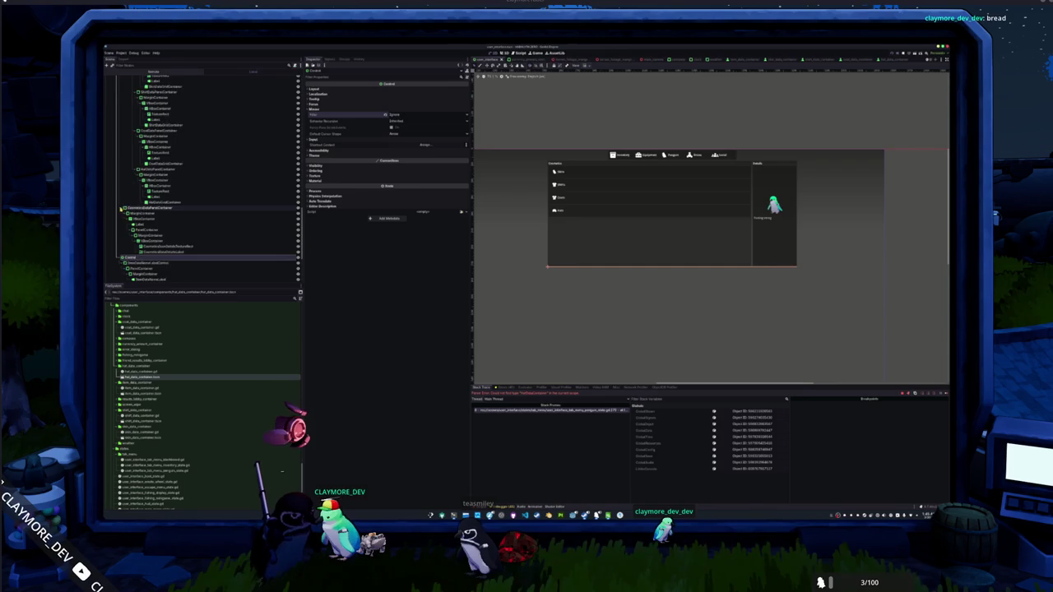
pyautogui.scroll(5, 124, 214)
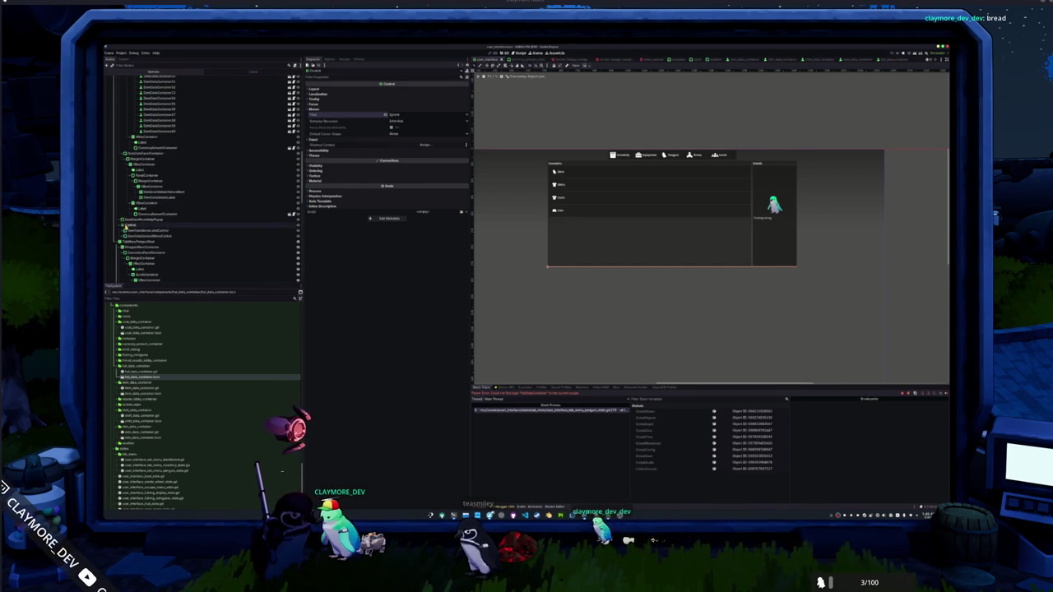
pyautogui.click(229, 188)
pyautogui.scroll(-5, 132, 219)
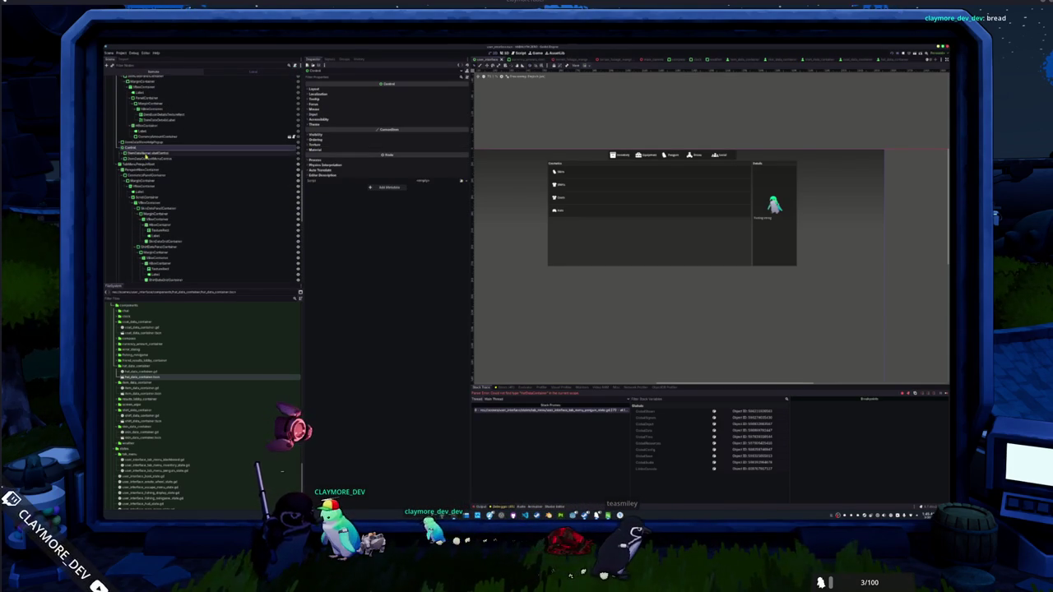
pyautogui.click(146, 154)
pyautogui.click(340, 171)
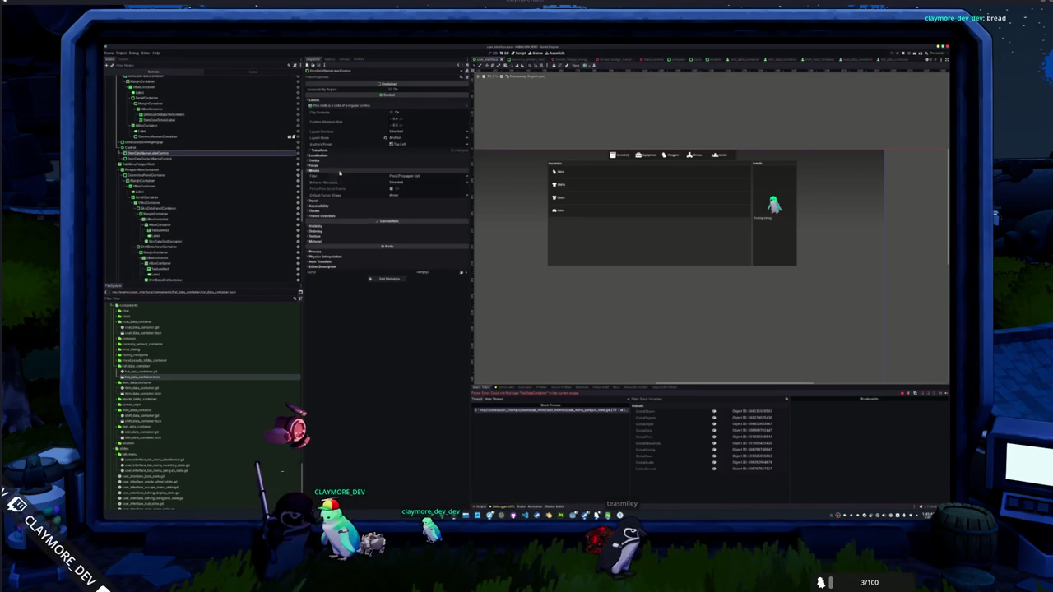
pyautogui.click(400, 192)
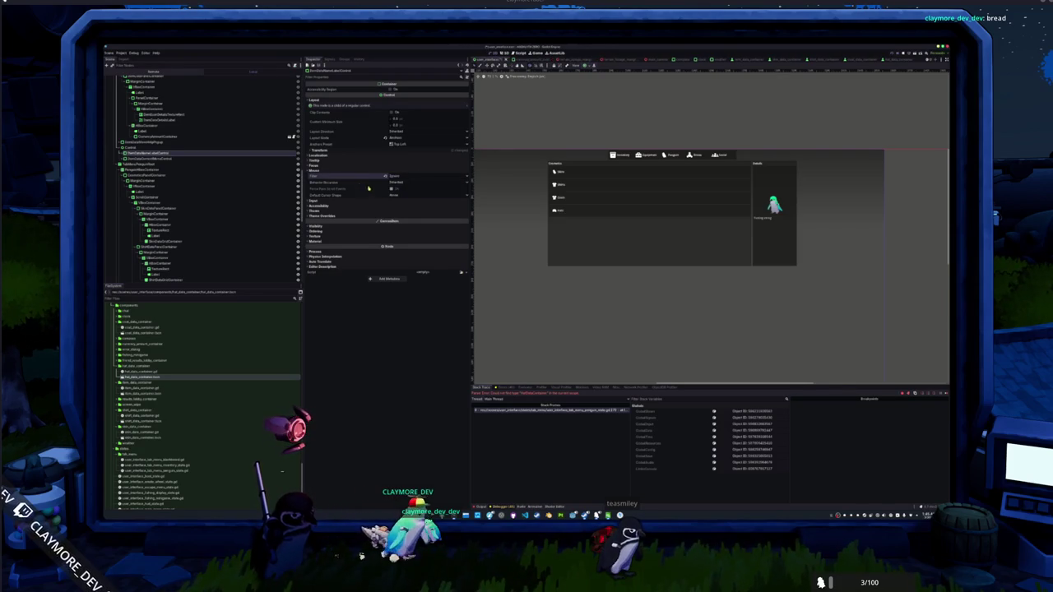
pyautogui.moveTo(347, 184)
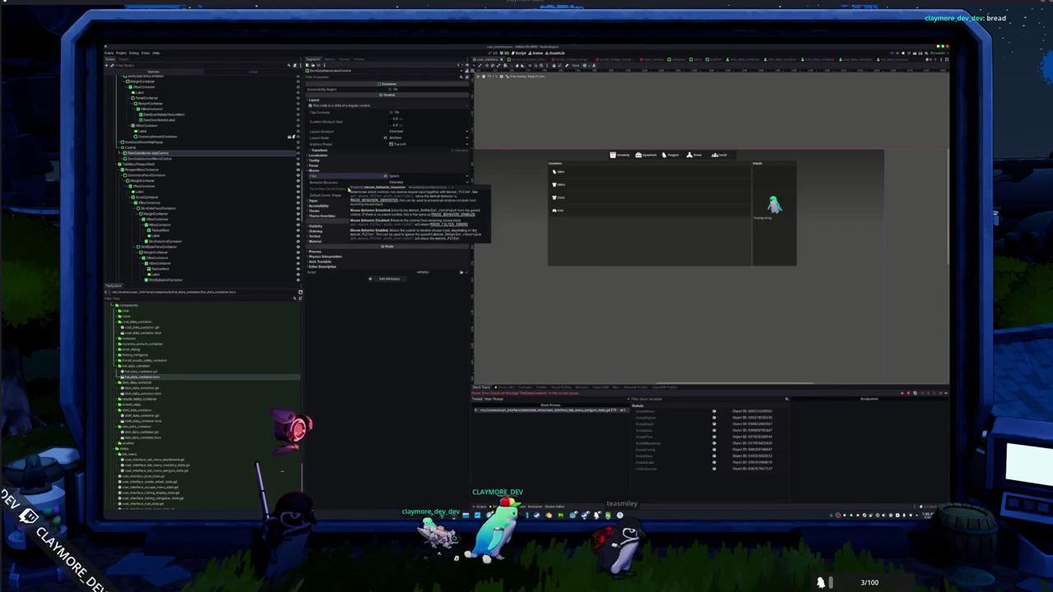
# - Select a node further down the tree and expand its layout properties
pyautogui.scroll(-5, 156, 244)
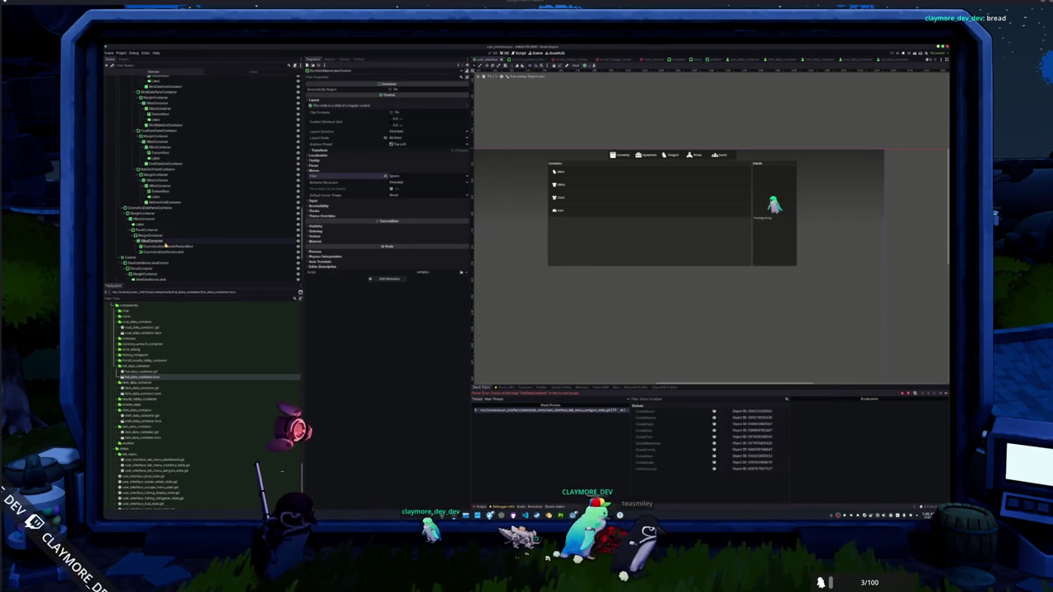
pyautogui.scroll(-2, 144, 214)
pyautogui.click(141, 235)
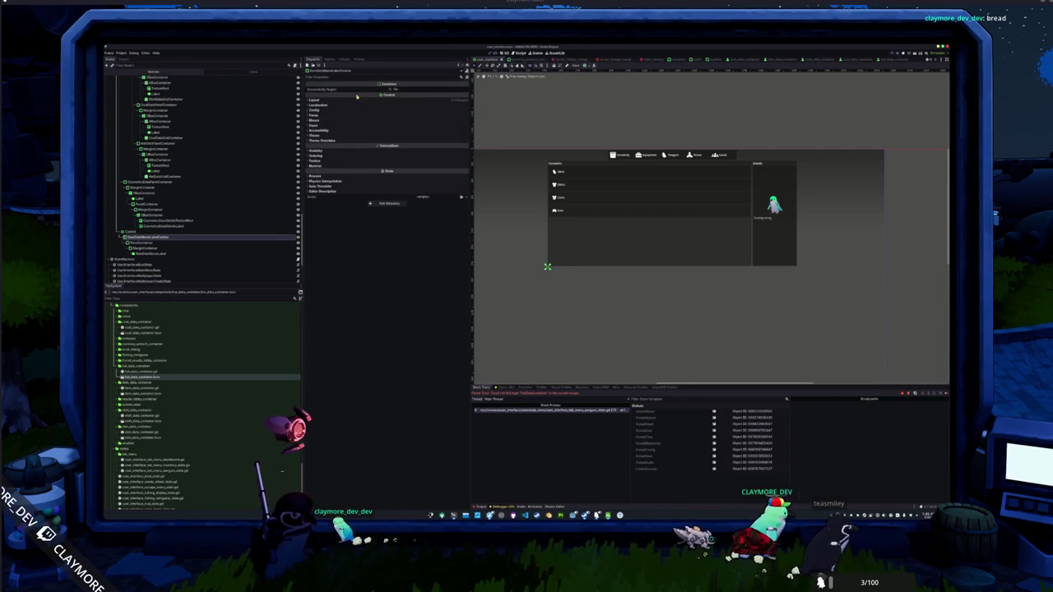
pyautogui.click(355, 99)
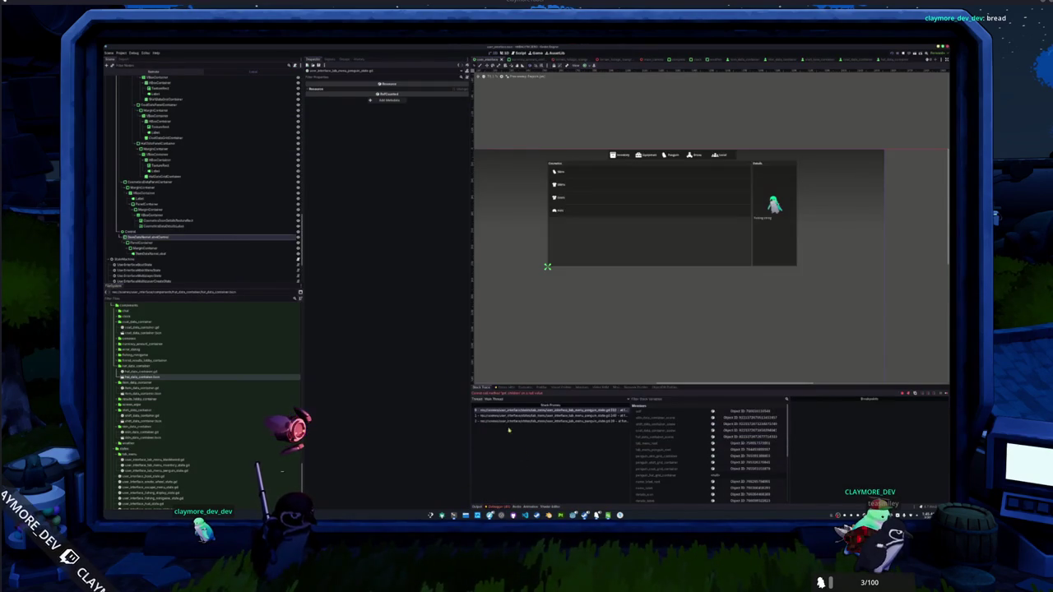
# - Assign the grid node to the penguin menu state's empty NodePath, then rerun the game
pyautogui.click(165, 257)
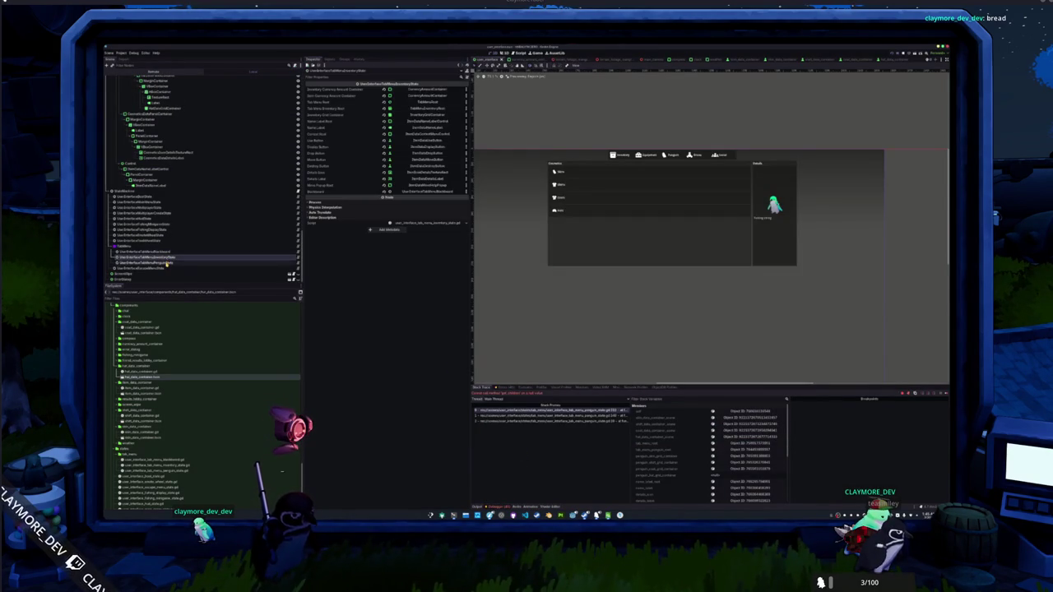
pyautogui.click(165, 263)
pyautogui.click(432, 122)
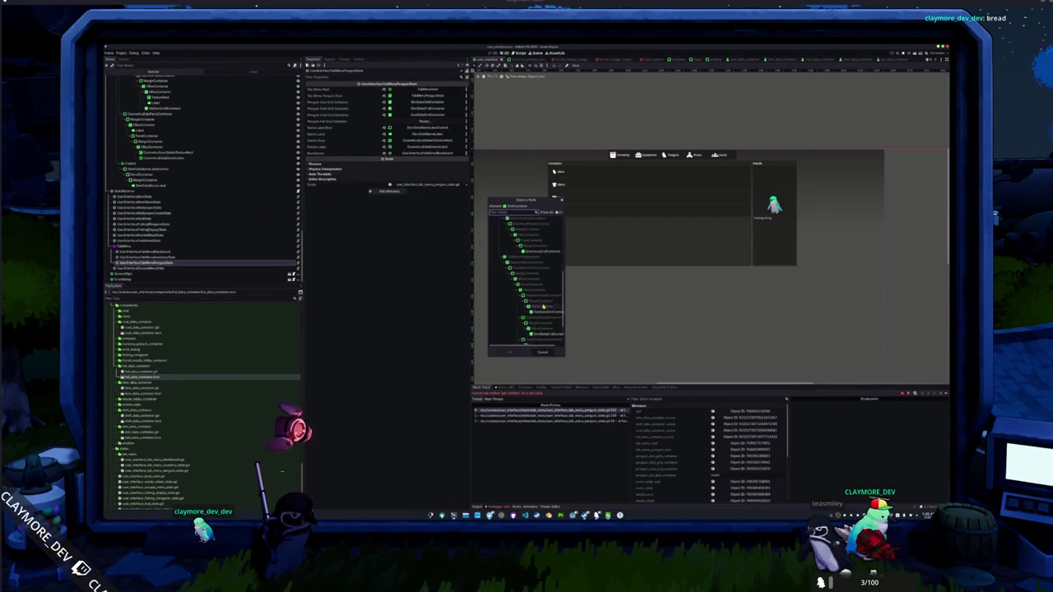
pyautogui.doubleClick(540, 339)
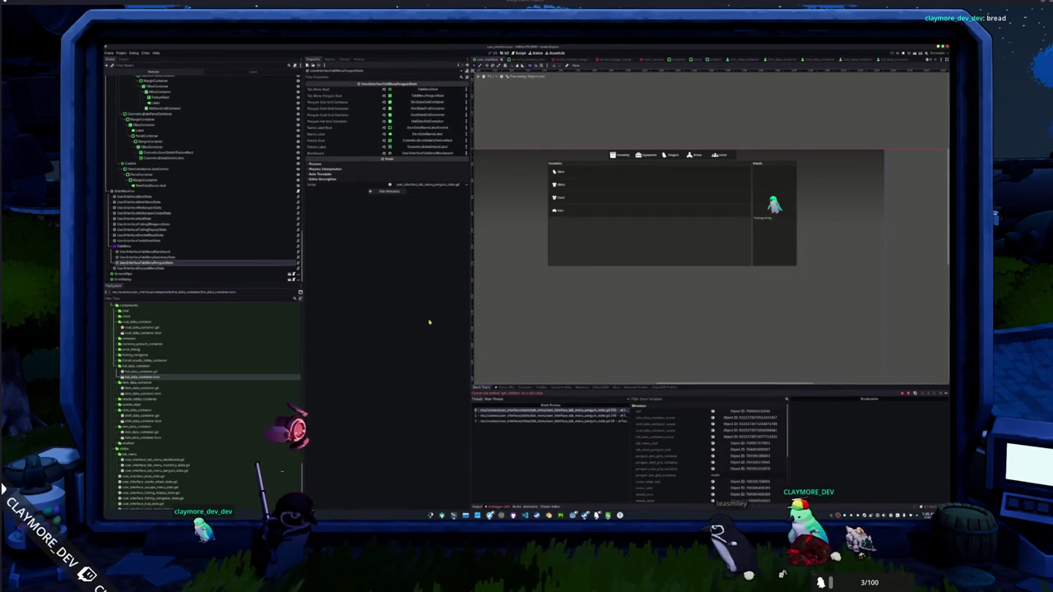
pyautogui.press('F8')
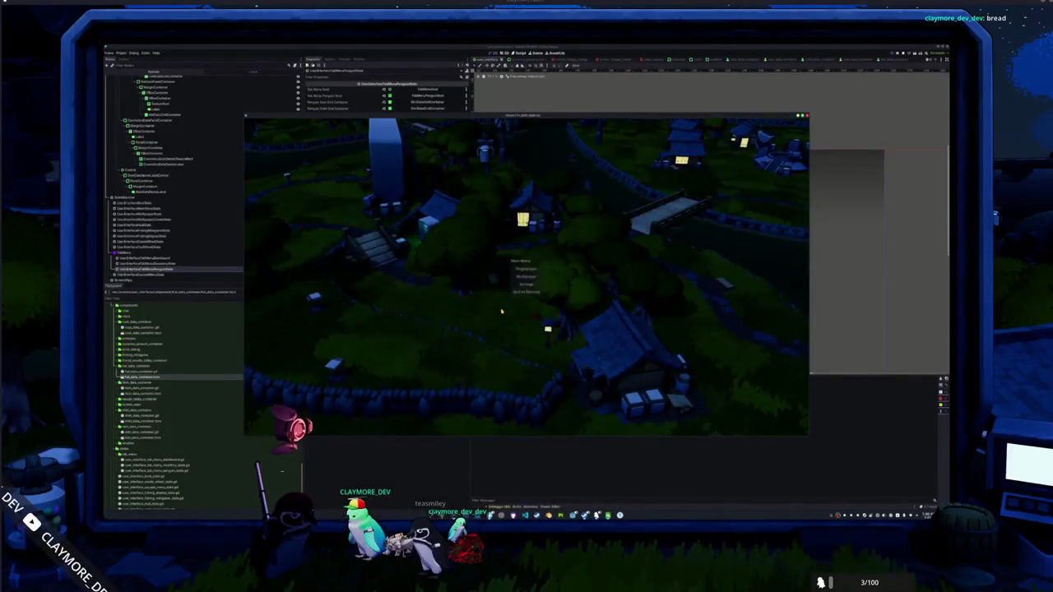
# - Start Singleplayer, scroll the inventory's Skins, Shirts, Coats and Hats grid, then quit the game
pyautogui.click(518, 276)
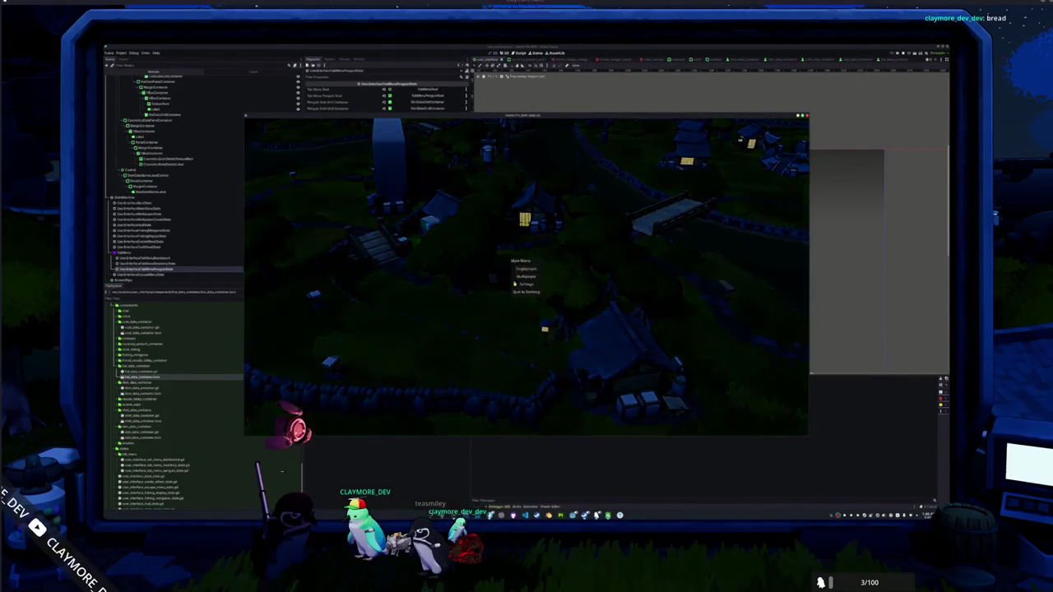
pyautogui.press('Tab')
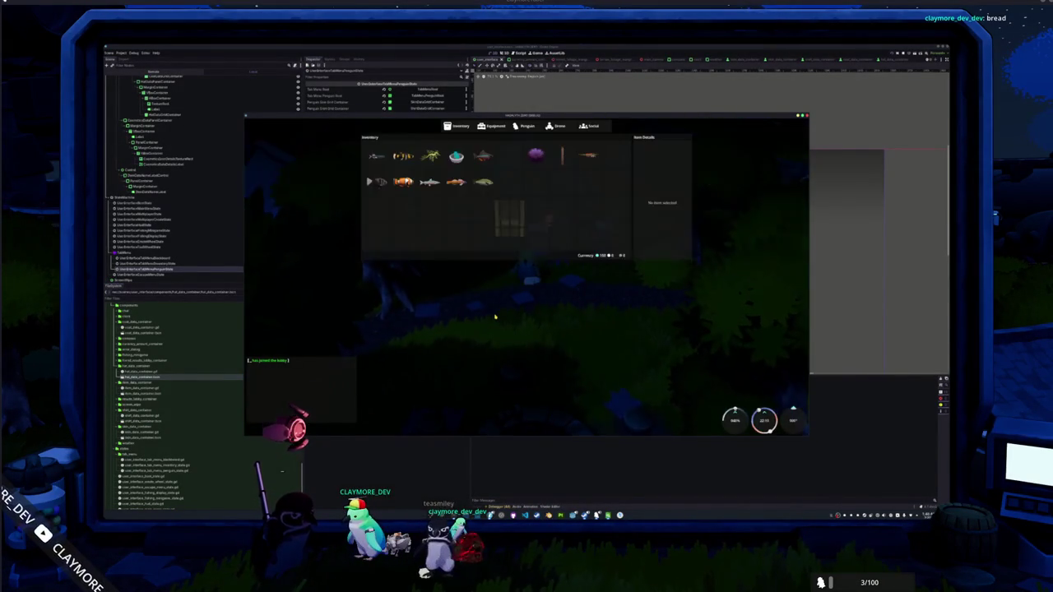
pyautogui.scroll(-3, 514, 198)
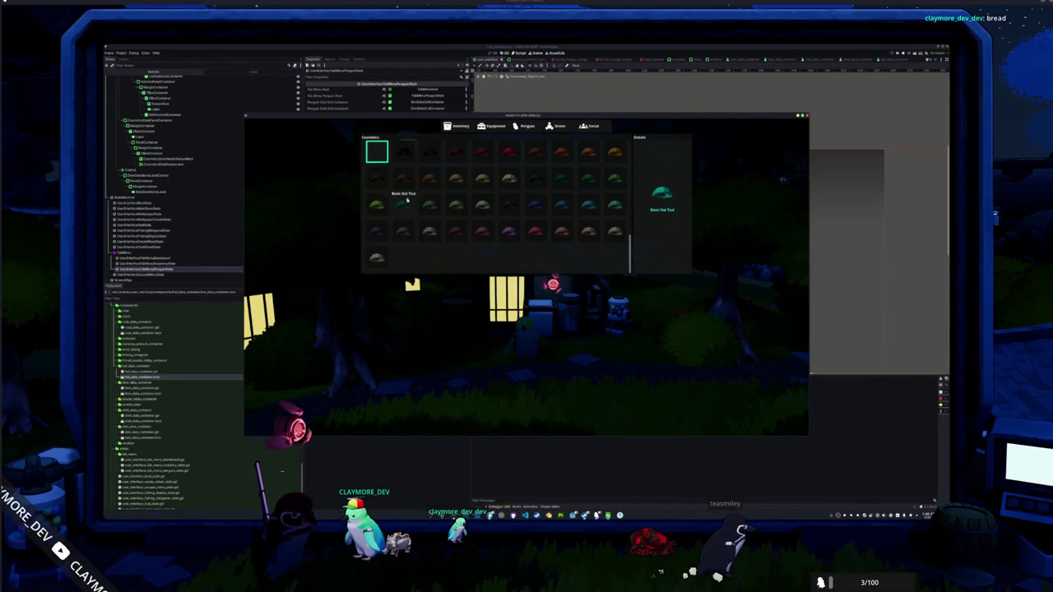
pyautogui.scroll(3, 491, 236)
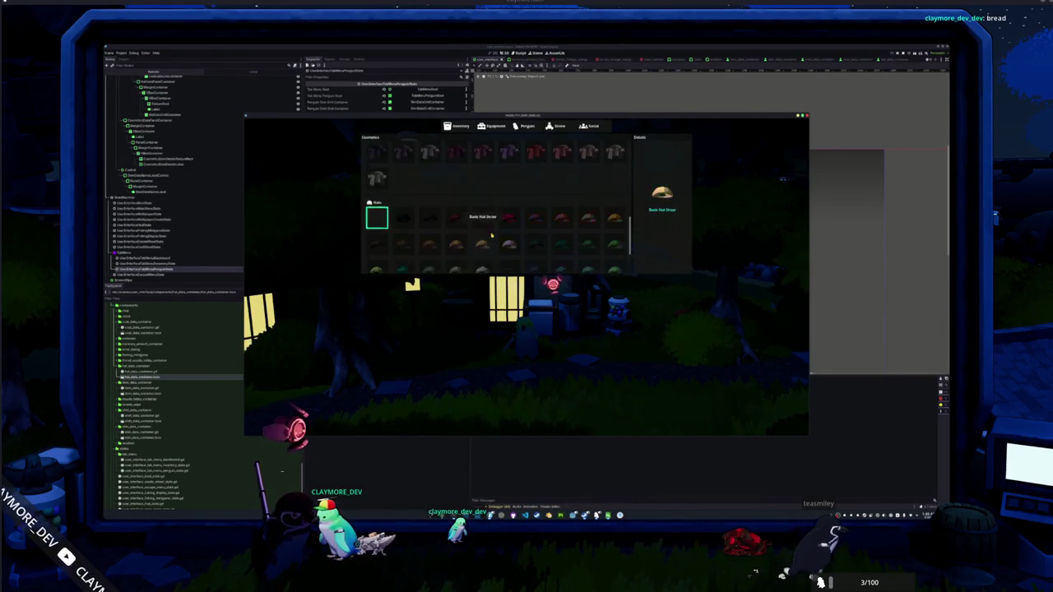
pyautogui.scroll(3, 491, 236)
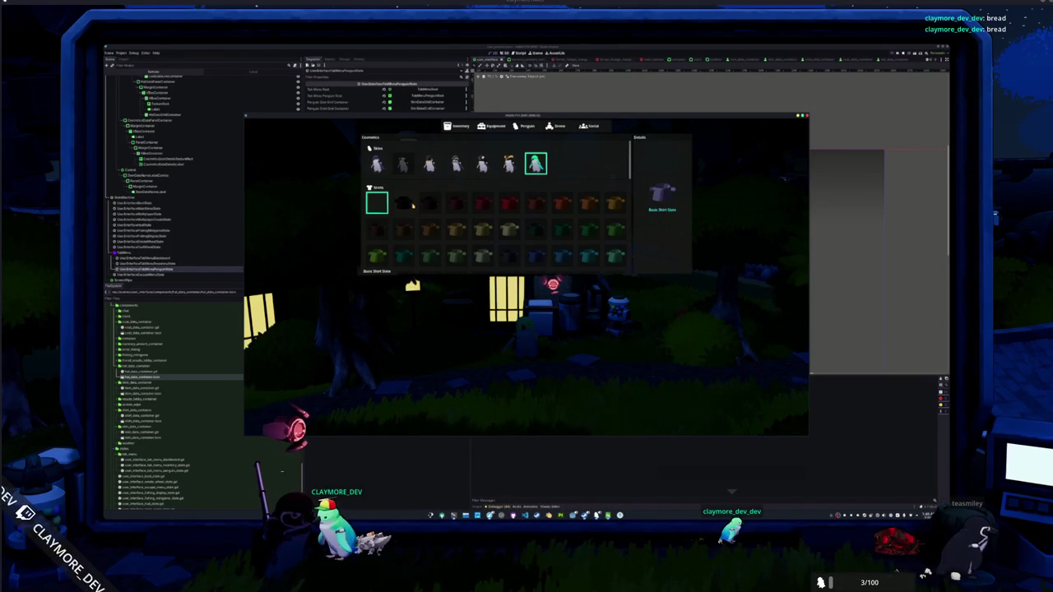
pyautogui.scroll(-3, 411, 196)
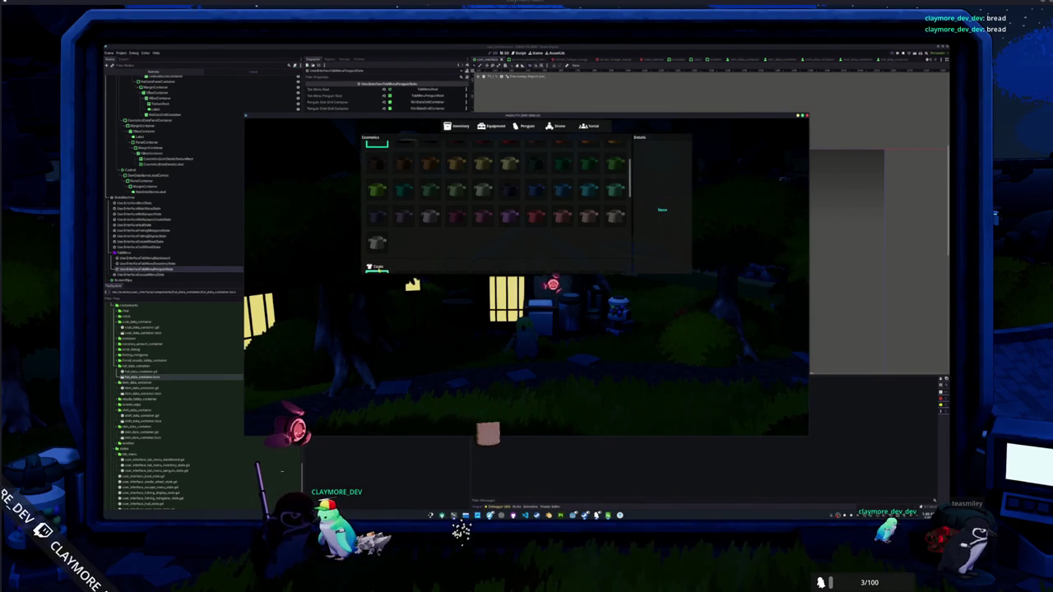
pyautogui.scroll(-3, 378, 238)
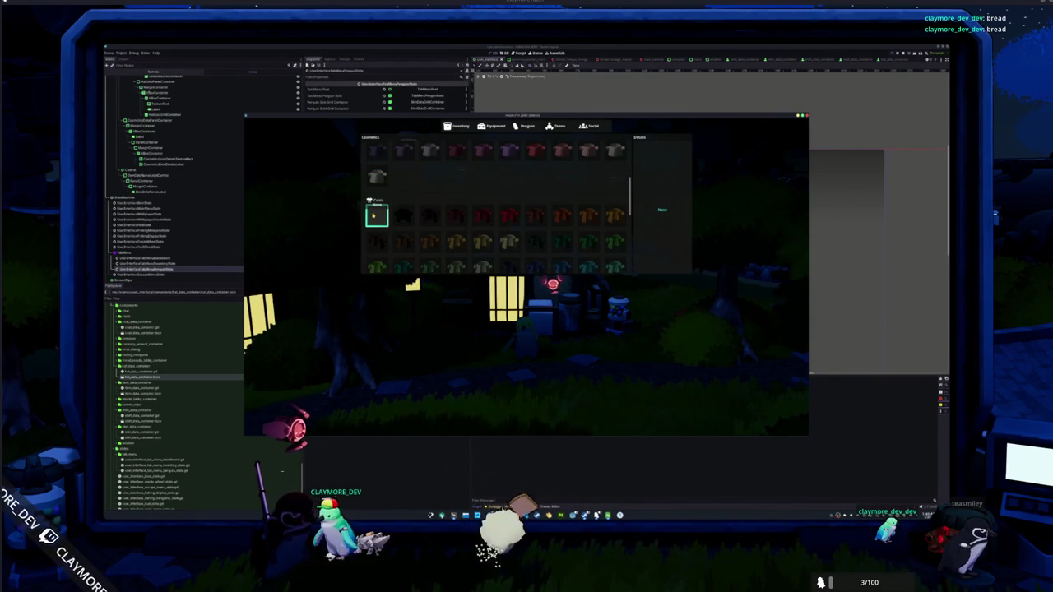
pyautogui.press('Escape')
pyautogui.press('F8')
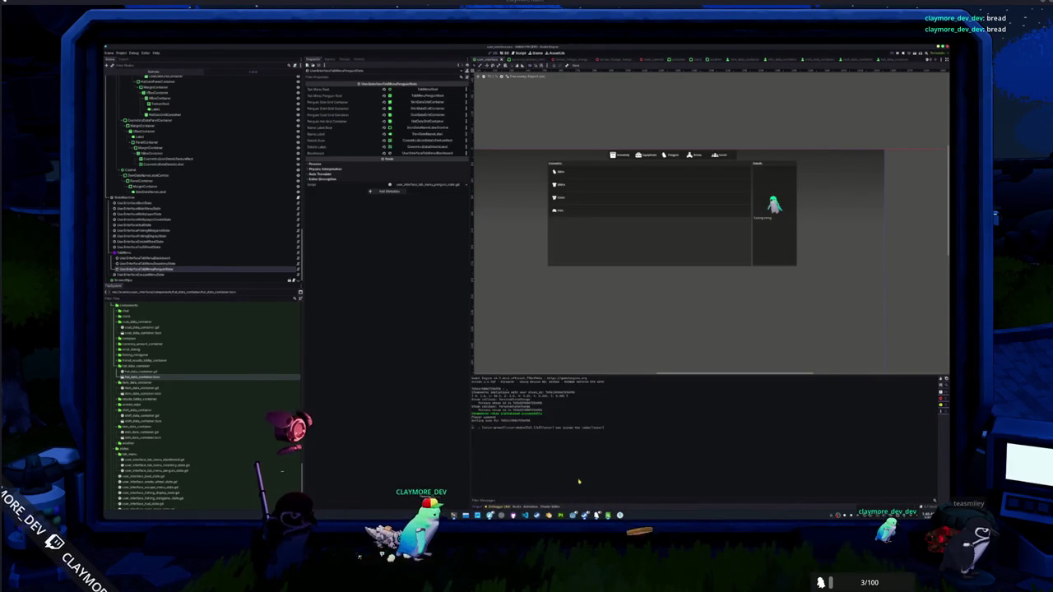
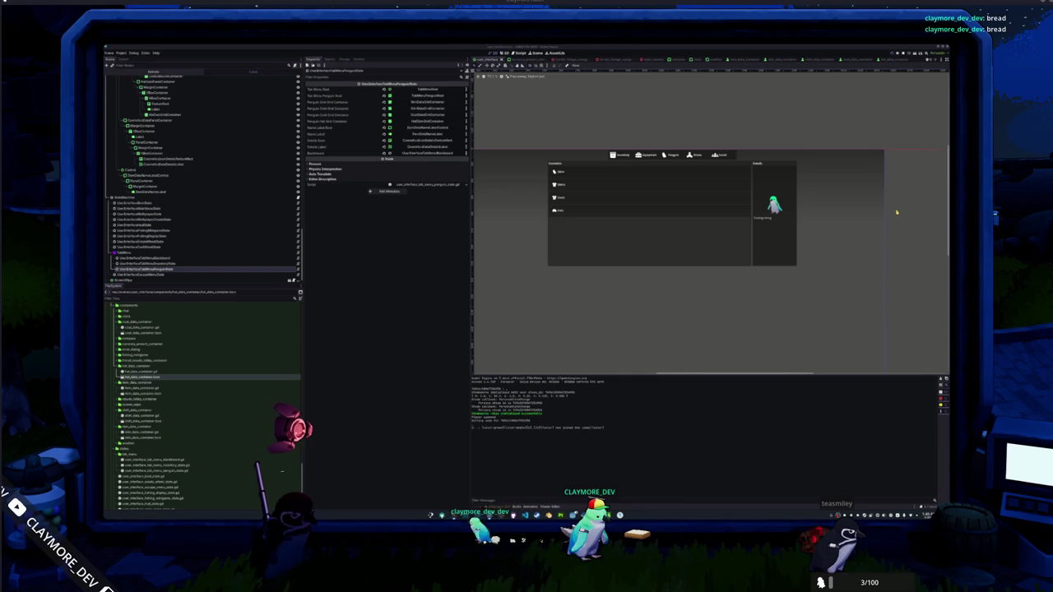
# - Select the ScrollContainer under TabMenuPenguin in the Scene dock to inspect its properties
pyautogui.scroll(-5, 193, 202)
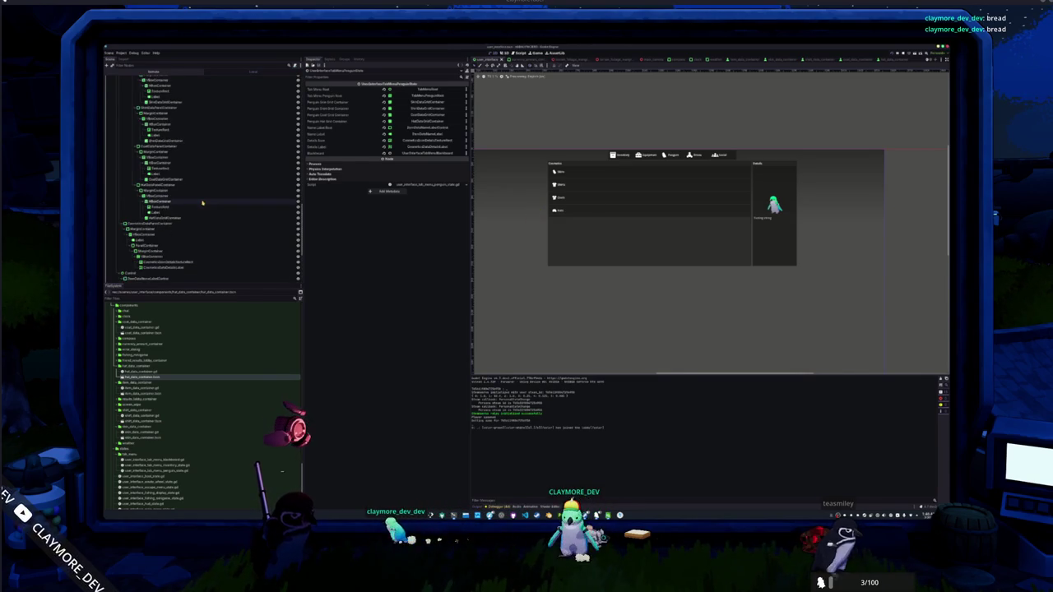
pyautogui.click(158, 188)
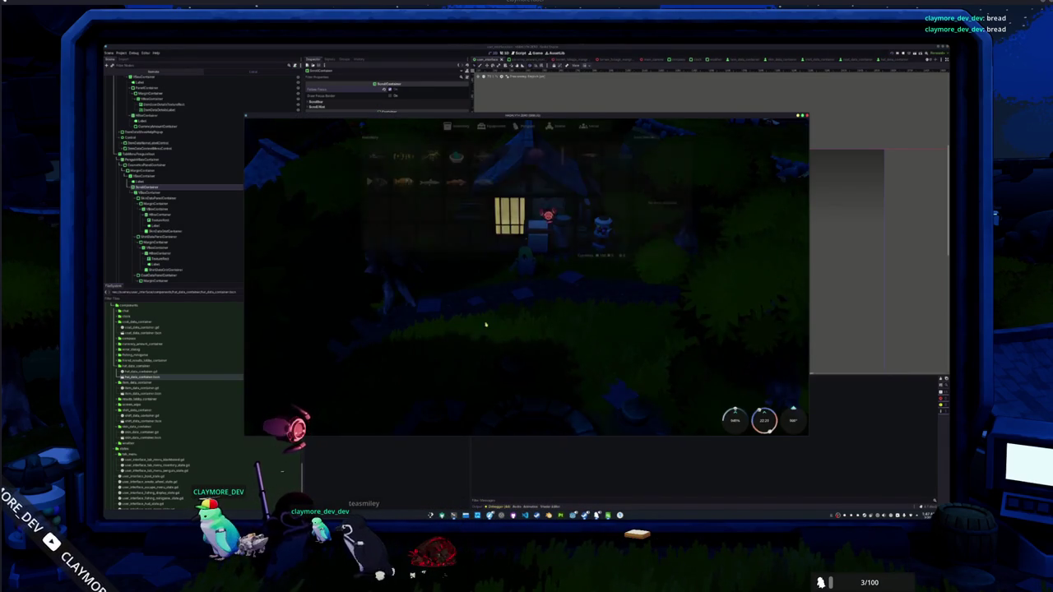
# - Open the in-game menu and scroll the Penguin cosmetics grid up and down
pyautogui.press('i')
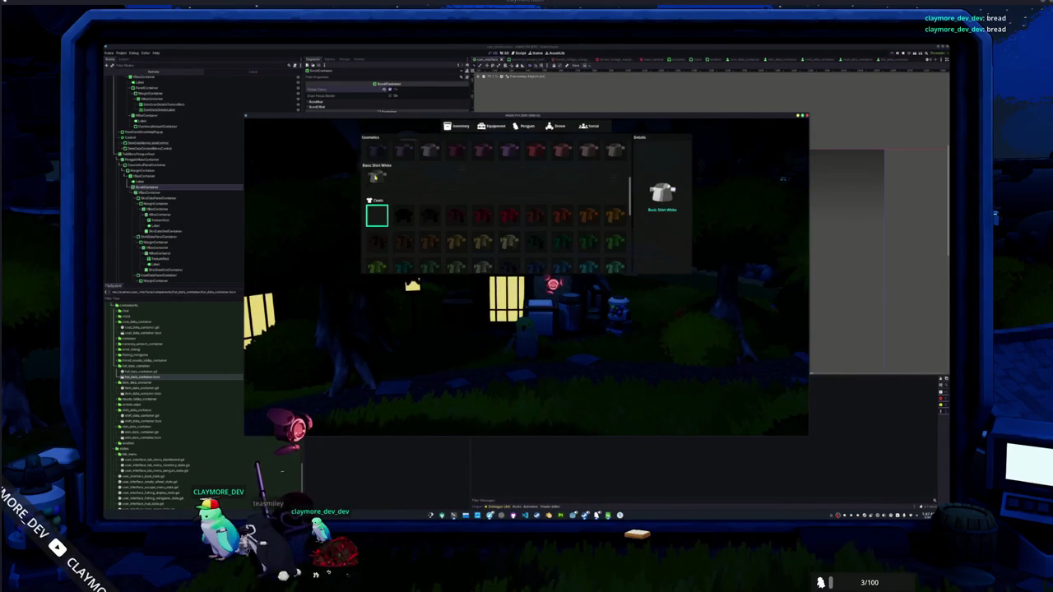
pyautogui.scroll(-2, 375, 175)
pyautogui.scroll(3, 374, 175)
pyautogui.scroll(-1, 375, 177)
pyautogui.scroll(-3, 374, 175)
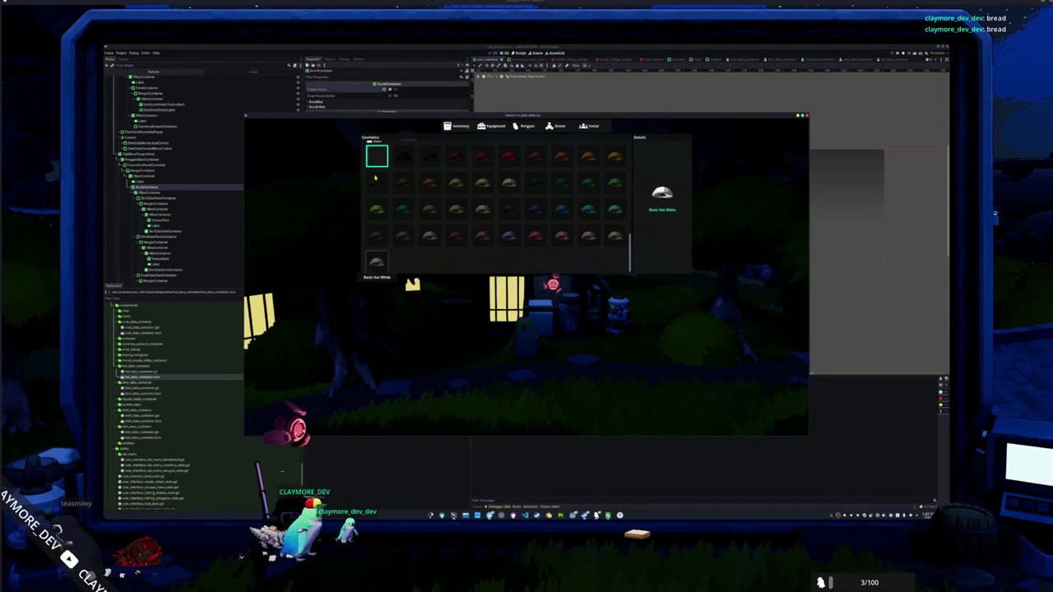
pyautogui.scroll(-4, 374, 177)
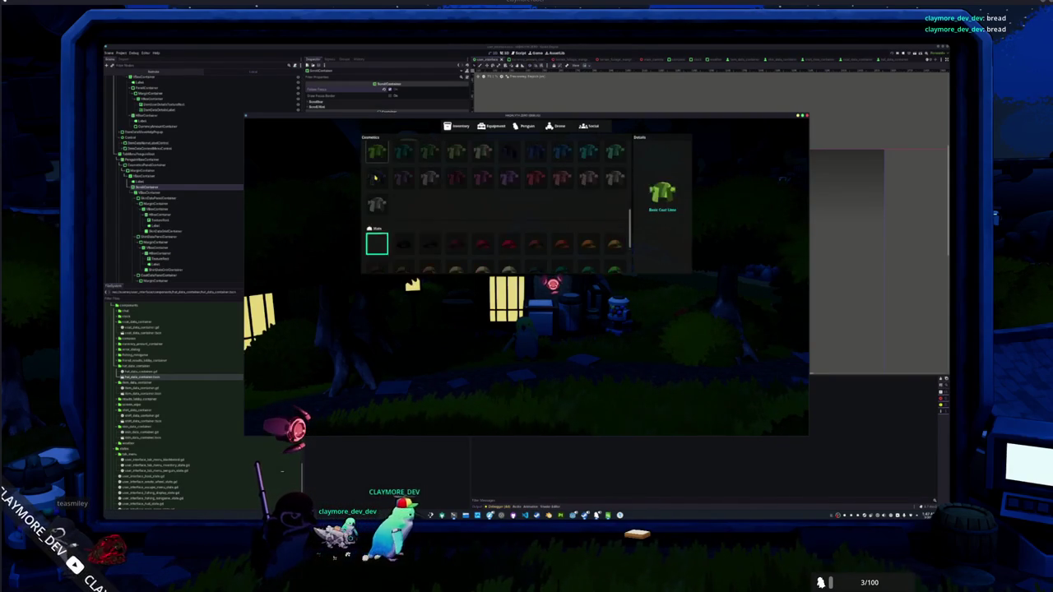
pyautogui.scroll(1, 374, 177)
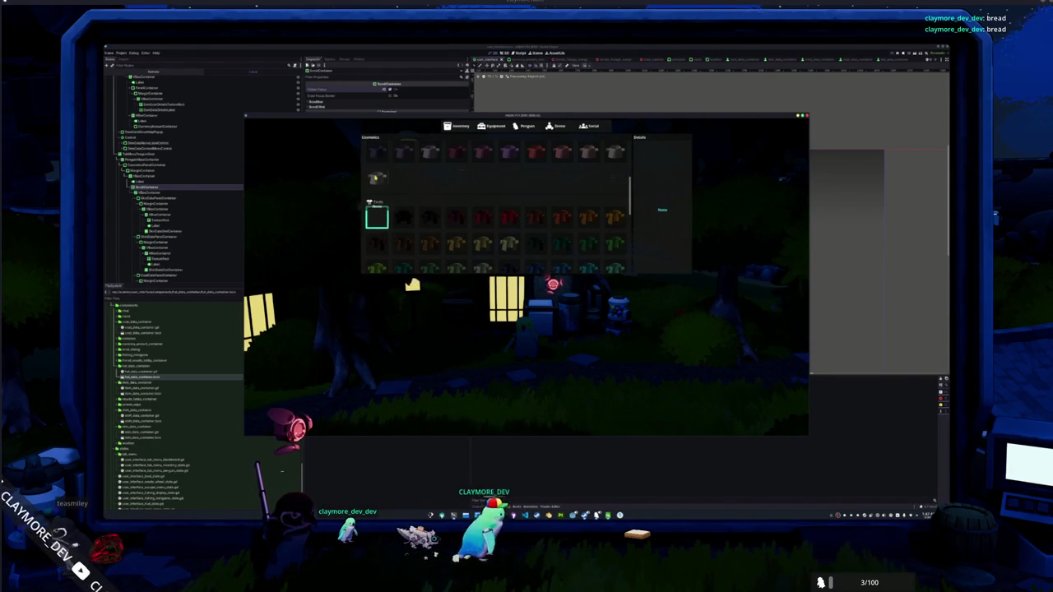
pyautogui.scroll(1, 375, 177)
pyautogui.scroll(2, 374, 177)
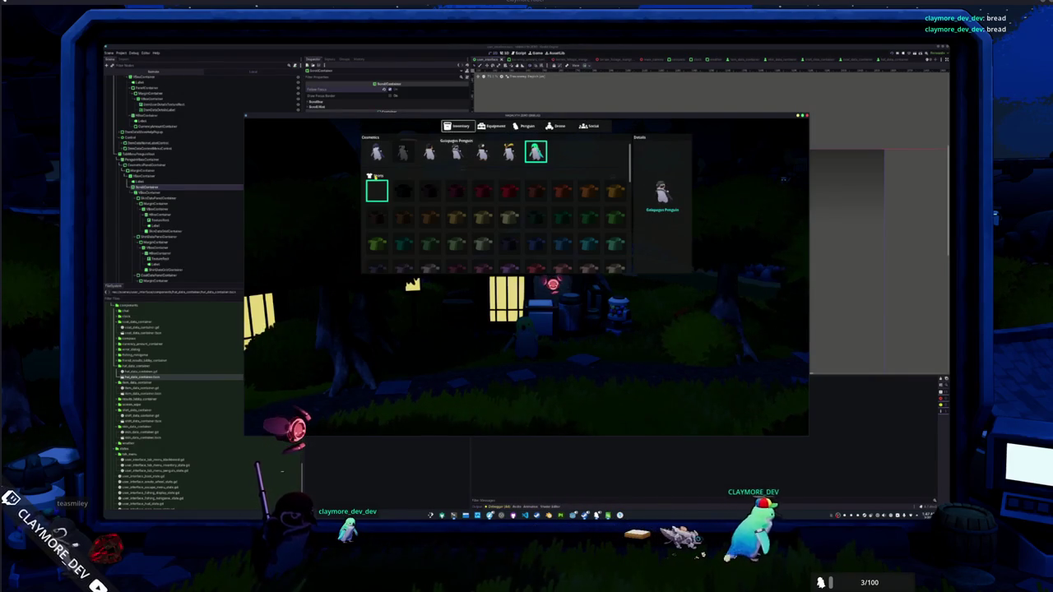
# - Switch to the Inventory tab, pick the Clown Fish, then clear the selection
pyautogui.press('i')
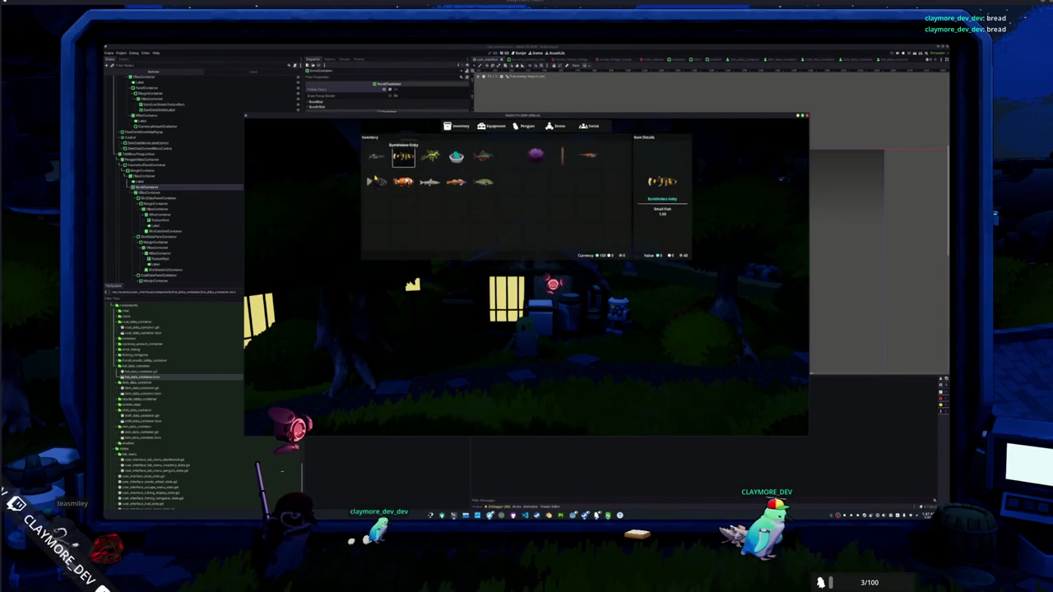
pyautogui.click(402, 181)
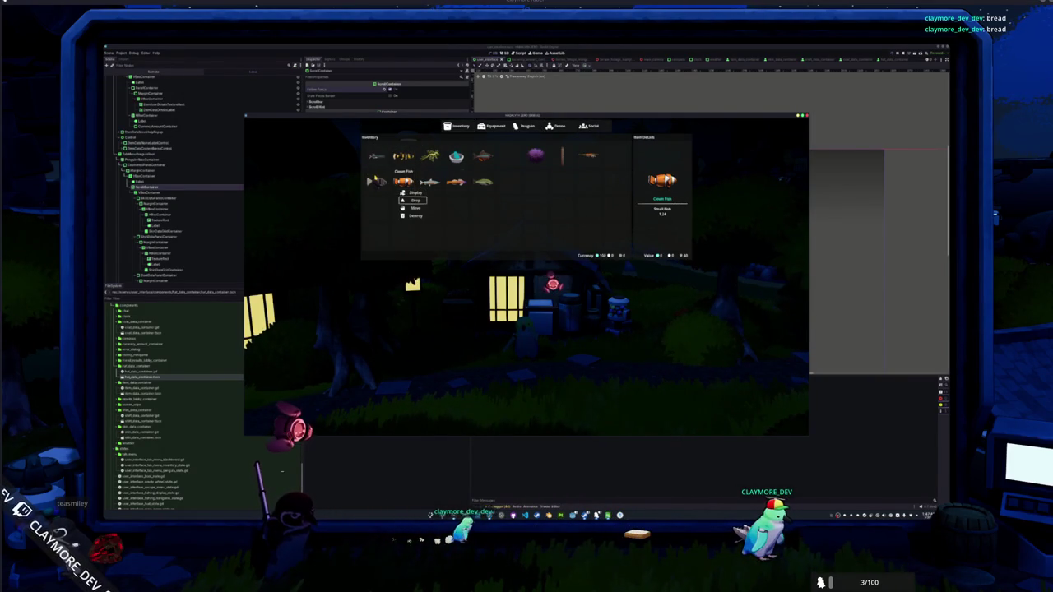
pyautogui.click(416, 200)
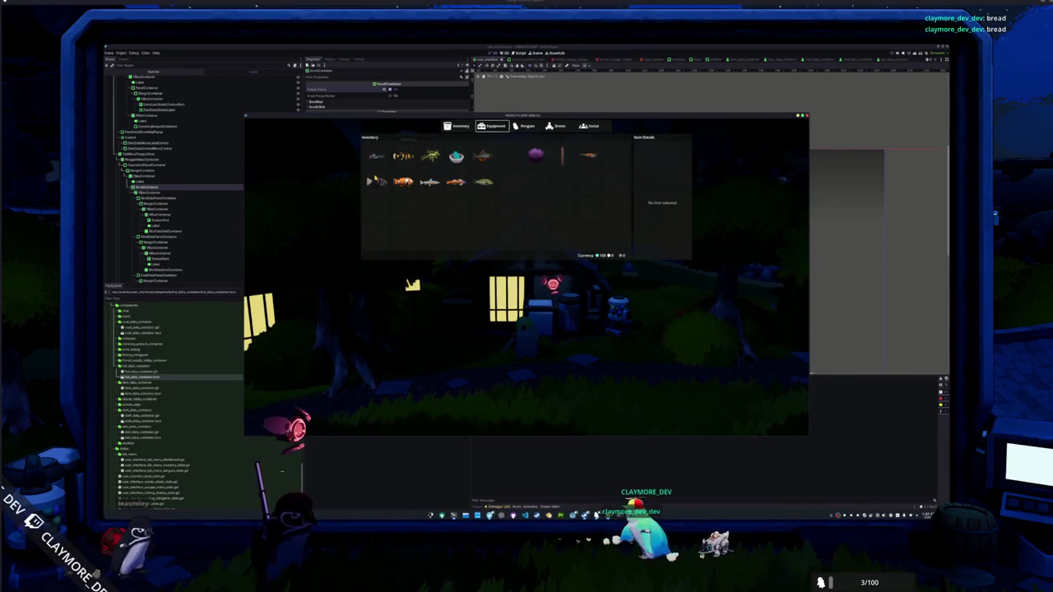
# - Preview the Rockhopper, Galapagos and Claymore Penguin skins, then close the menu
pyautogui.click(527, 126)
pyautogui.click(509, 153)
pyautogui.click(482, 153)
pyautogui.click(535, 152)
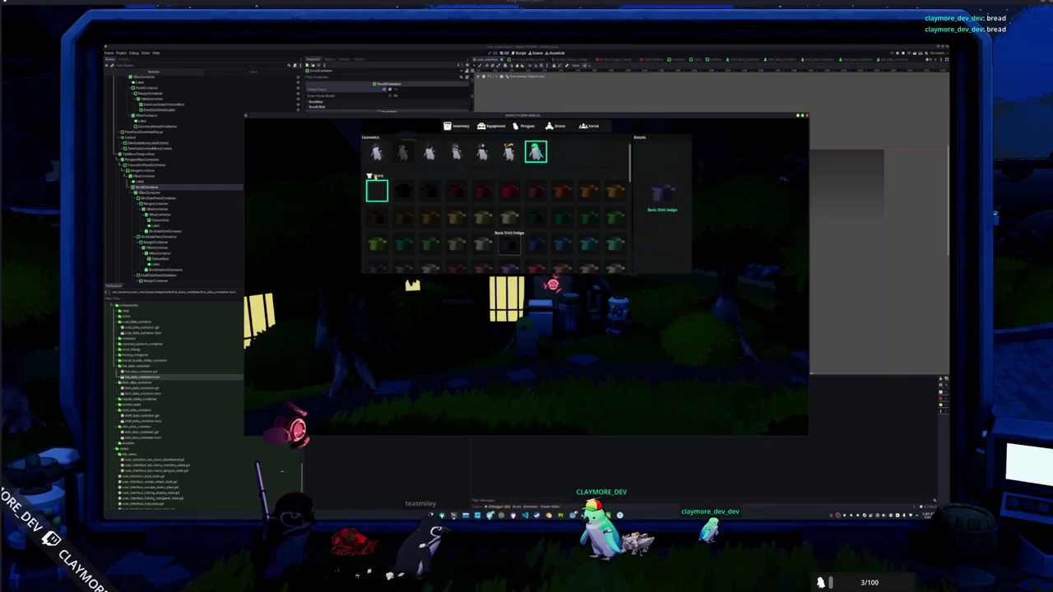
pyautogui.scroll(3, 374, 176)
pyautogui.press('Escape')
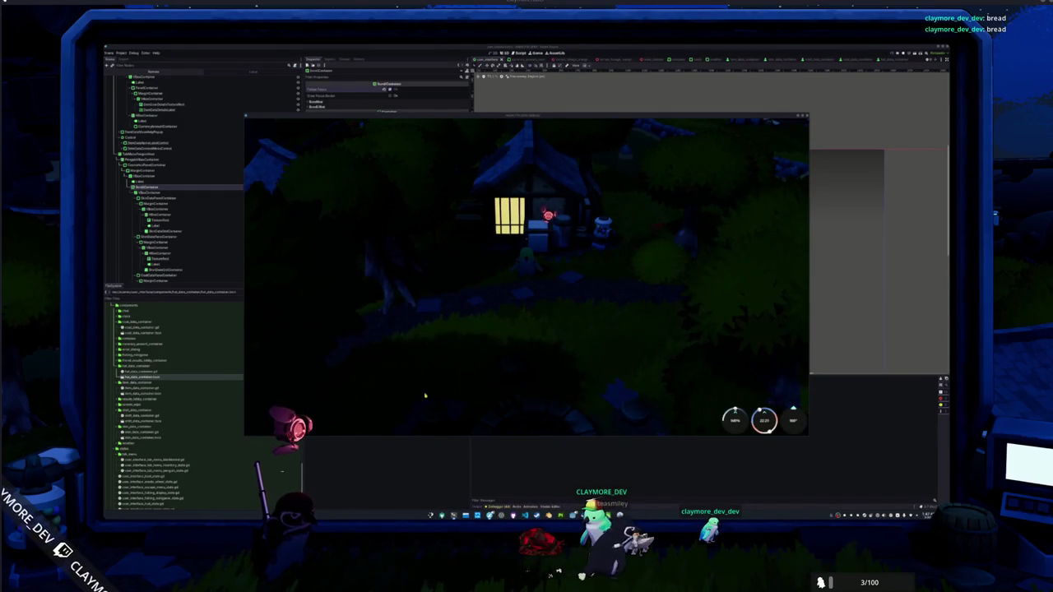
pyautogui.hotkey('alt', 'Tab')
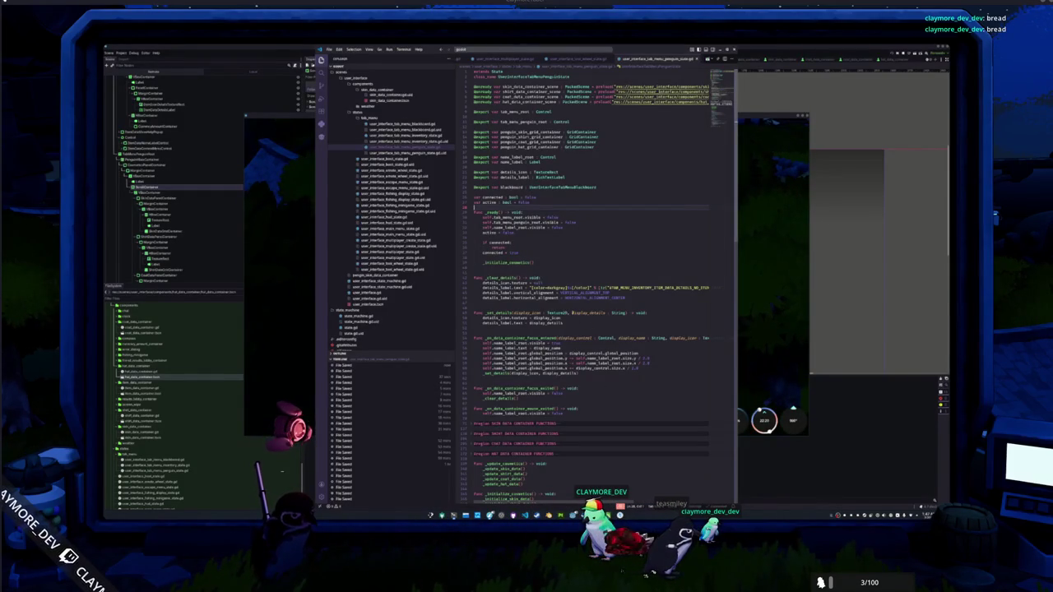
# - Add a get_tree().physics_frame await at the top of _on_data_container_focus_entered and test it
pyautogui.click(571, 306)
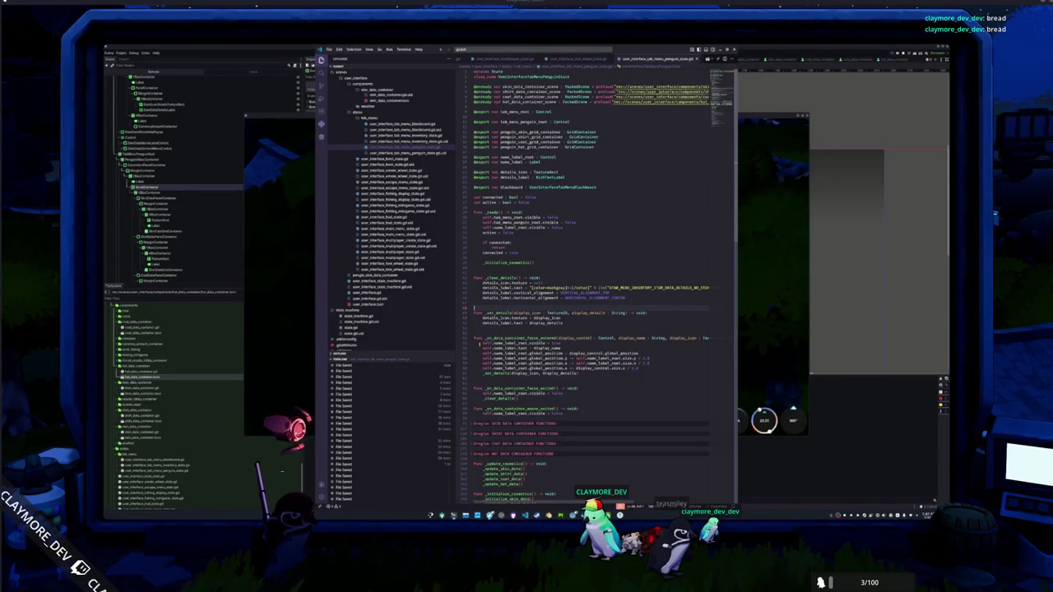
pyautogui.click(493, 342)
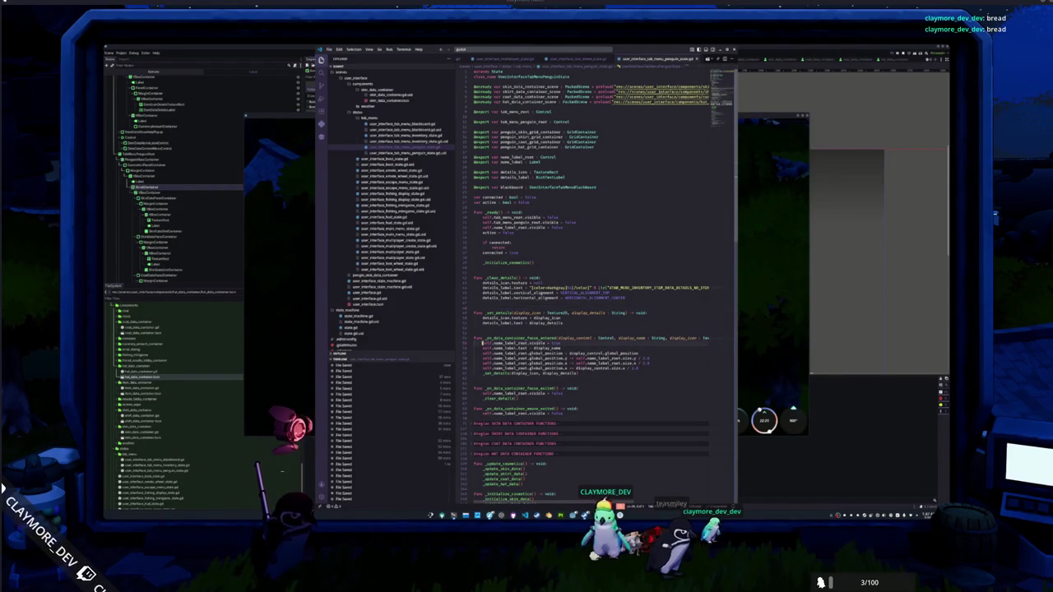
pyautogui.press('Return')
pyautogui.write('self.ge')
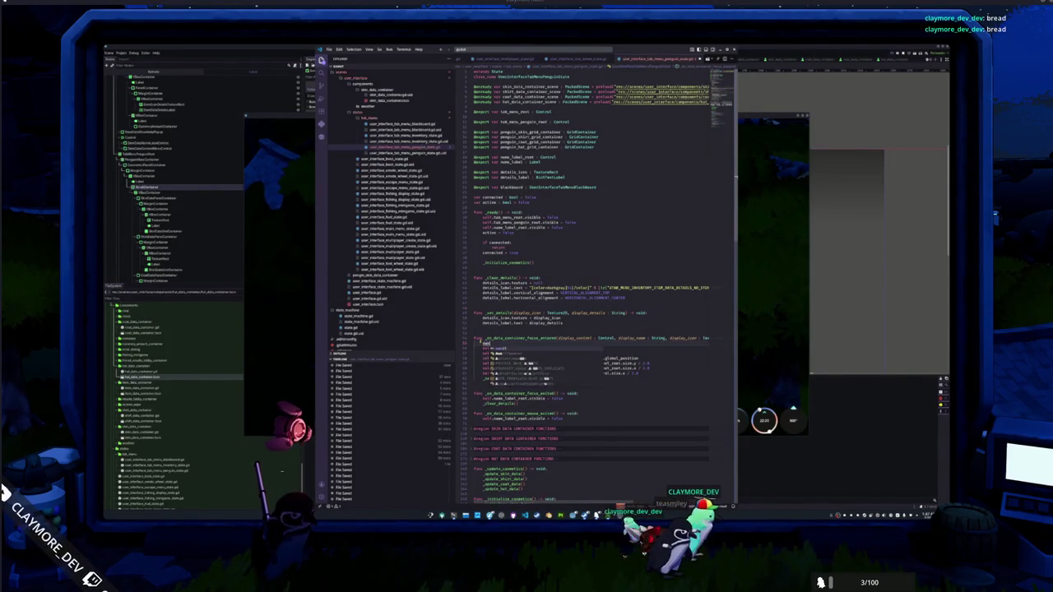
pyautogui.write('t_tree().')
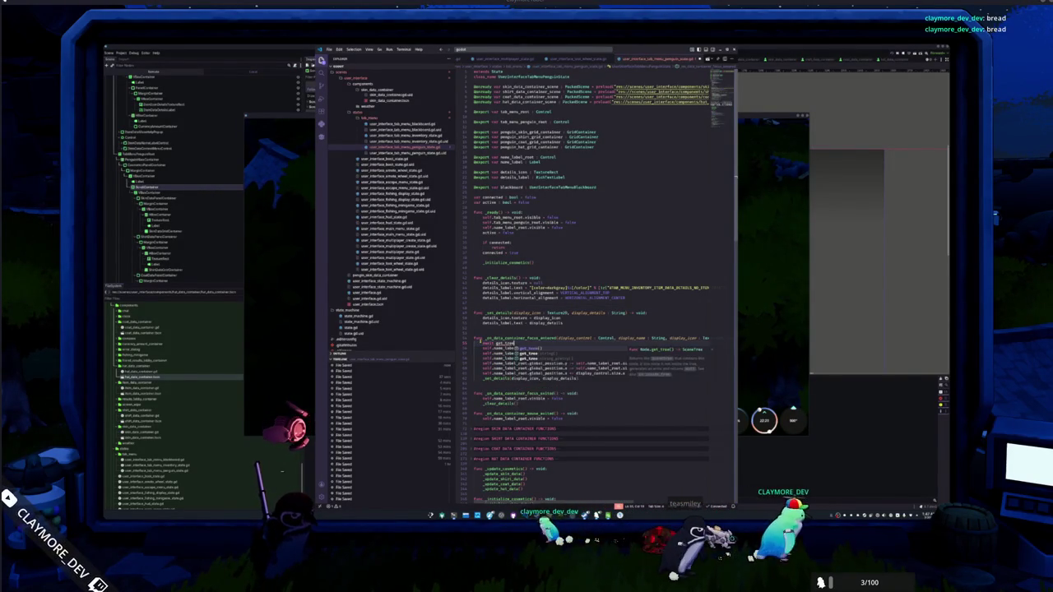
pyautogui.write('physics_frame')
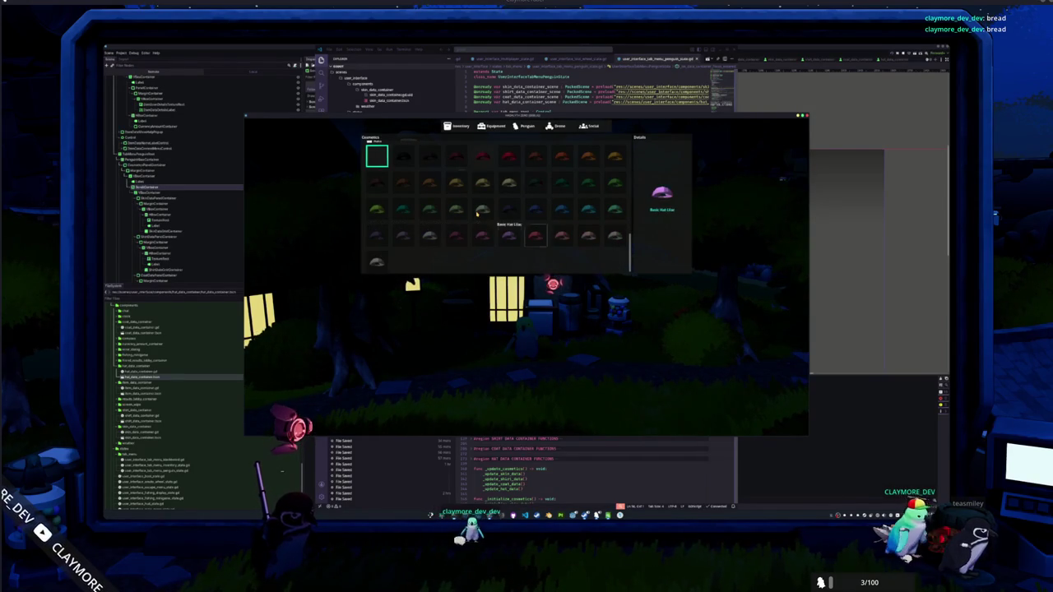
pyautogui.press('Down')
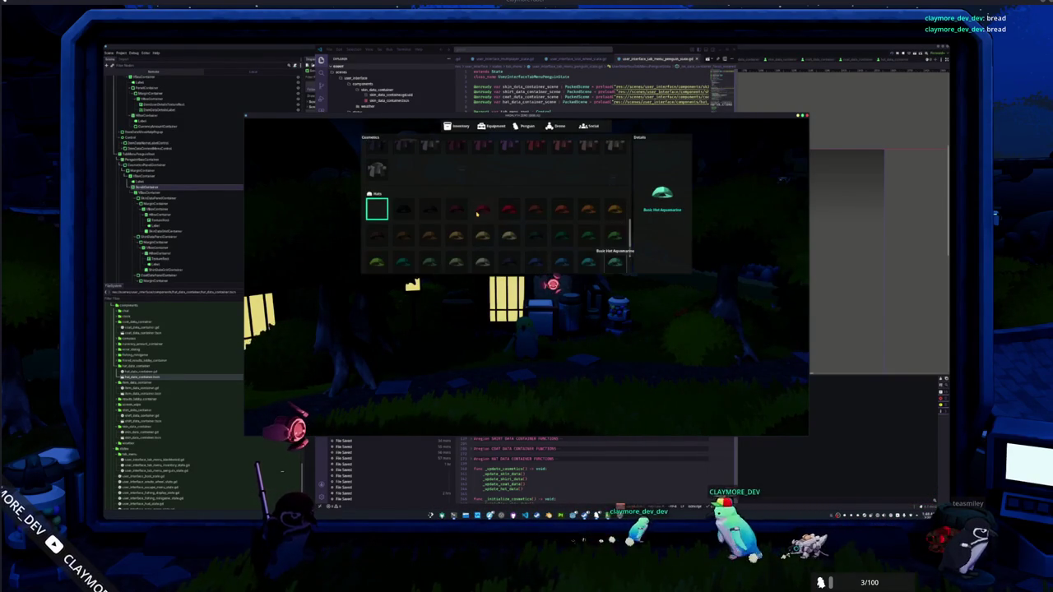
pyautogui.press('F8')
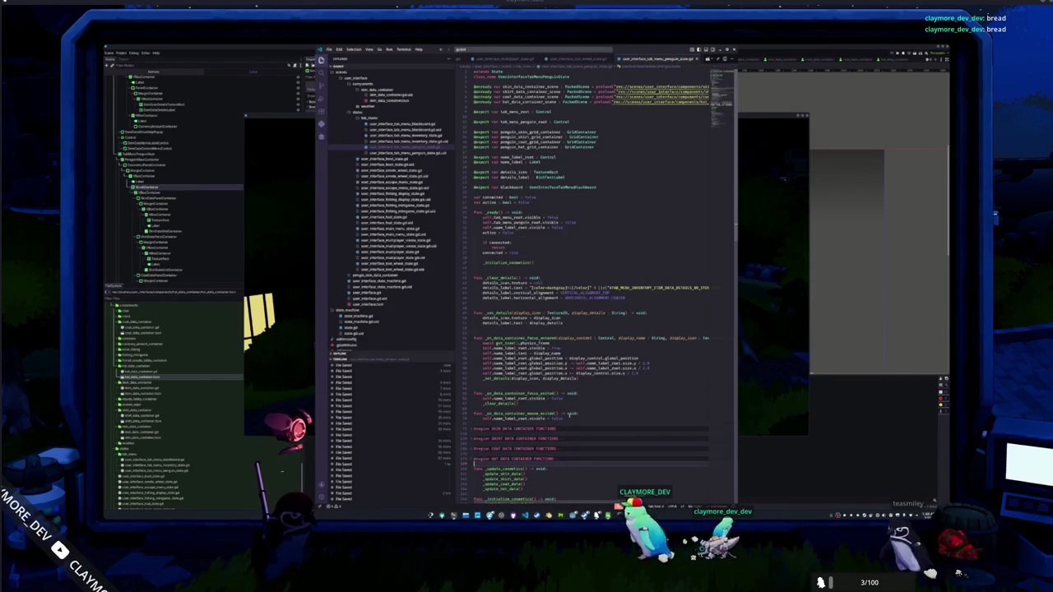
# - Retype the await line as get_tree().physics_frame using autocomplete
pyautogui.doubleClick(518, 343)
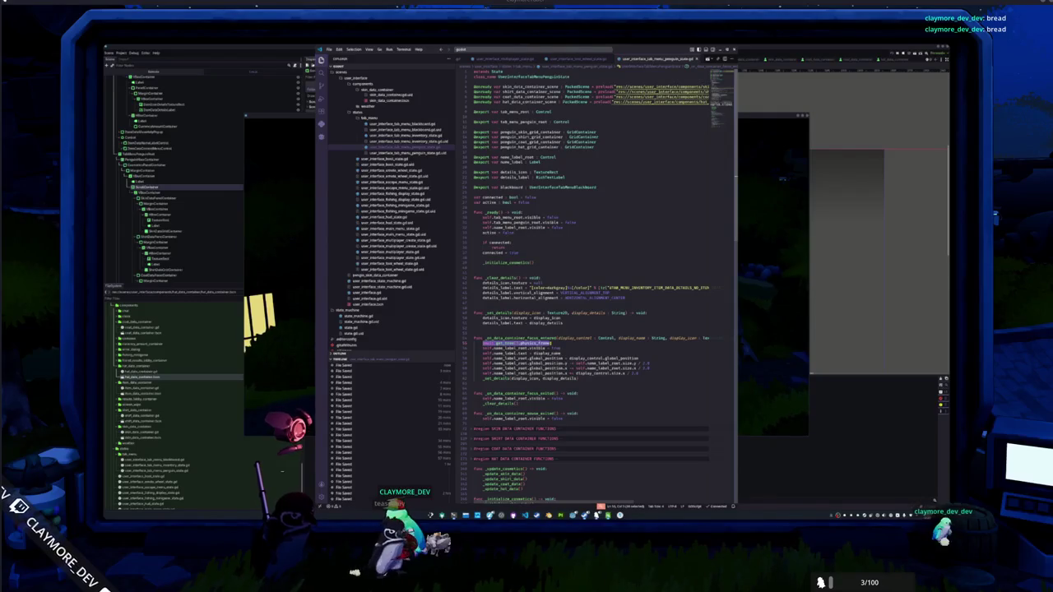
pyautogui.write('display_control')
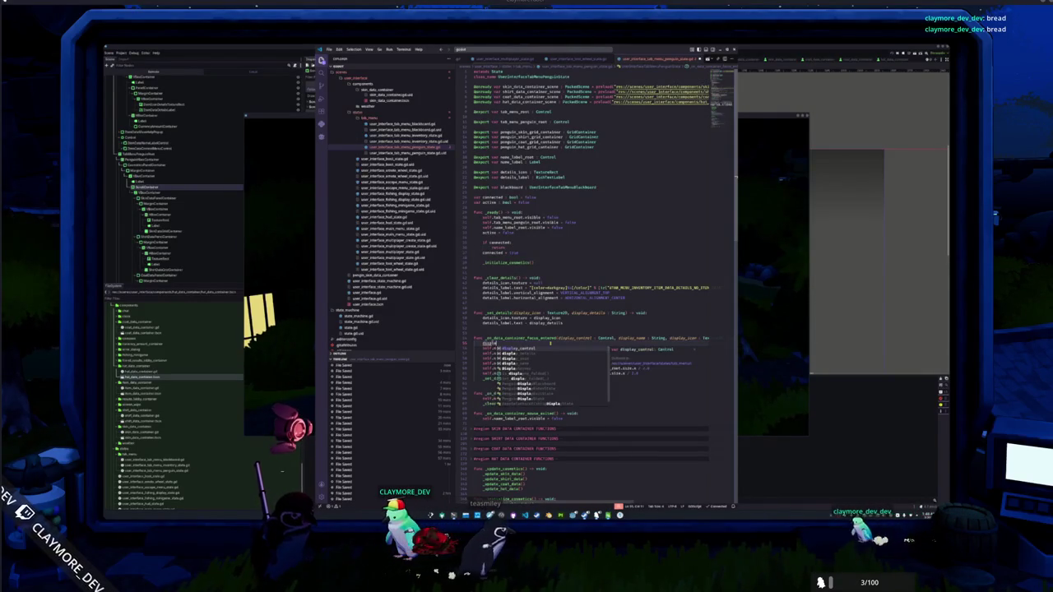
pyautogui.write('.ensure')
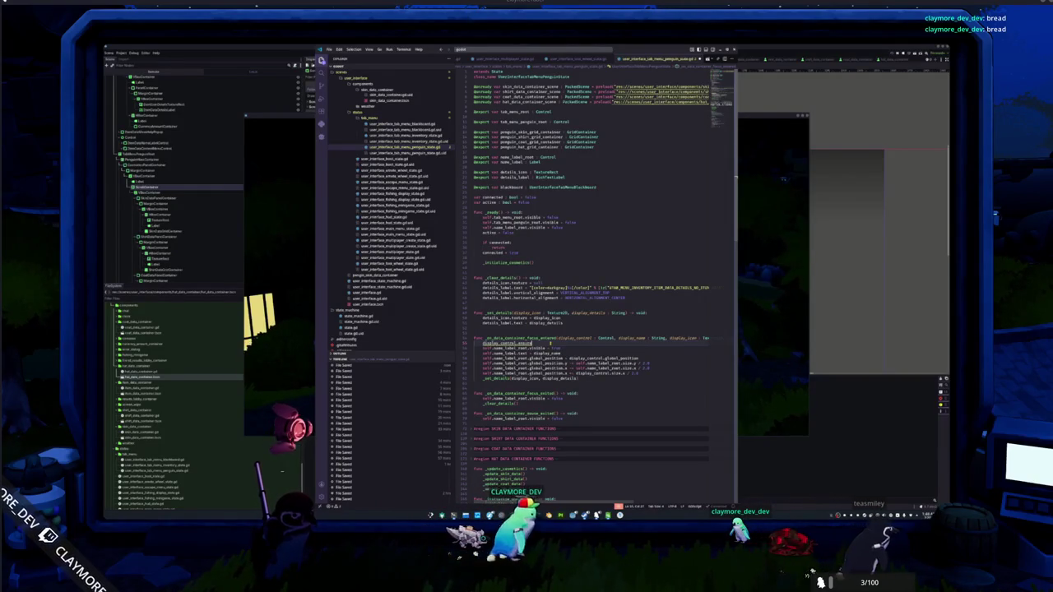
pyautogui.write('get_tre')
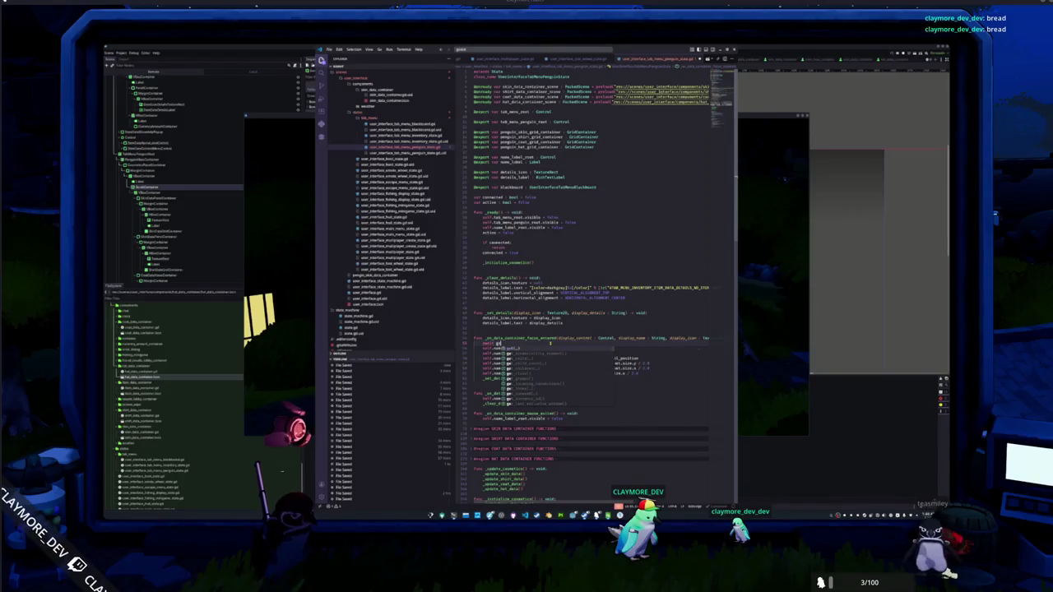
pyautogui.press('Return')
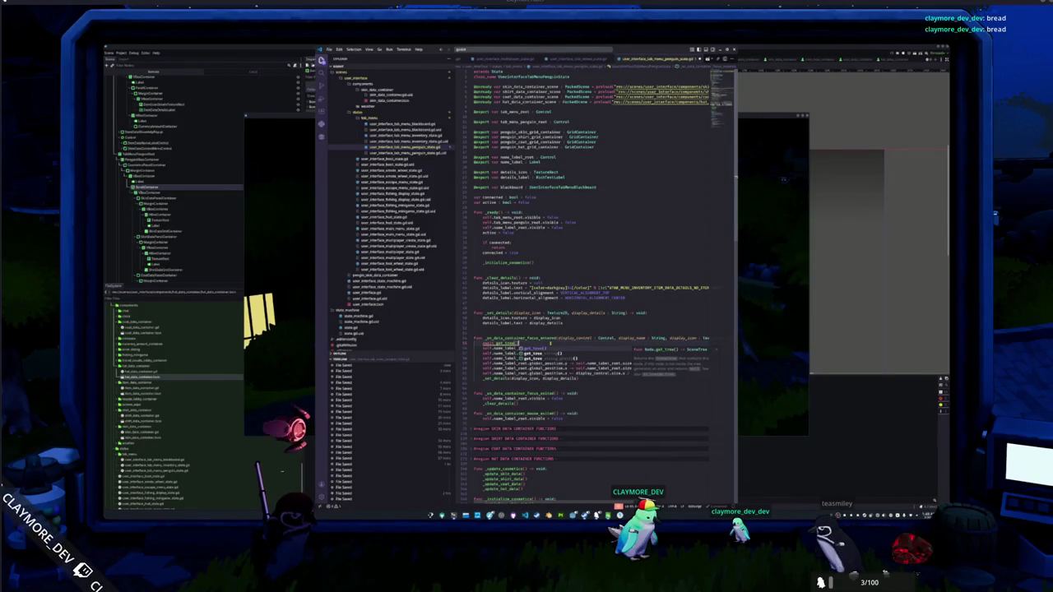
pyautogui.write('.physics_frame')
pyautogui.press('Return')
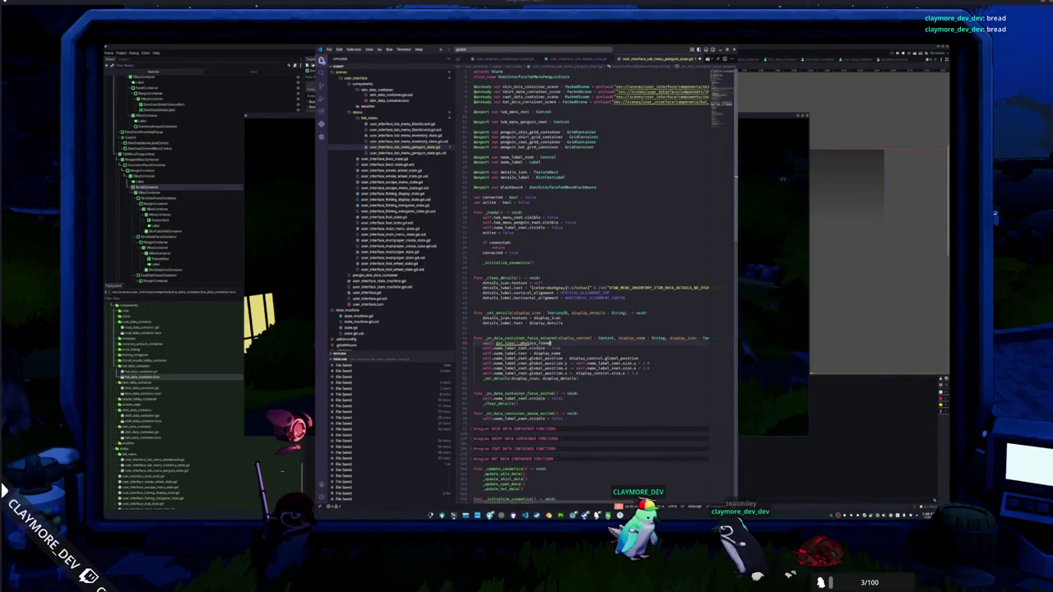
# - Duplicate the await into three physics_frame lines and run the game with F5
pyautogui.hotkey('ctrl', 'c')
pyautogui.hotkey('ctrl', 'v')
pyautogui.hotkey('ctrl', 'v')
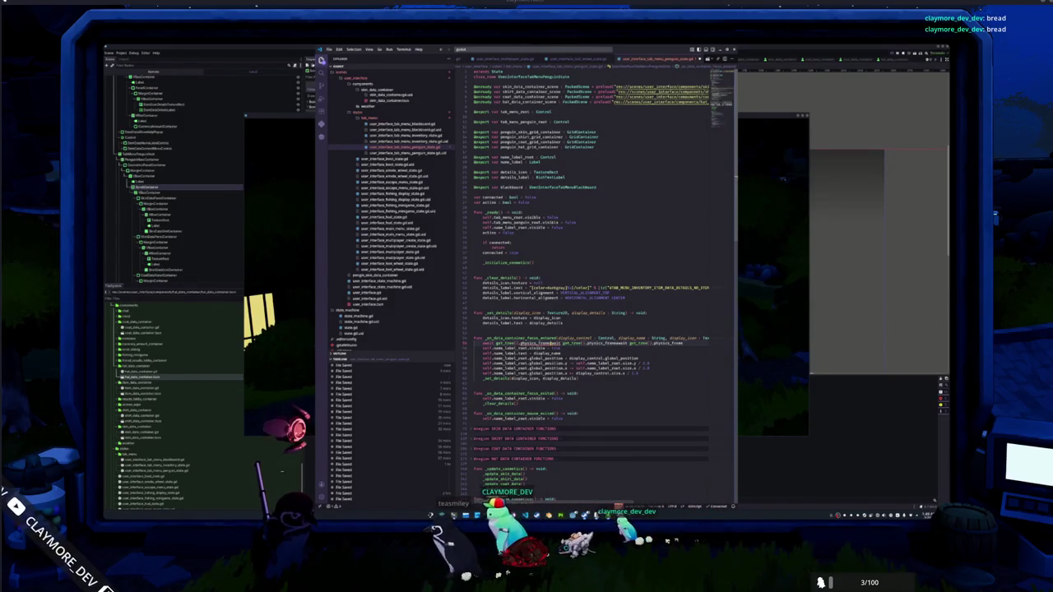
pyautogui.press('Return')
pyautogui.doubleClick(520, 349)
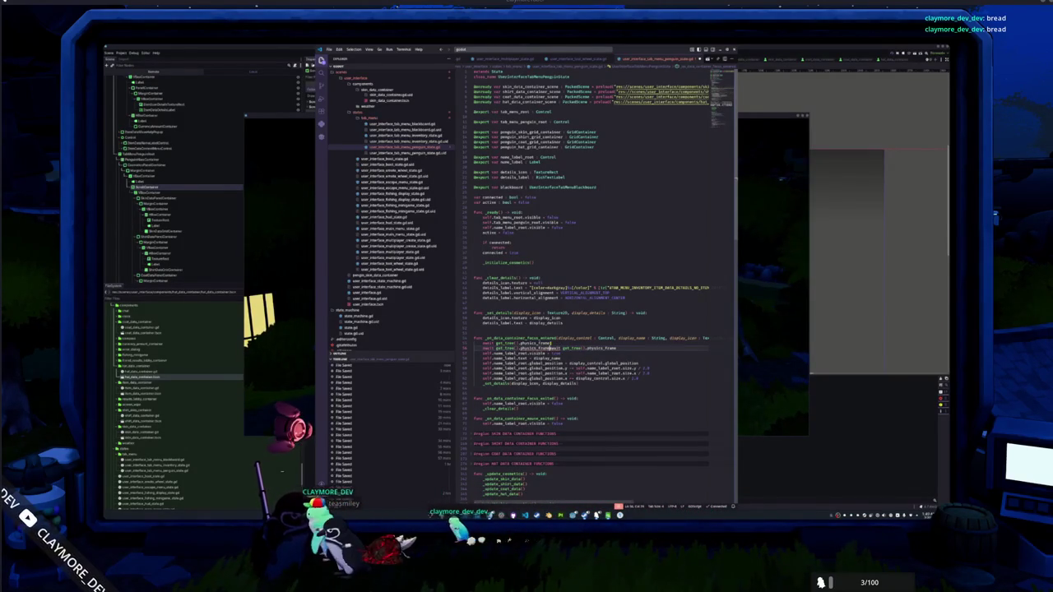
pyautogui.press('Return')
pyautogui.press('F5')
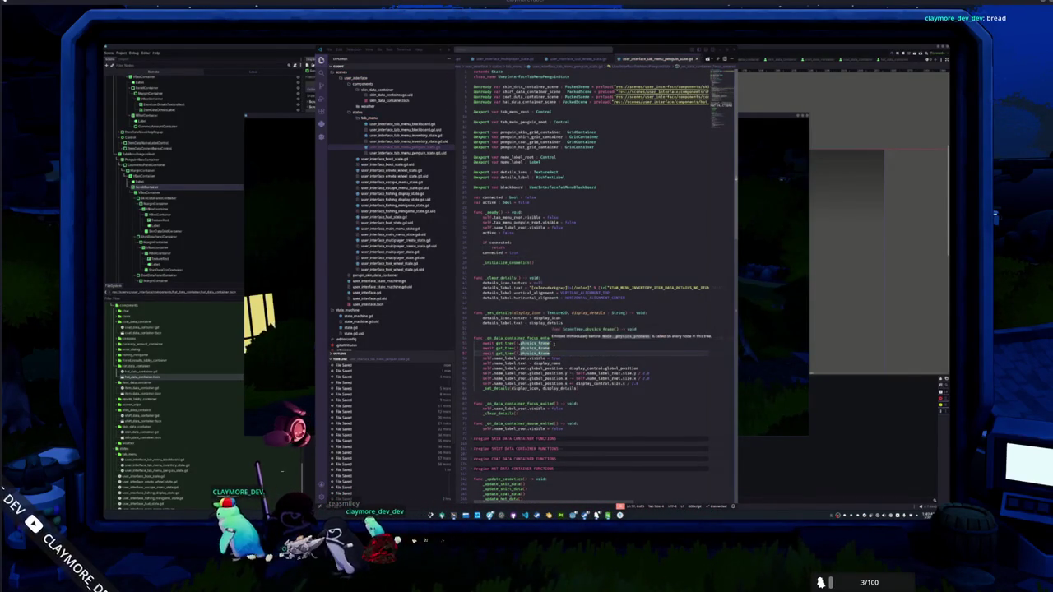
pyautogui.press('Up')
pyautogui.press('Up')
pyautogui.press('Up')
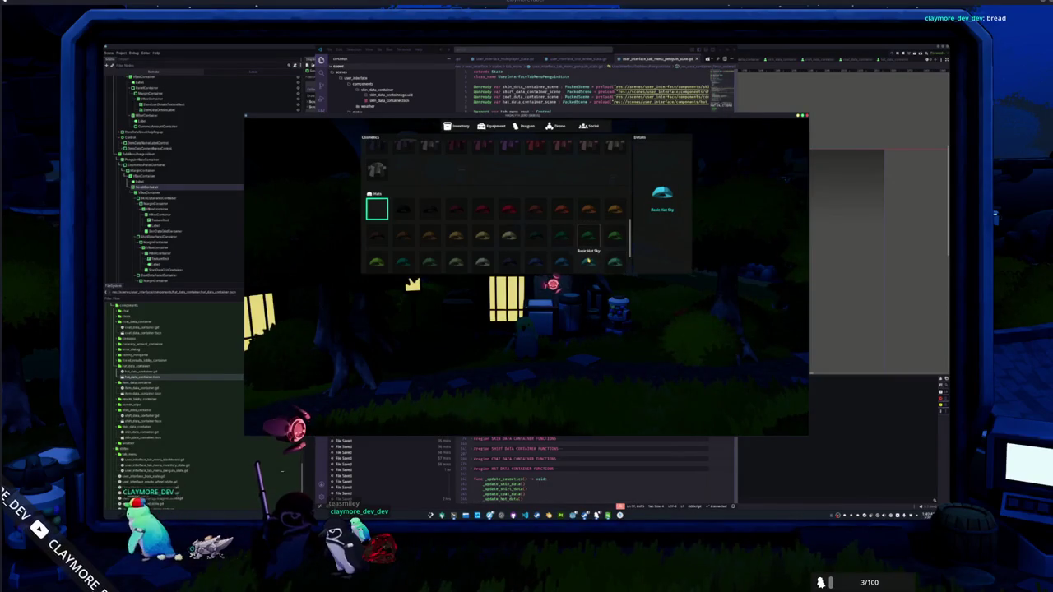
# - Arrow through the Coats, Skins and Shirts sections in the game, then return to the script
pyautogui.press('Down')
pyautogui.press('Down')
pyautogui.press('Down')
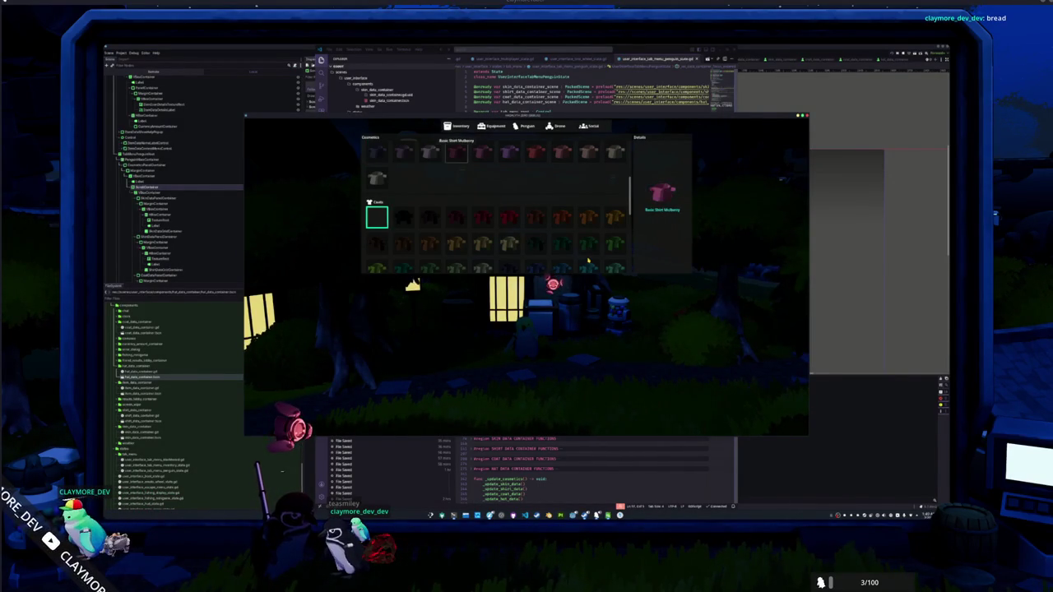
pyautogui.press('Up')
pyautogui.press('Up')
pyautogui.press('Up')
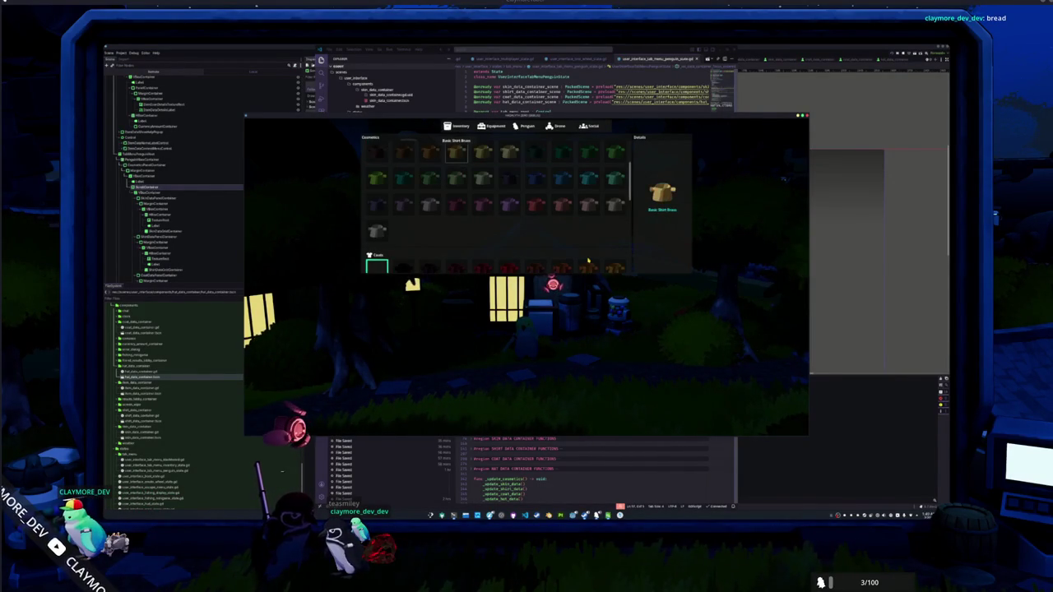
pyautogui.press('Right')
pyautogui.press('Right')
pyautogui.press('Right')
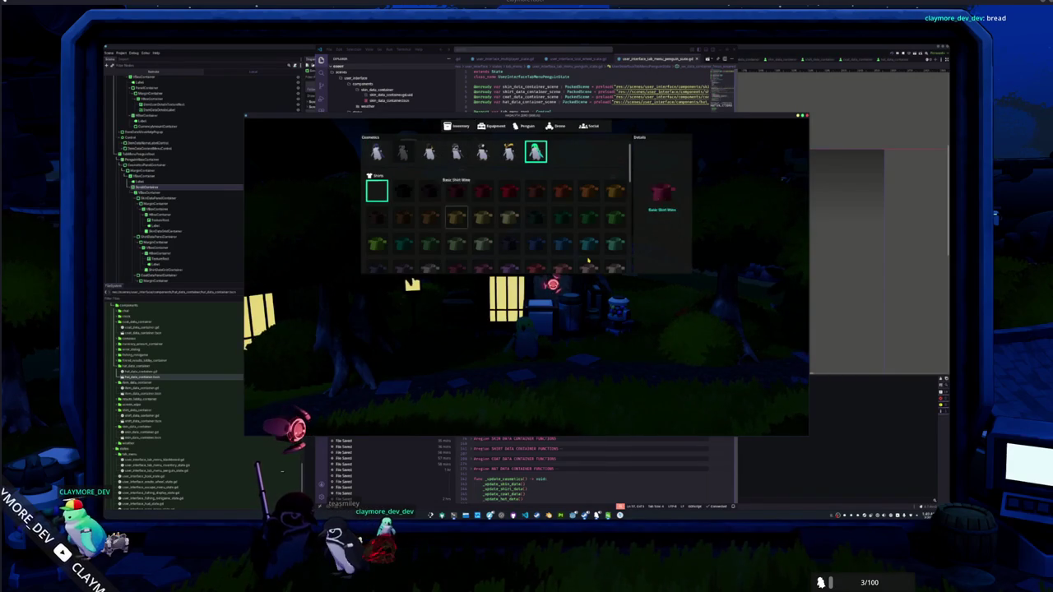
pyautogui.press('Down')
pyautogui.press('Down')
pyautogui.press('Down')
pyautogui.press('Down')
pyautogui.press('Down')
pyautogui.press('Down')
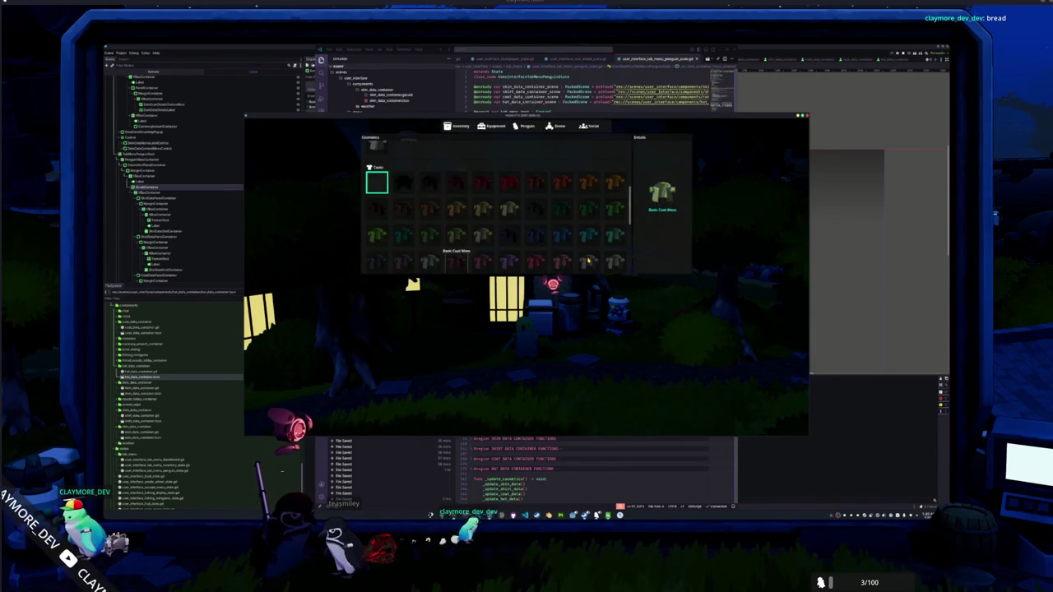
pyautogui.hotkey('alt', 'Tab')
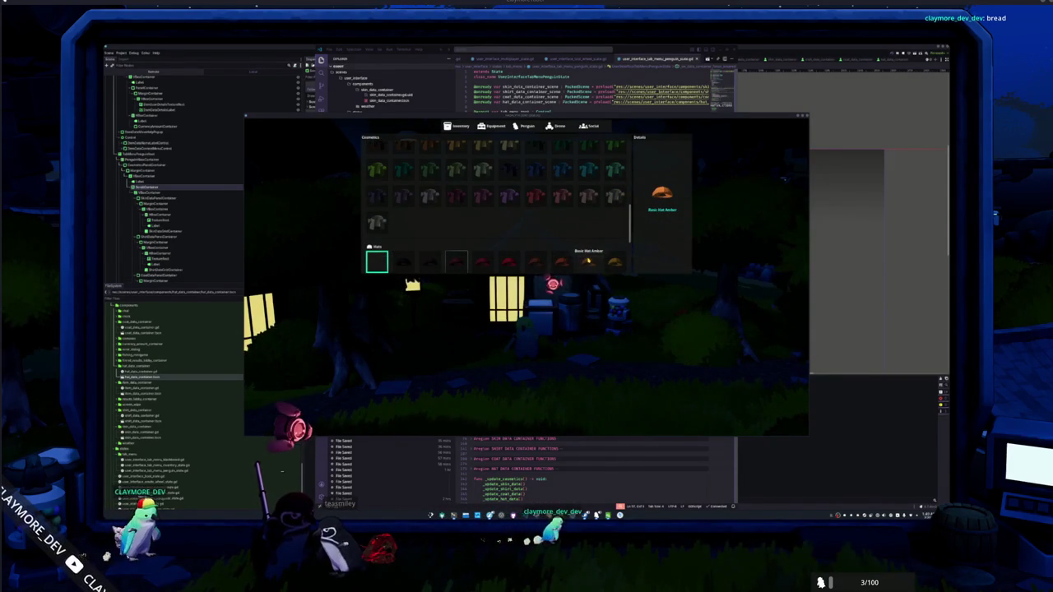
pyautogui.hotkey('alt', 'Tab')
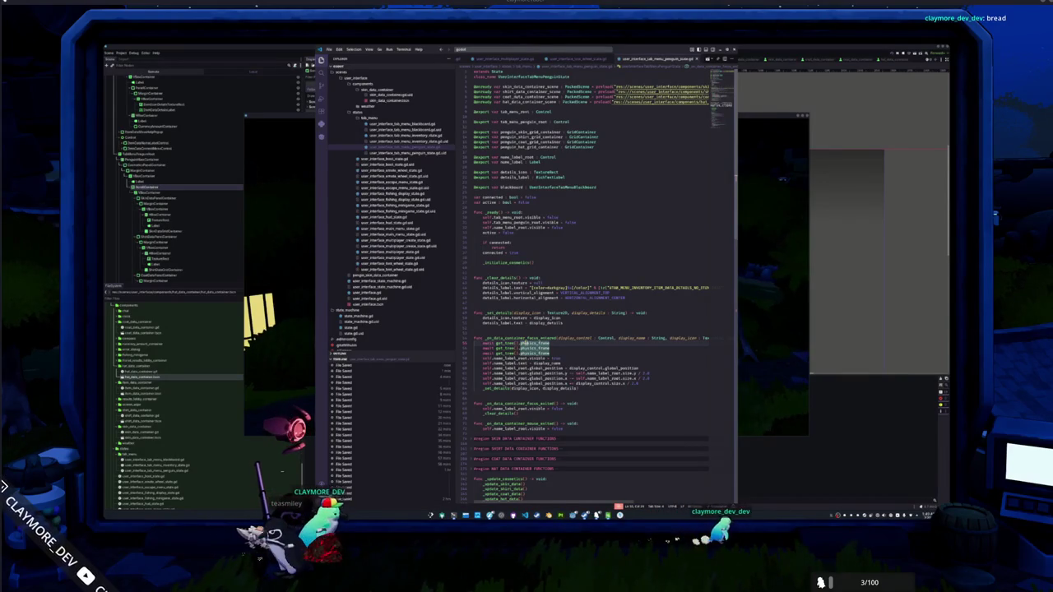
# - Switch the awaits to process_frame, delete the third await line, and return to the game
pyautogui.hotkey('ctrl', 'd')
pyautogui.write('process_frame')
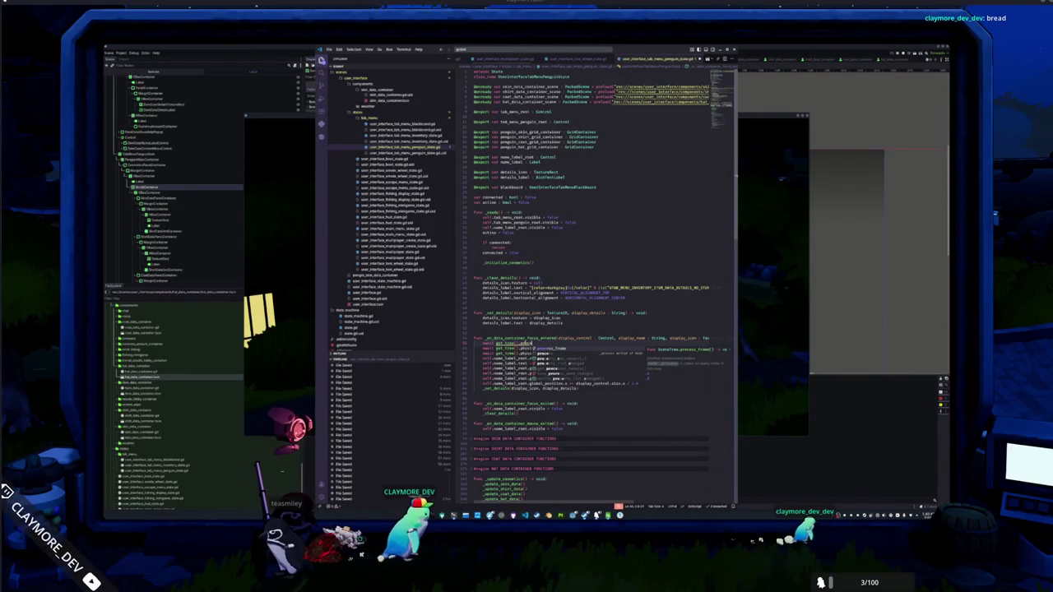
pyautogui.hotkey('shift', 'Down')
pyautogui.hotkey('shift', 'Down')
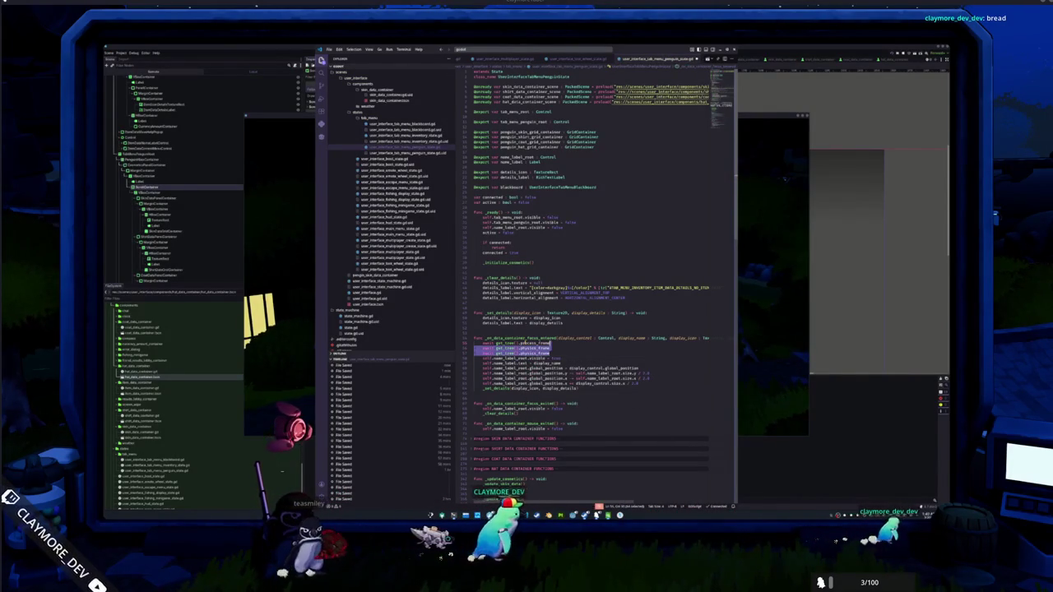
pyautogui.doubleClick(531, 343)
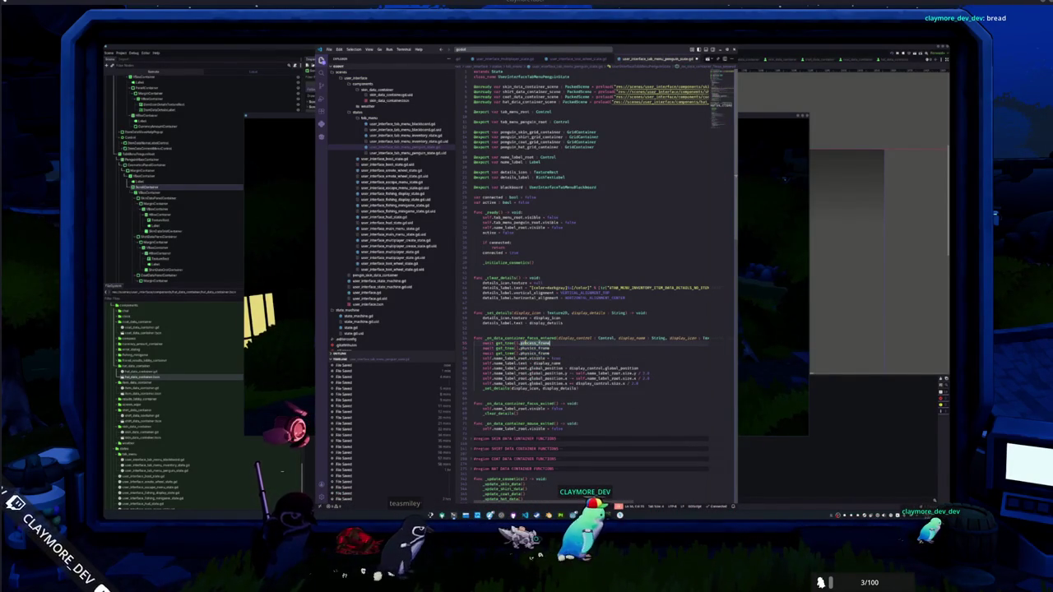
pyautogui.hotkey('ctrl', 'shift', 'Left')
pyautogui.hotkey('ctrl', 'shift', 'Left')
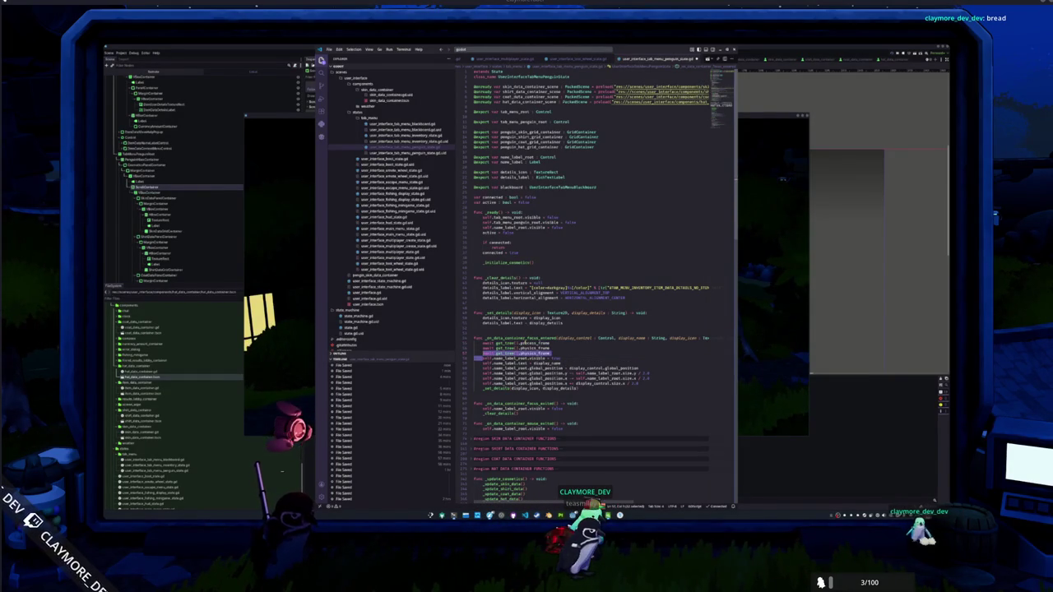
pyautogui.press('Delete')
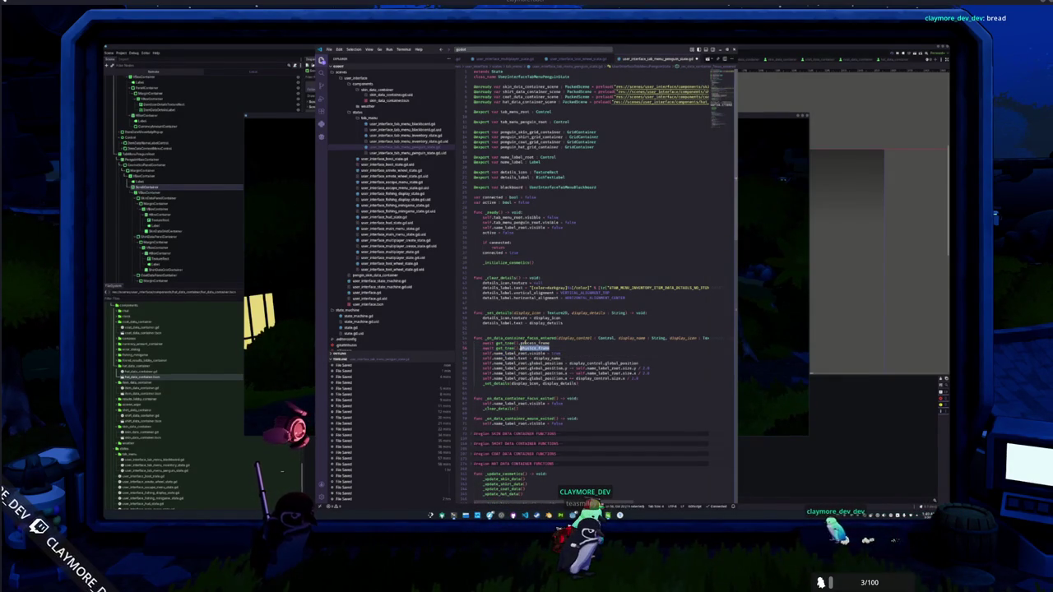
pyautogui.write('process_frame')
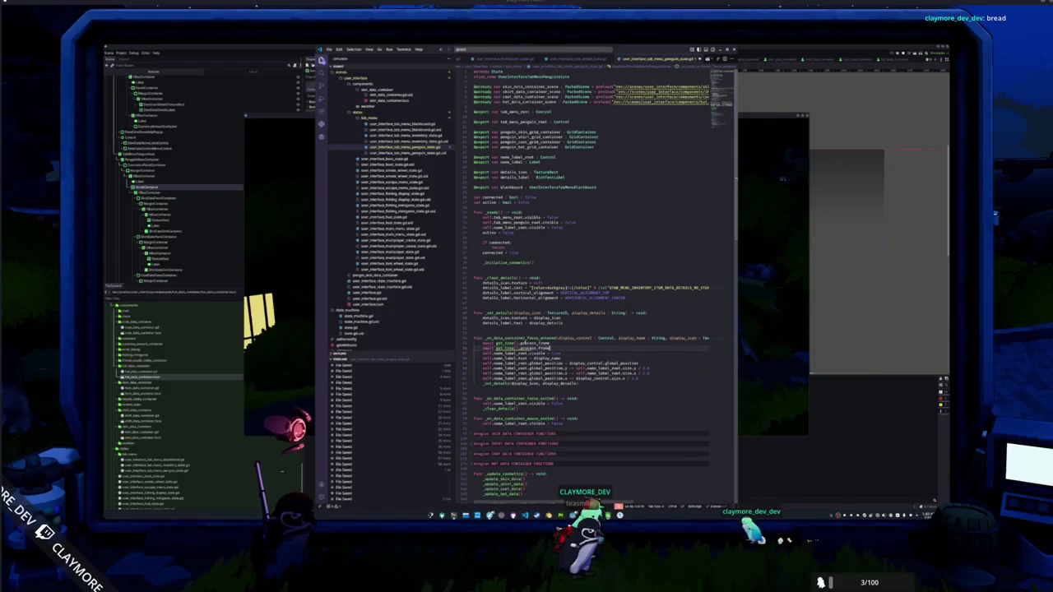
pyautogui.moveTo(531, 343)
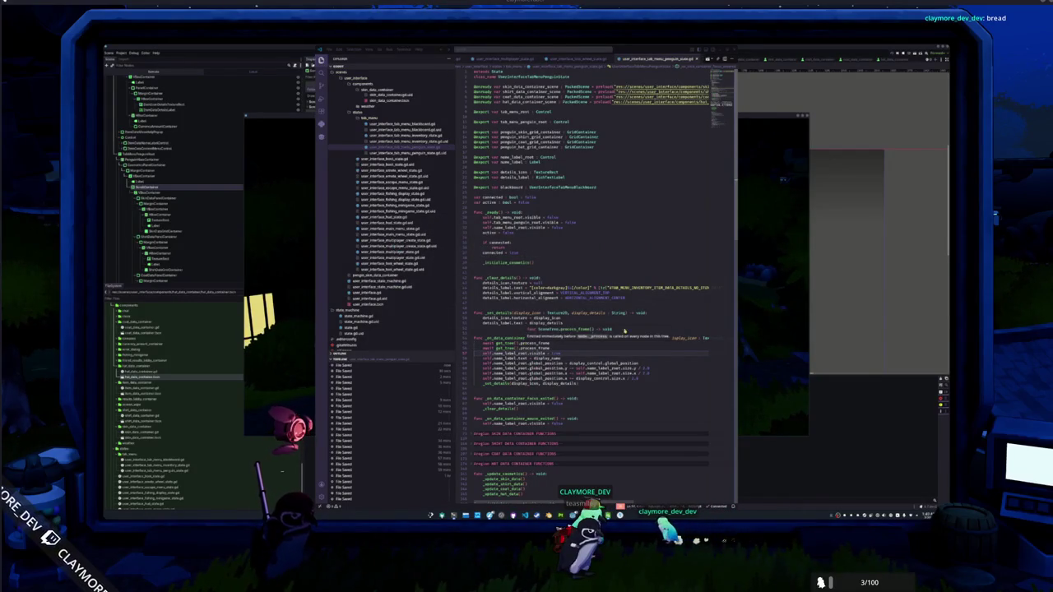
pyautogui.click(753, 326)
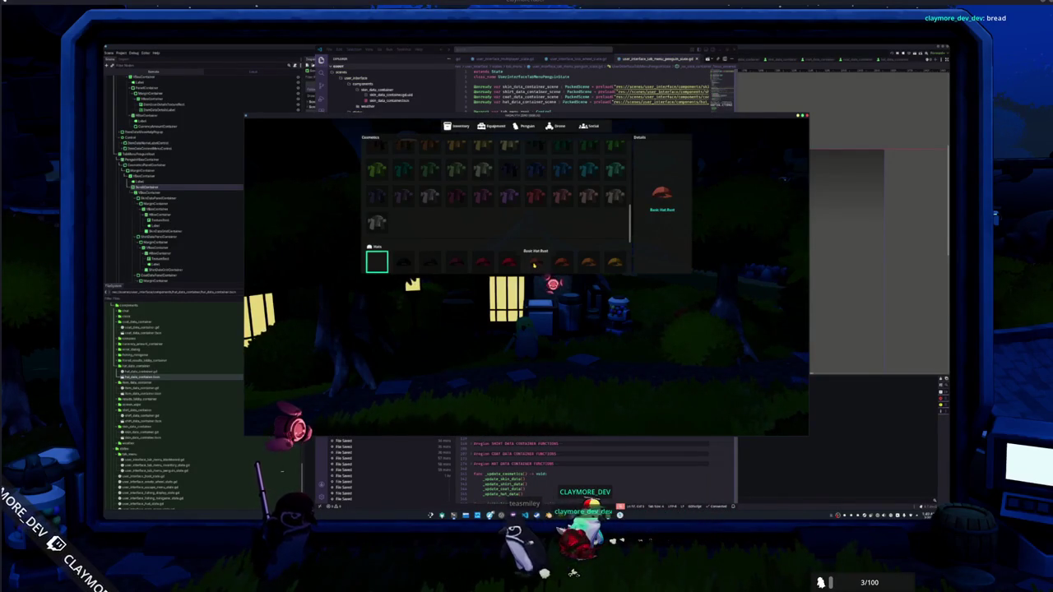
# - Scroll the cosmetics grid between Skins and Hats, then stop the game with F8
pyautogui.scroll(-4, 534, 264)
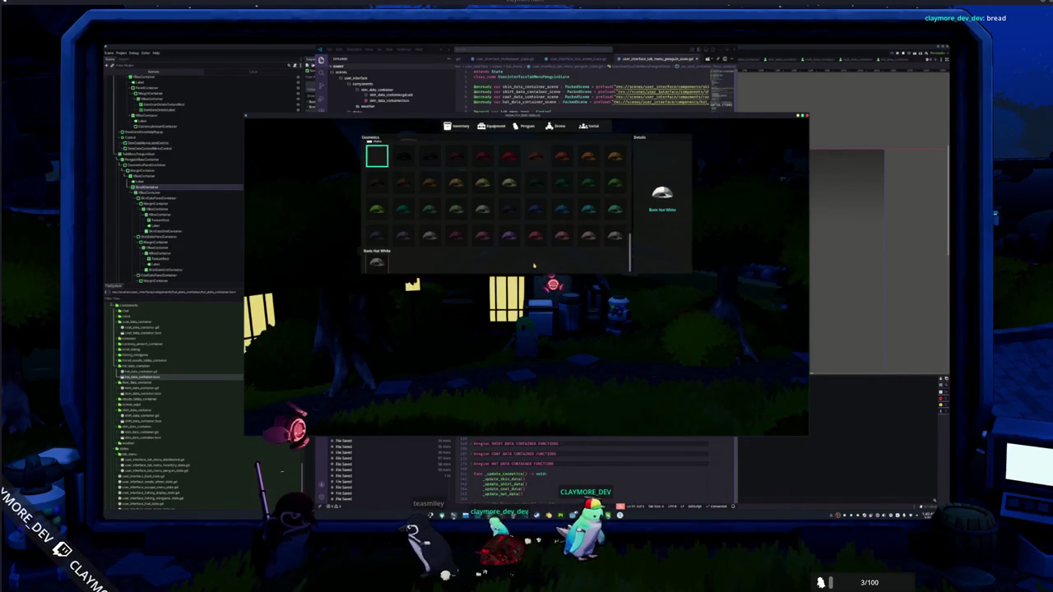
pyautogui.scroll(5, 534, 265)
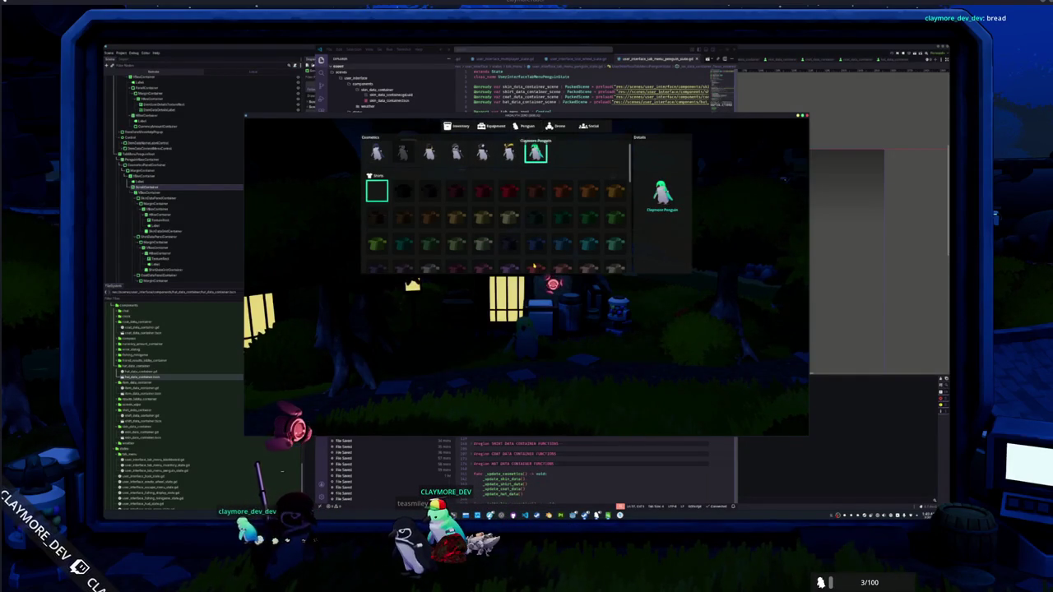
pyautogui.scroll(-3, 533, 265)
pyautogui.scroll(-2, 534, 264)
pyautogui.scroll(5, 533, 265)
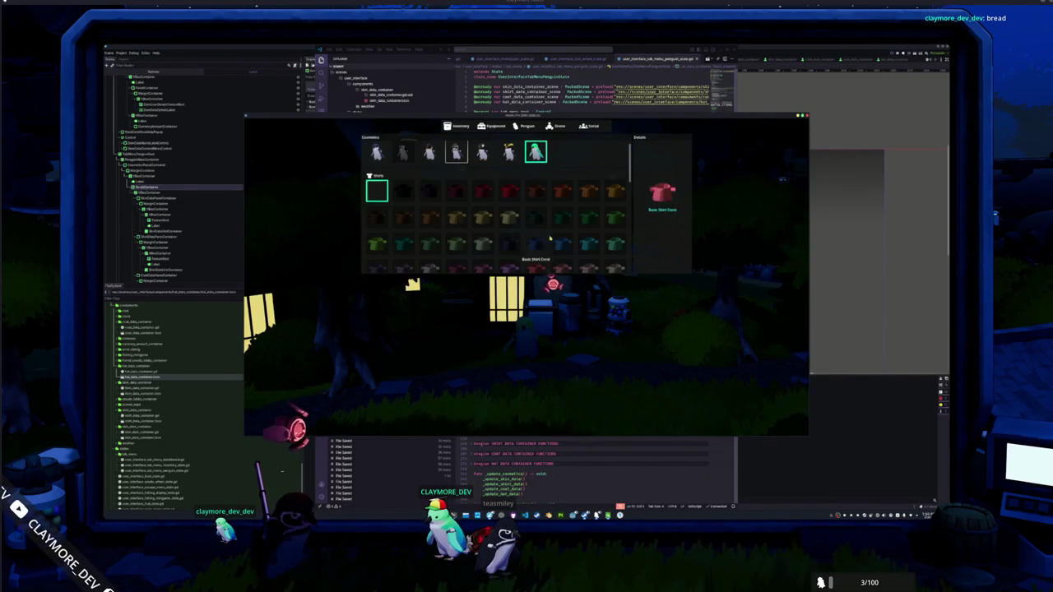
pyautogui.scroll(1, 595, 175)
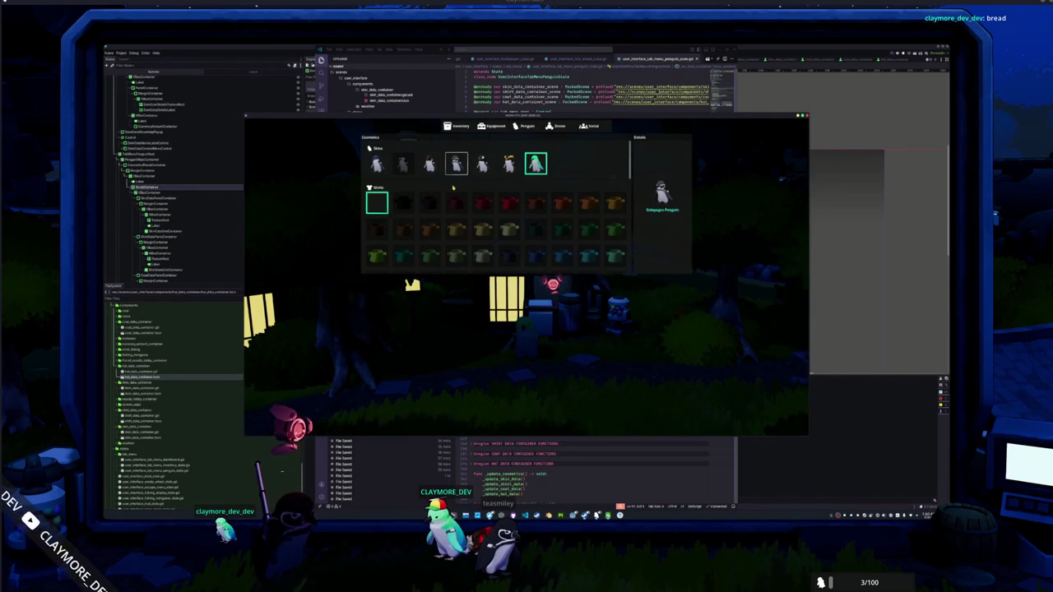
pyautogui.scroll(-3, 452, 188)
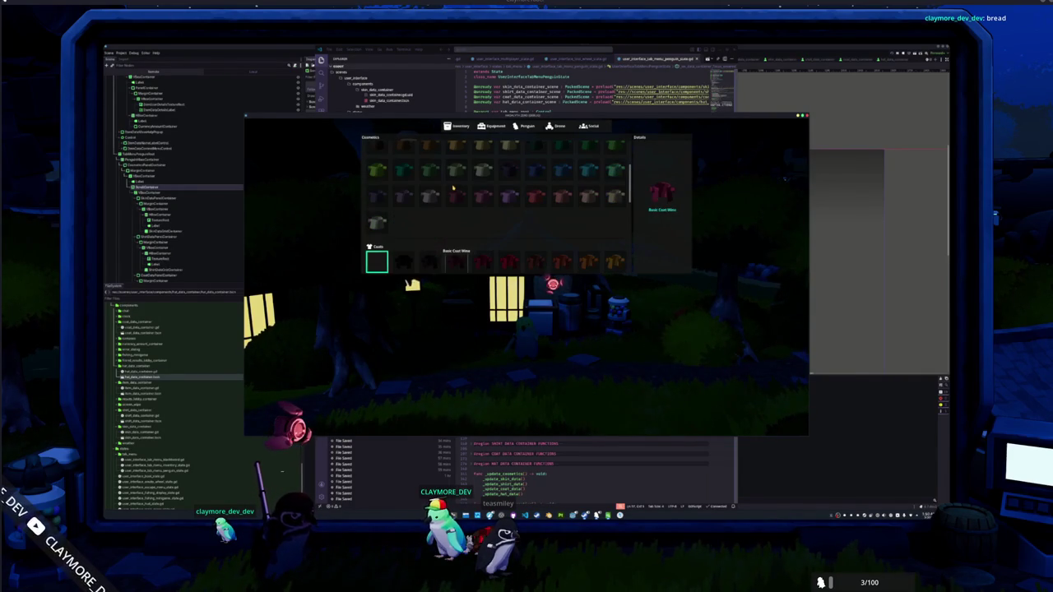
pyautogui.scroll(3, 452, 188)
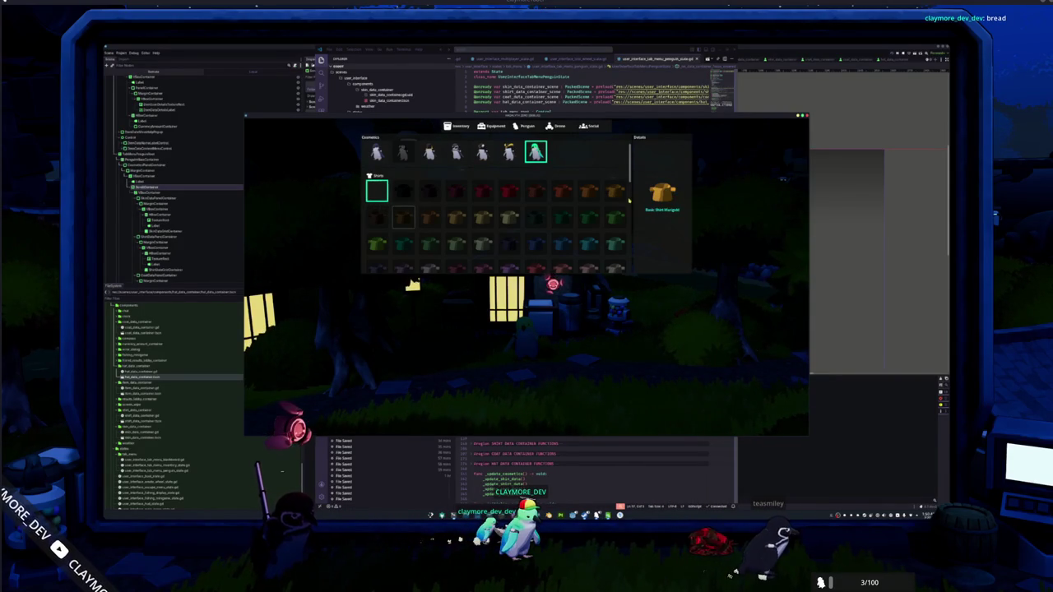
pyautogui.scroll(-5, 628, 200)
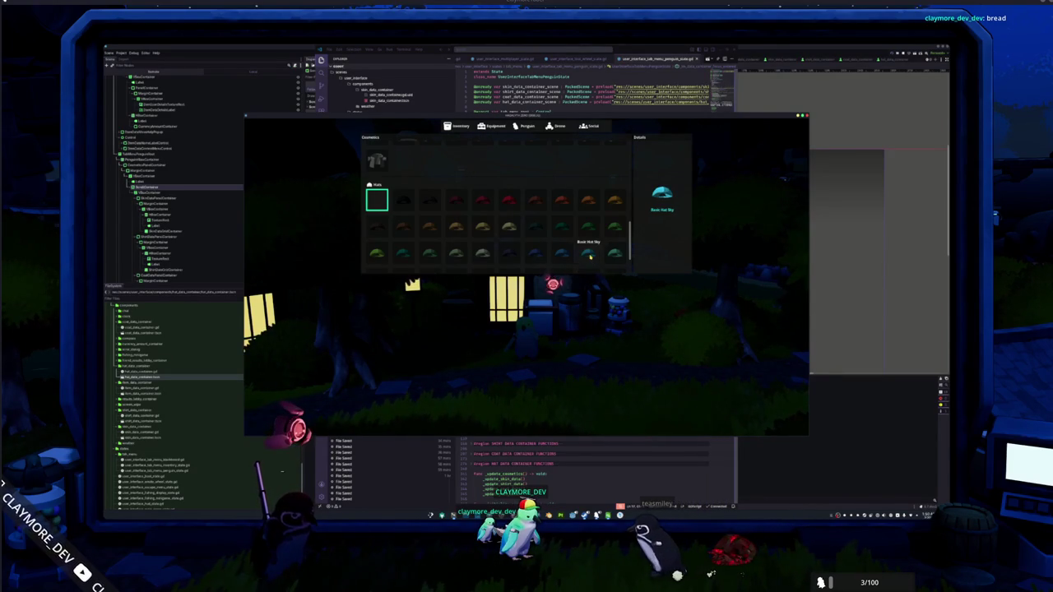
pyautogui.scroll(-2, 613, 256)
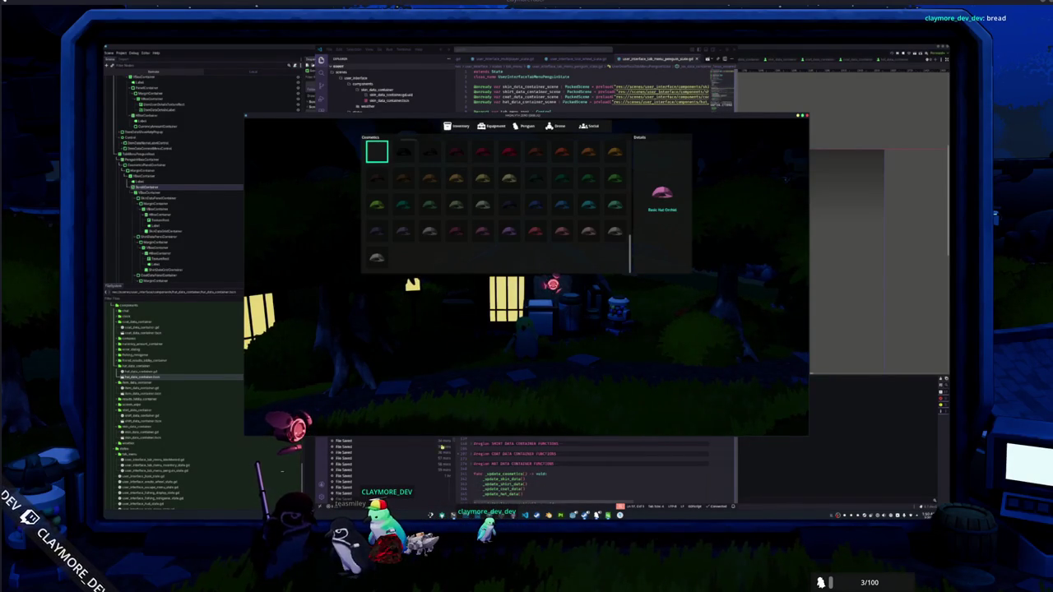
pyautogui.press('F8')
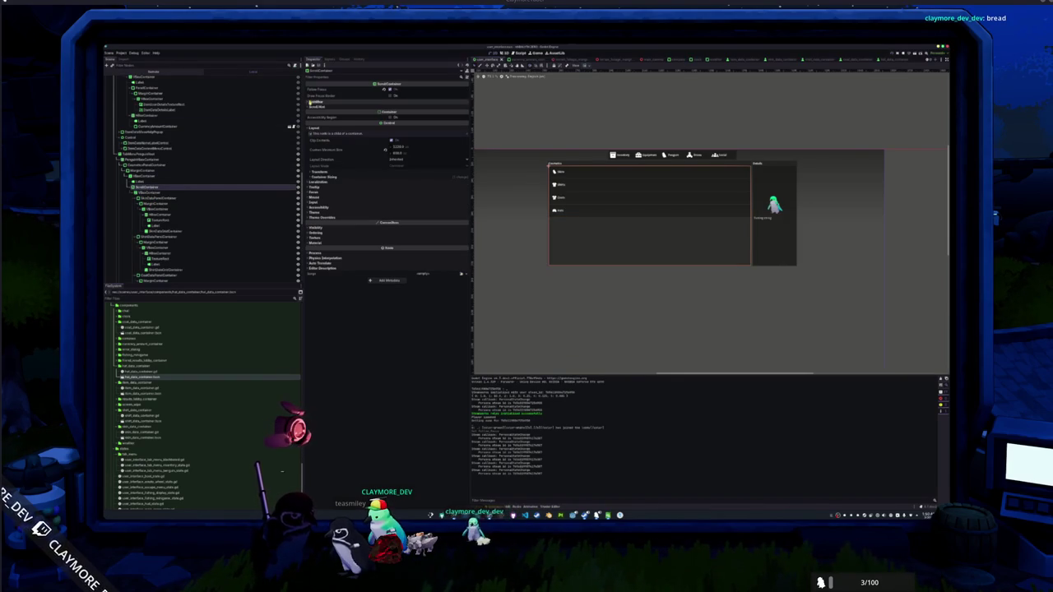
# - Set the Control node's recursive mouse behavior to Disabled
pyautogui.click(316, 103)
pyautogui.click(316, 102)
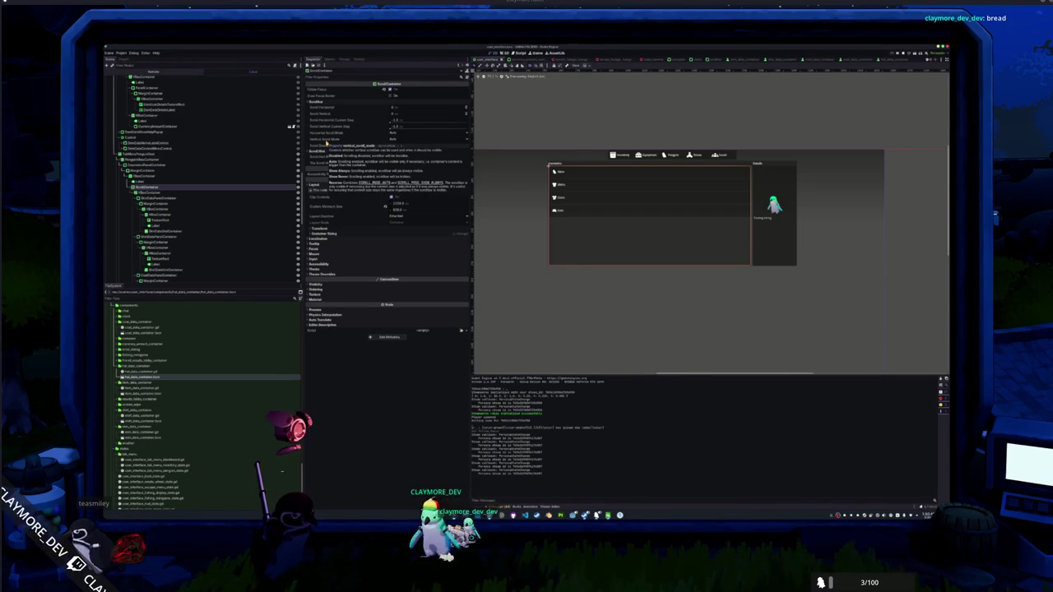
pyautogui.scroll(-2, 174, 212)
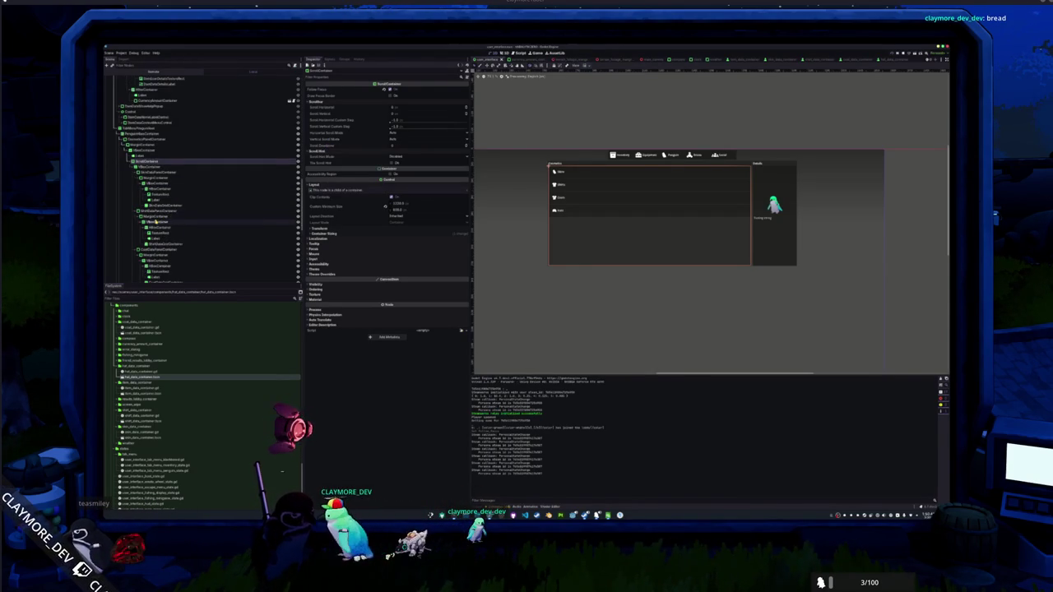
pyautogui.scroll(-5, 148, 221)
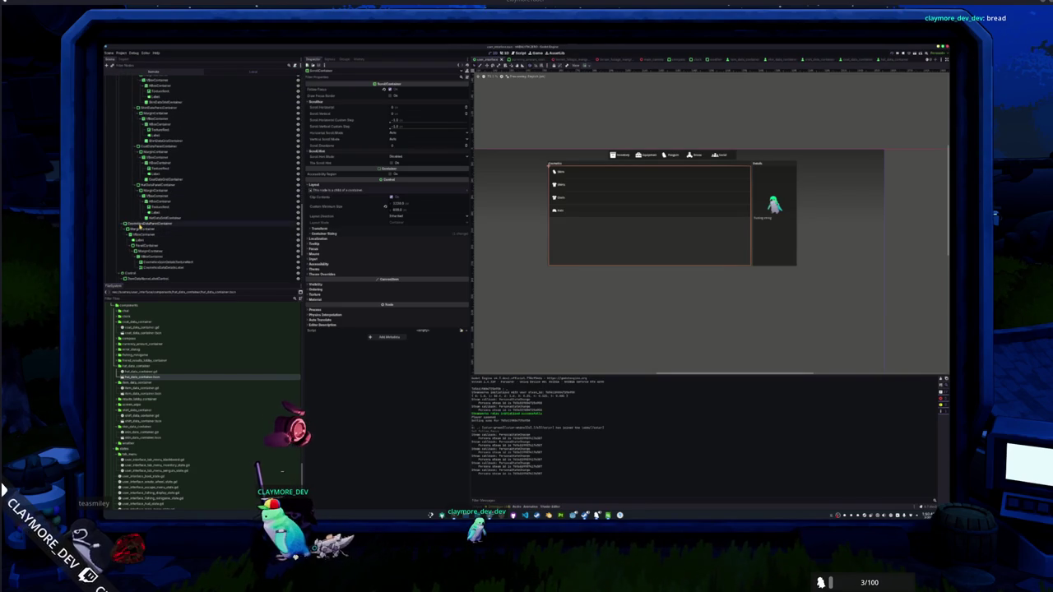
pyautogui.scroll(-2, 144, 249)
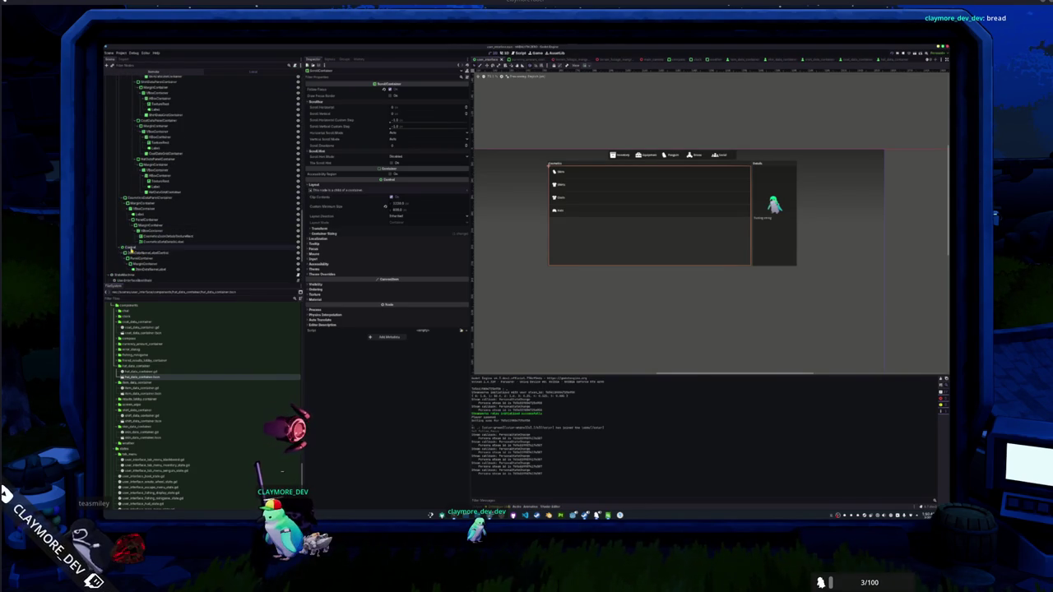
pyautogui.click(130, 248)
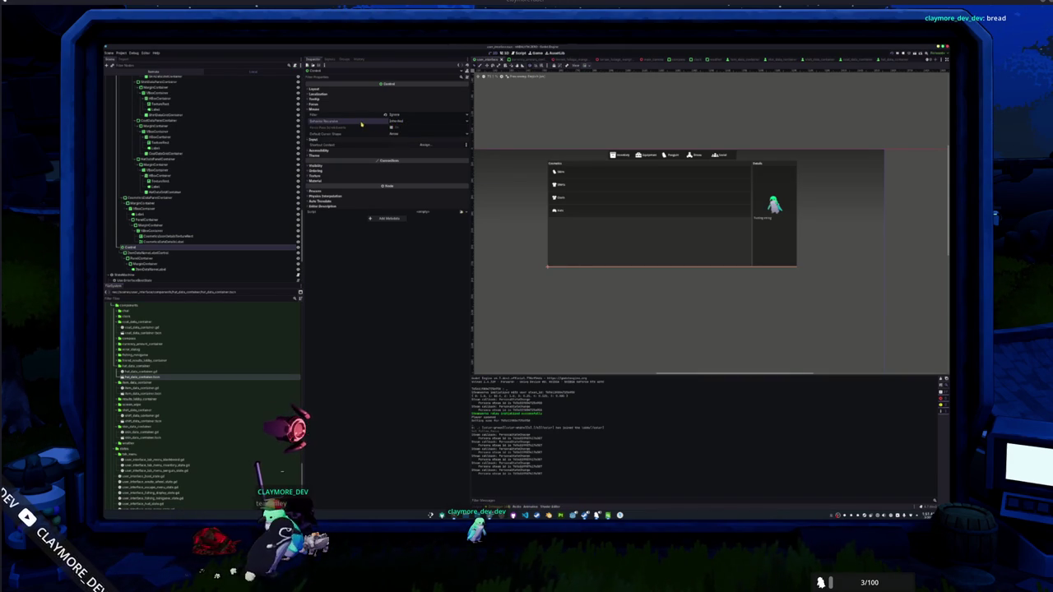
pyautogui.moveTo(361, 123)
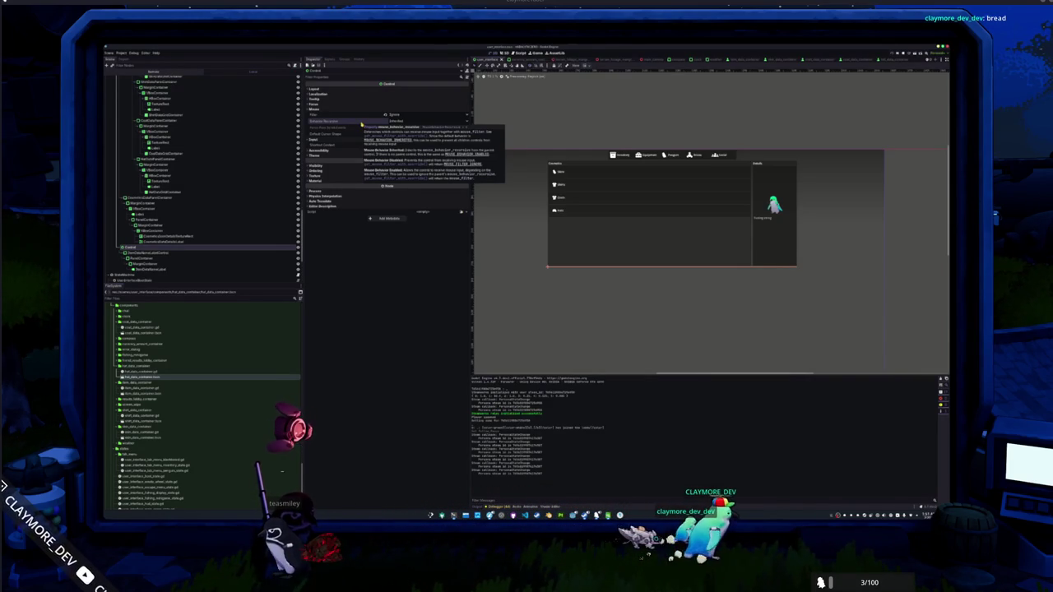
pyautogui.click(396, 122)
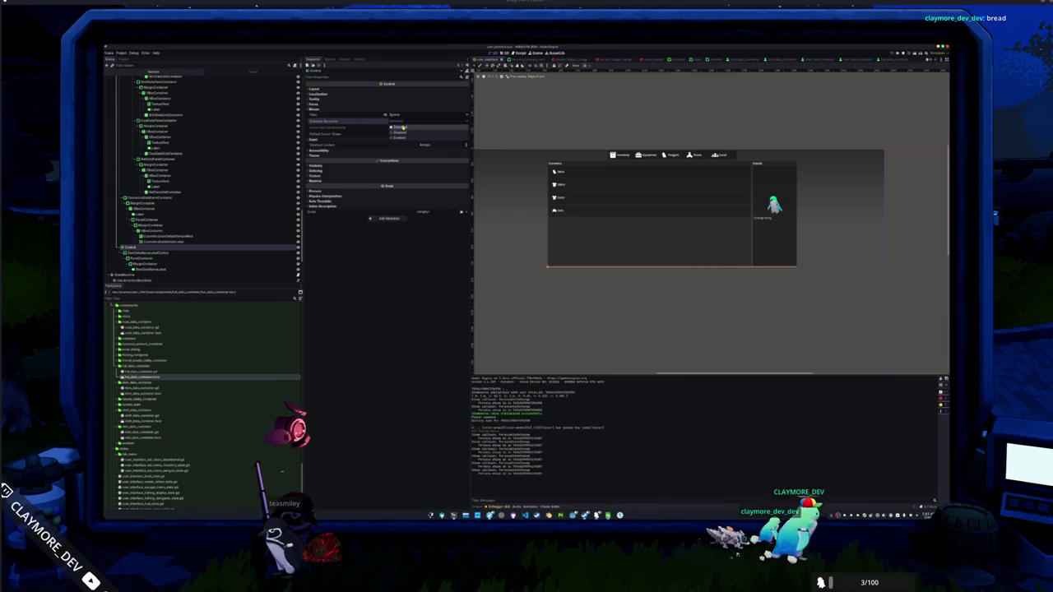
pyautogui.click(404, 133)
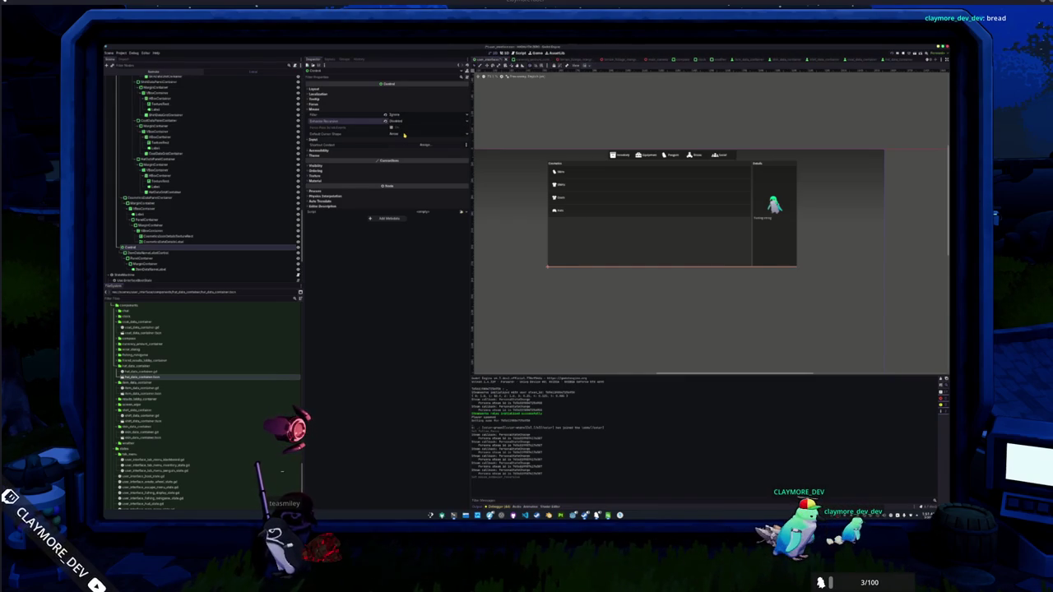
# - Set the PanelContainer's recursive mouse behavior to Disabled and save the scene
pyautogui.click(148, 269)
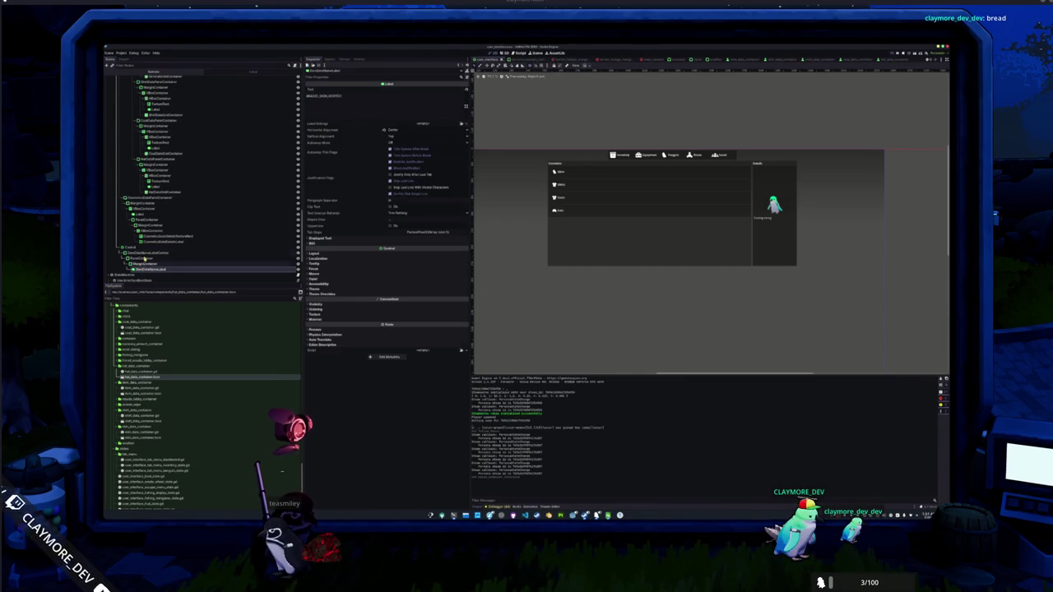
pyautogui.click(144, 258)
pyautogui.click(346, 110)
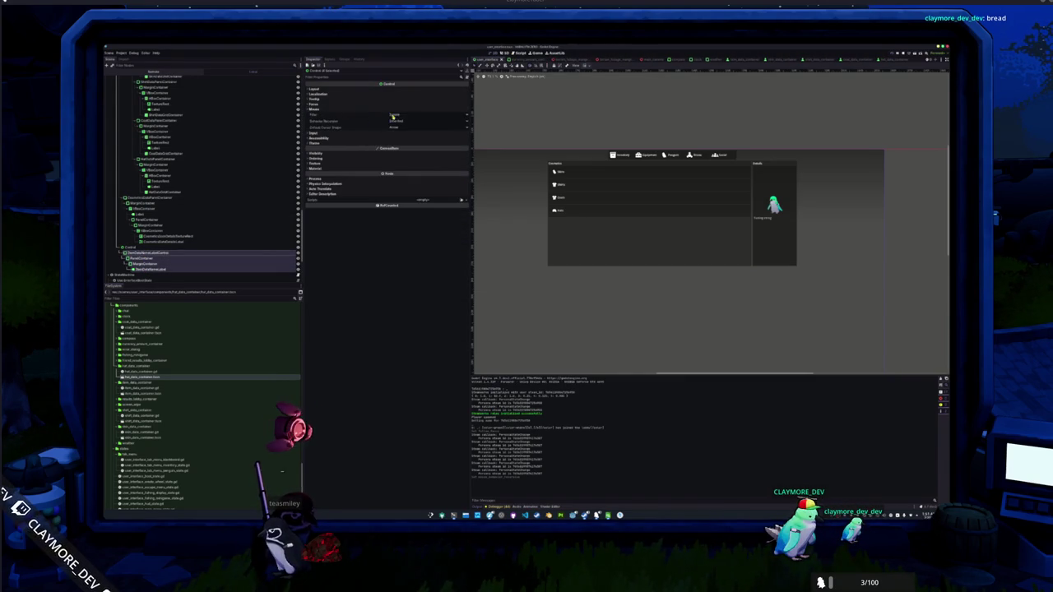
pyautogui.click(396, 126)
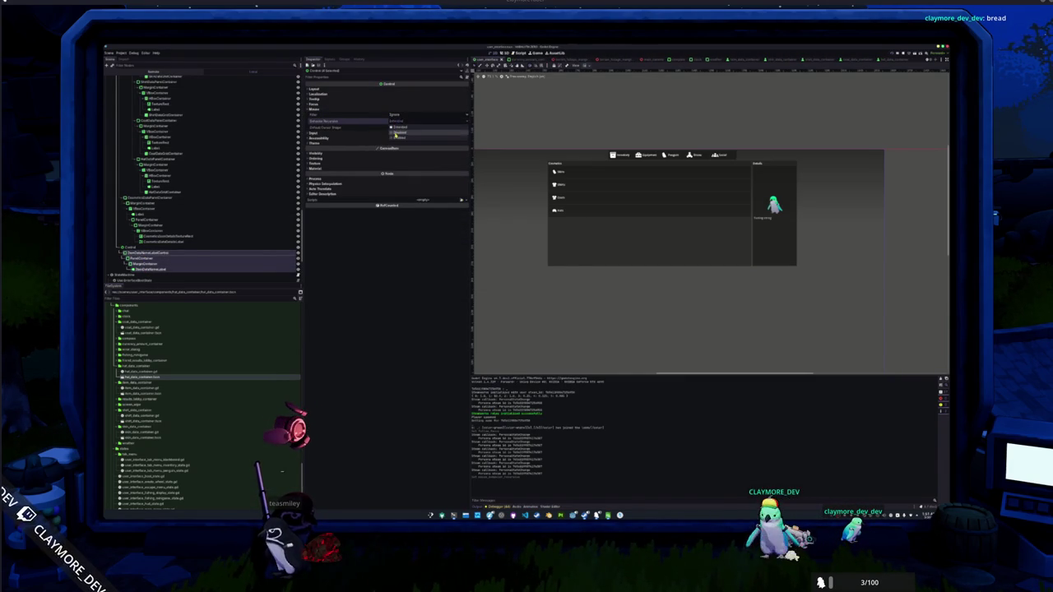
pyautogui.hotkey('ctrl', 's')
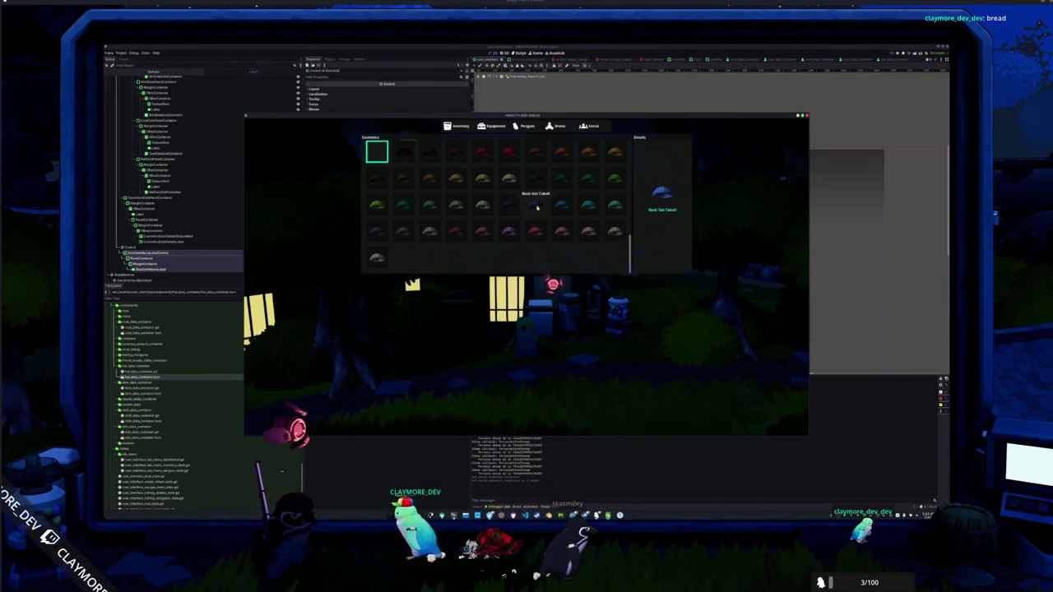
# - Close the game and change the label's parent Control mouse filter, trying Ignore then Stop
pyautogui.scroll(-2, 536, 210)
pyautogui.scroll(-3, 536, 212)
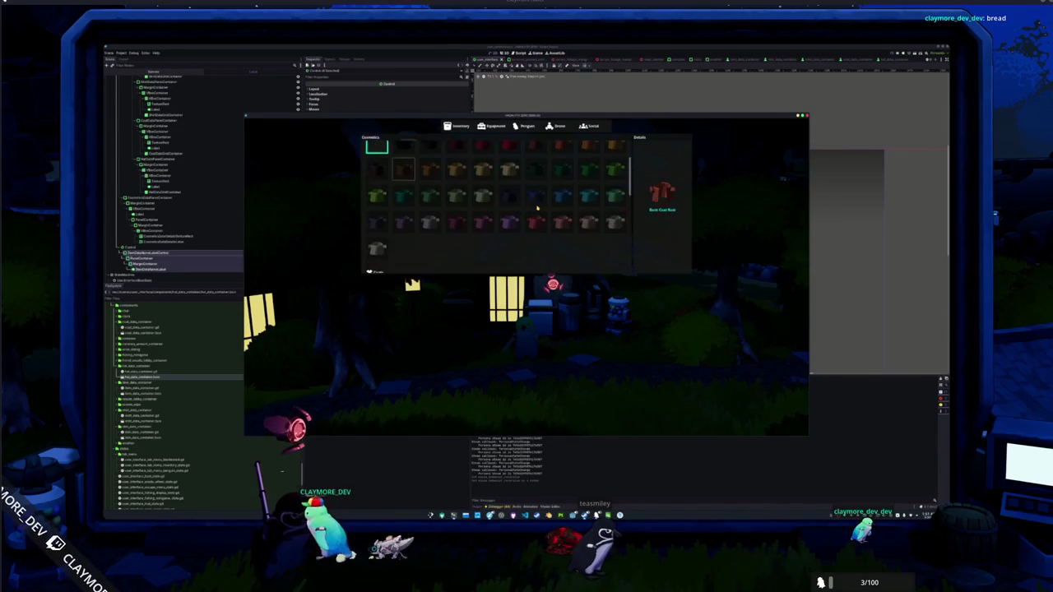
pyautogui.scroll(1, 535, 202)
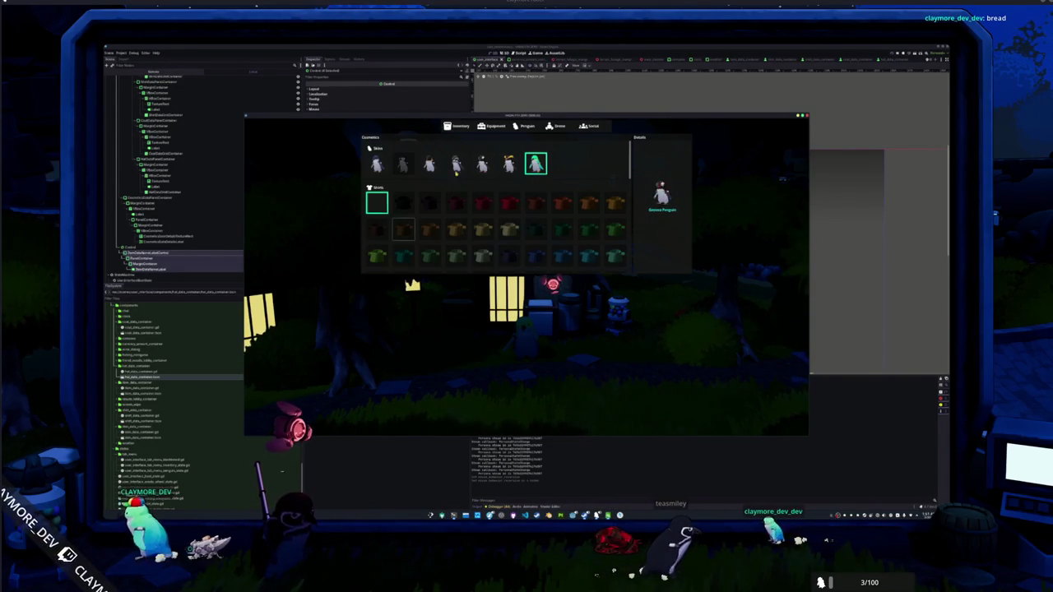
pyautogui.press('F8')
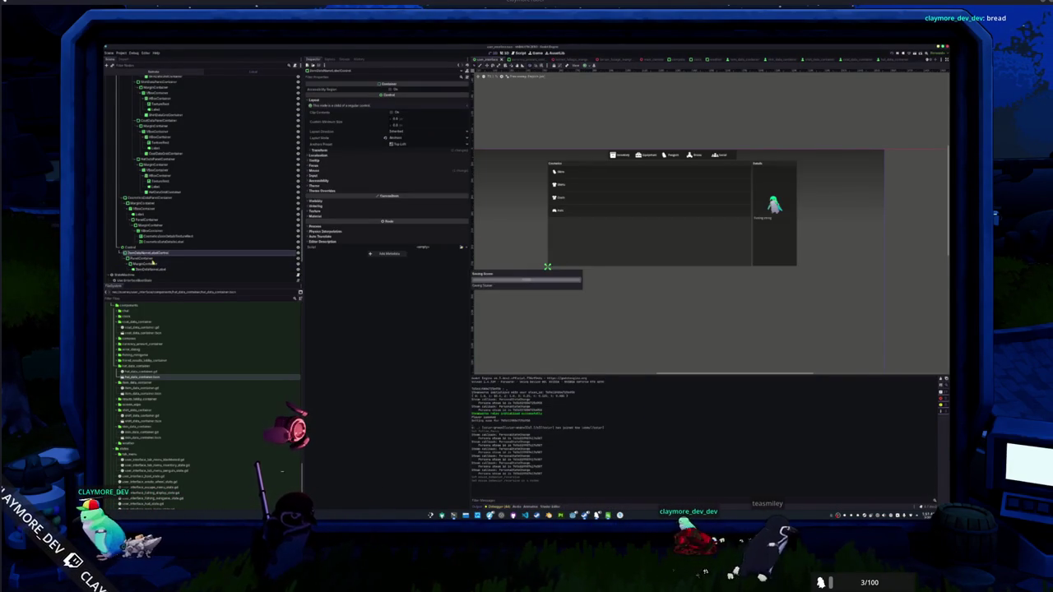
pyautogui.scroll(-3, 148, 251)
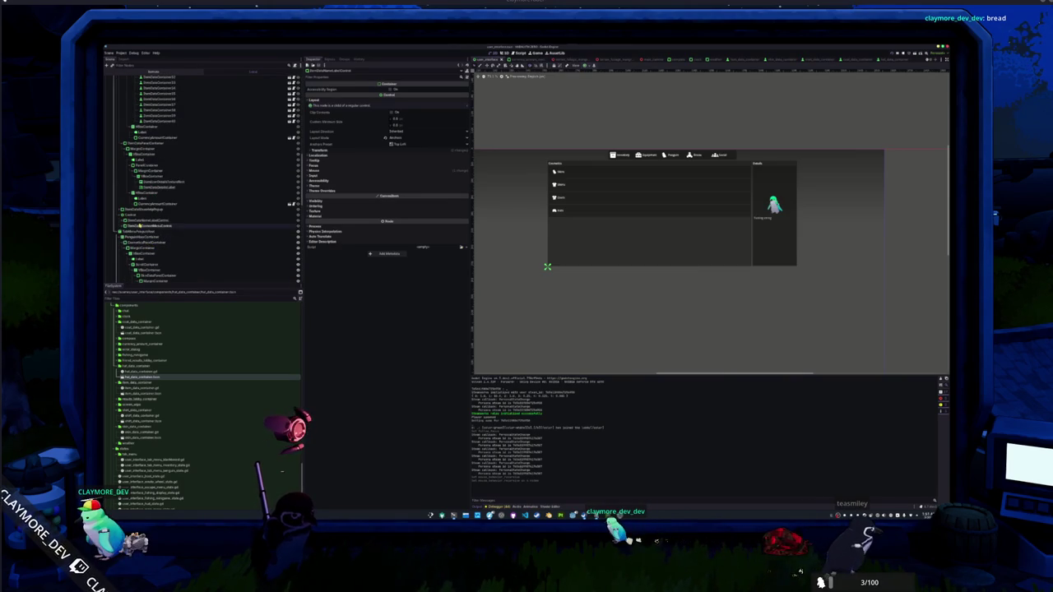
pyautogui.click(149, 236)
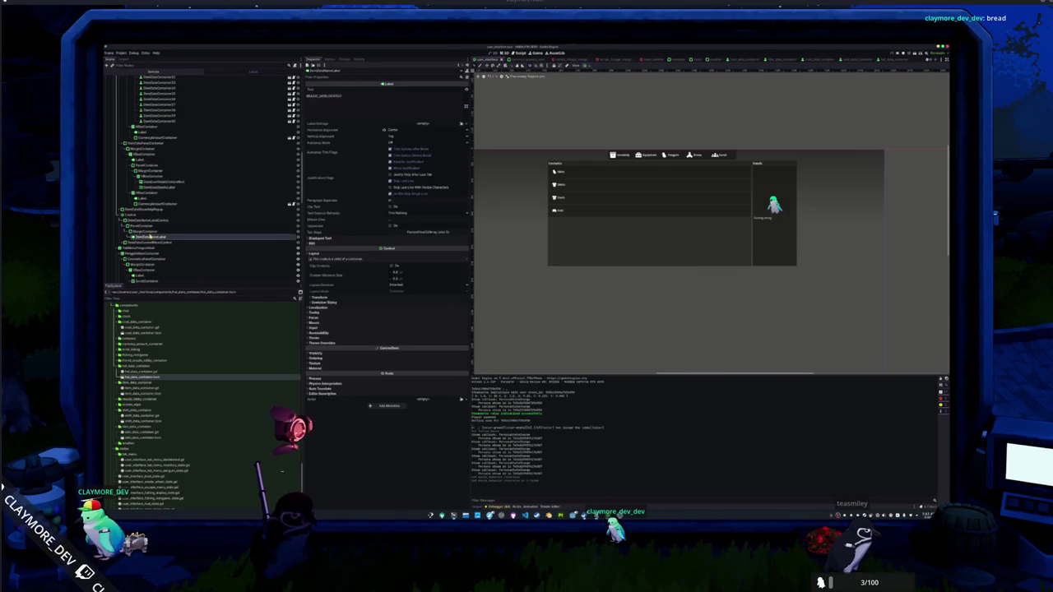
pyautogui.click(125, 221)
pyautogui.click(399, 110)
pyautogui.click(401, 121)
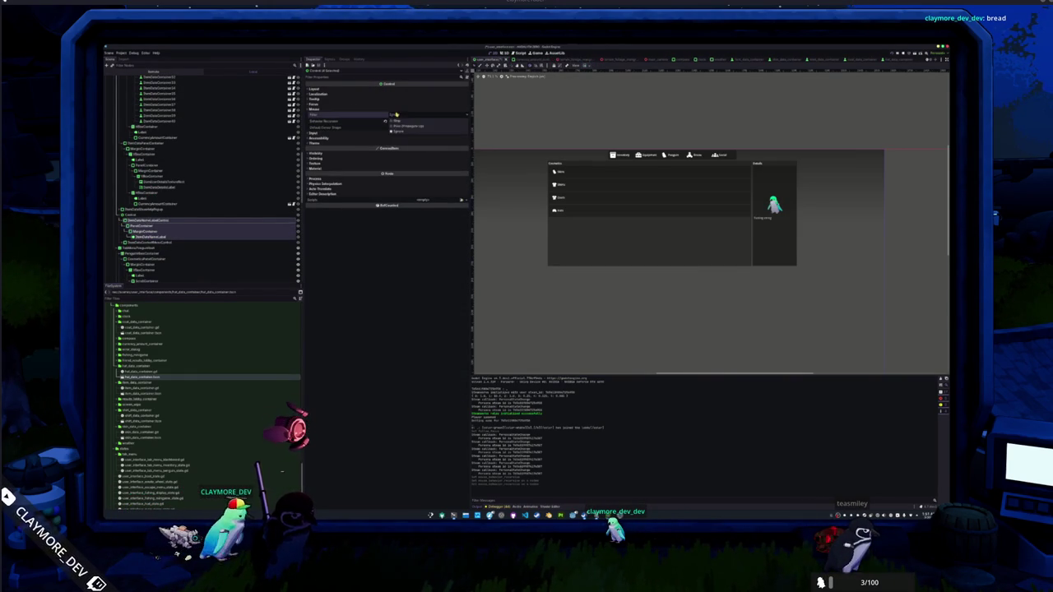
pyautogui.click(398, 132)
pyautogui.click(398, 120)
pyautogui.click(398, 116)
# - Relaunch the game, open the Inventory tab and dismiss the item action menu
pyautogui.press('F5')
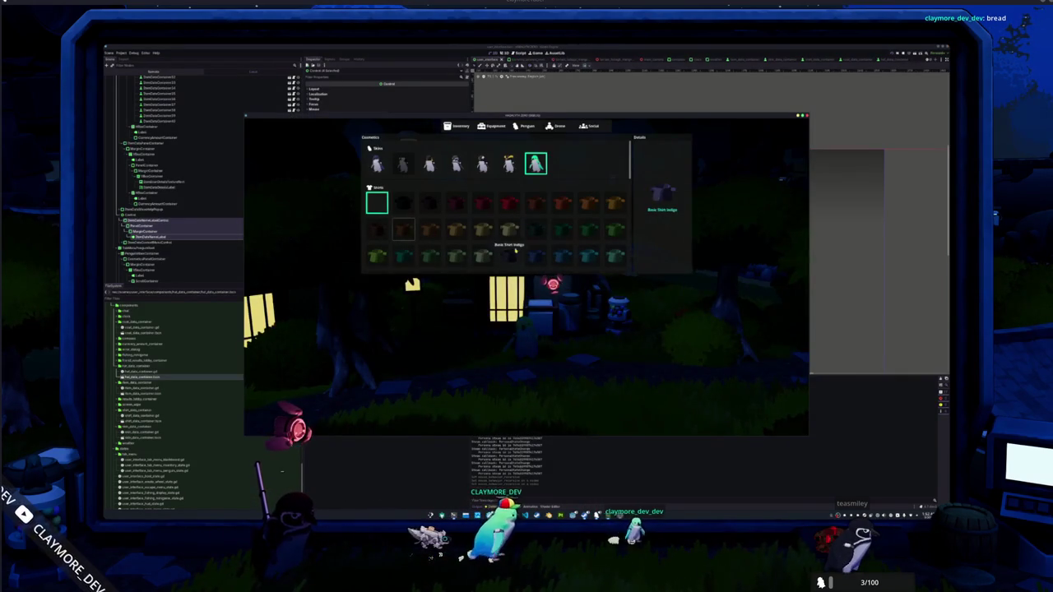
pyautogui.click(463, 129)
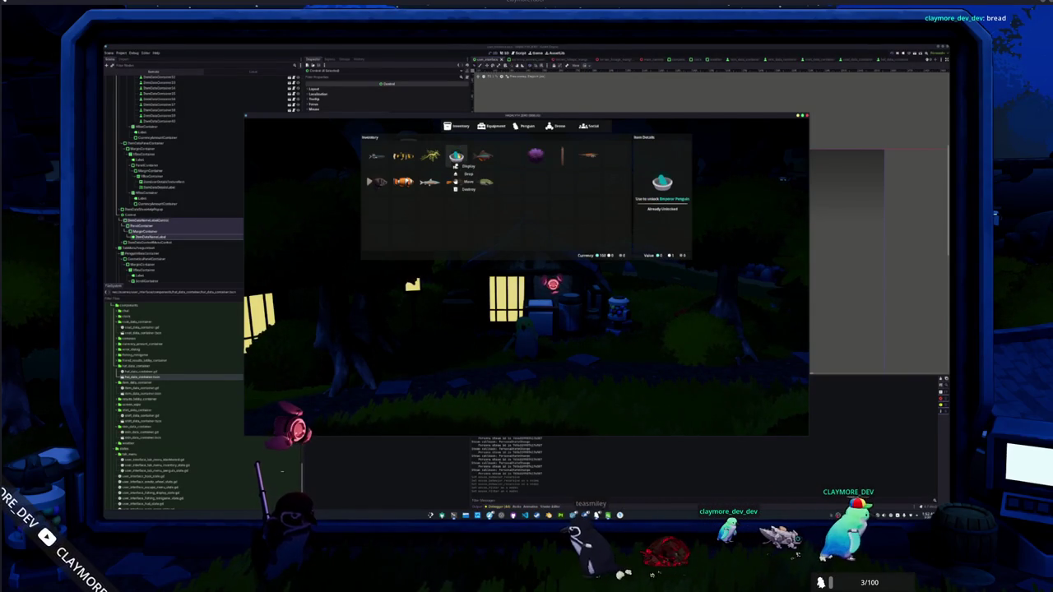
pyautogui.click(444, 155)
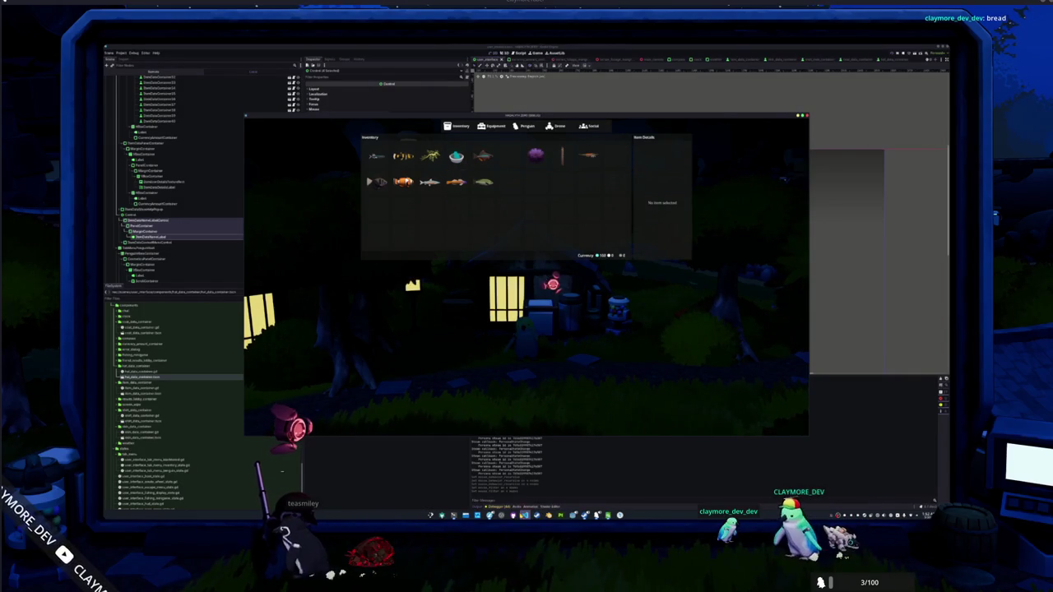
pyautogui.hotkey('alt', 'Tab')
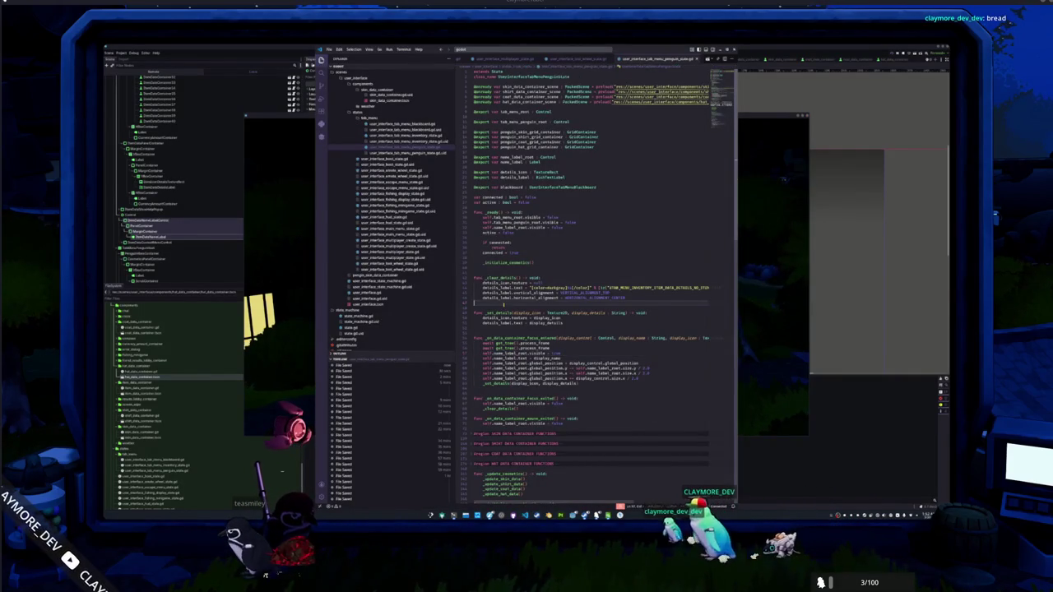
# - Open inventory_state.gd from the Explorer, glancing back at the running game
pyautogui.click(512, 306)
pyautogui.scroll(-3, 512, 306)
pyautogui.scroll(3, 512, 306)
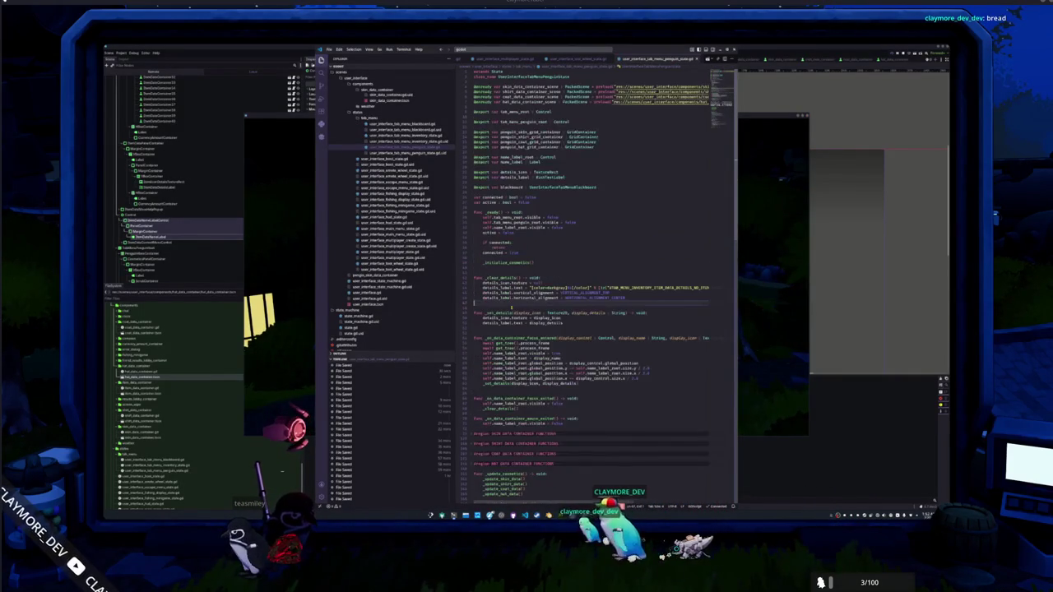
pyautogui.click(394, 134)
pyautogui.hotkey('alt', 'Tab')
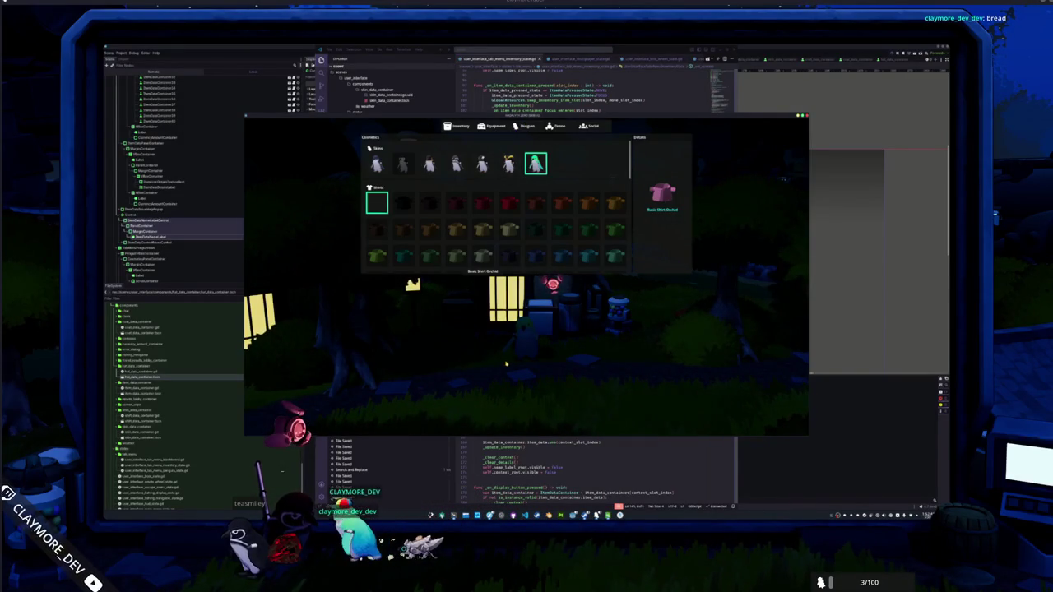
pyautogui.hotkey('alt', 'Tab')
# - Start a new _on_item call after grab_focus(slot_index) in the mouse-entered handler
pyautogui.click(515, 269)
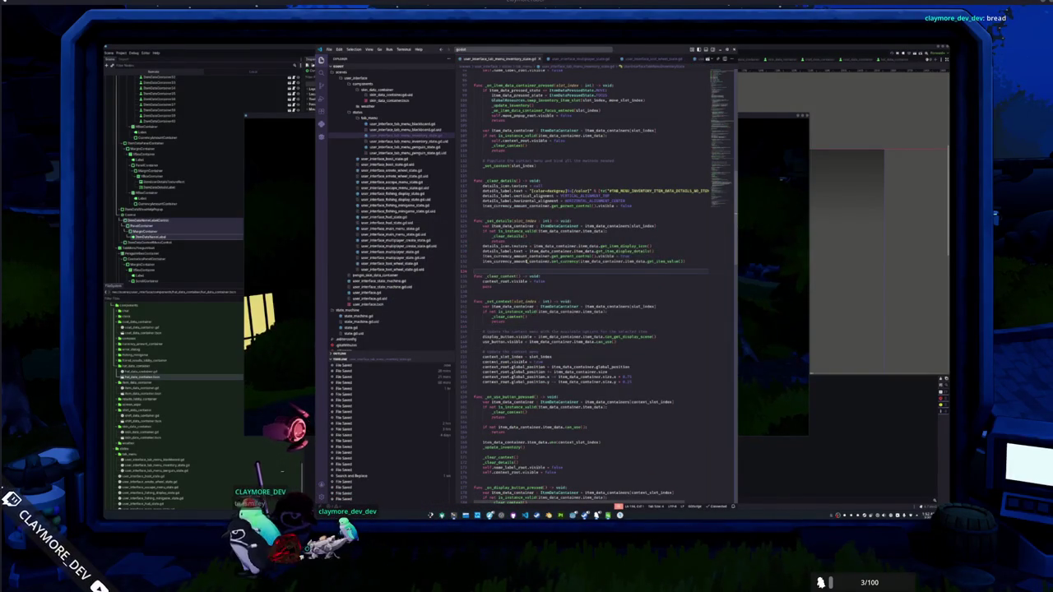
pyautogui.scroll(5, 635, 214)
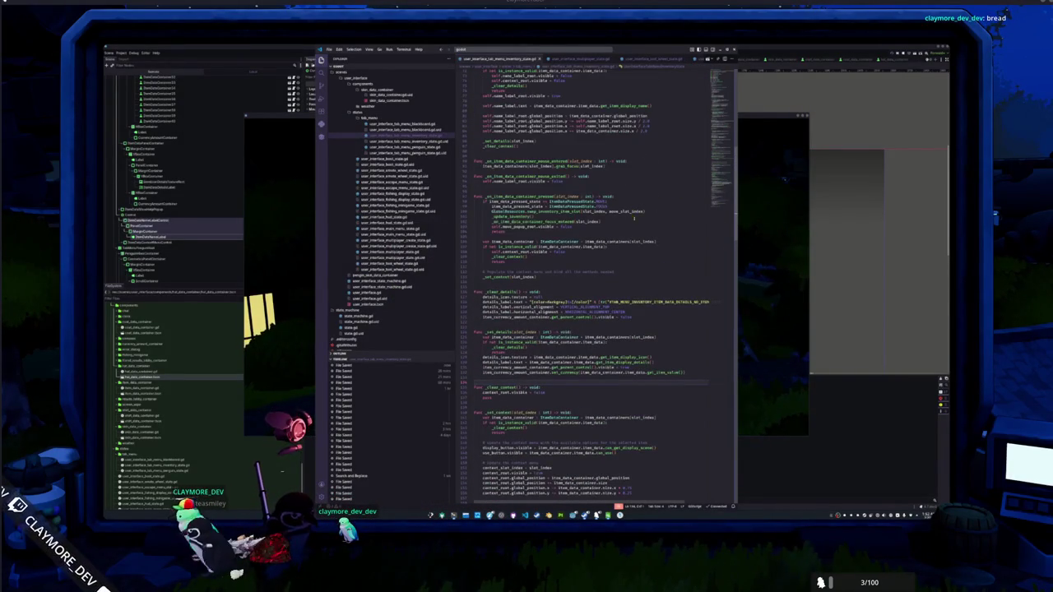
pyautogui.scroll(5, 656, 211)
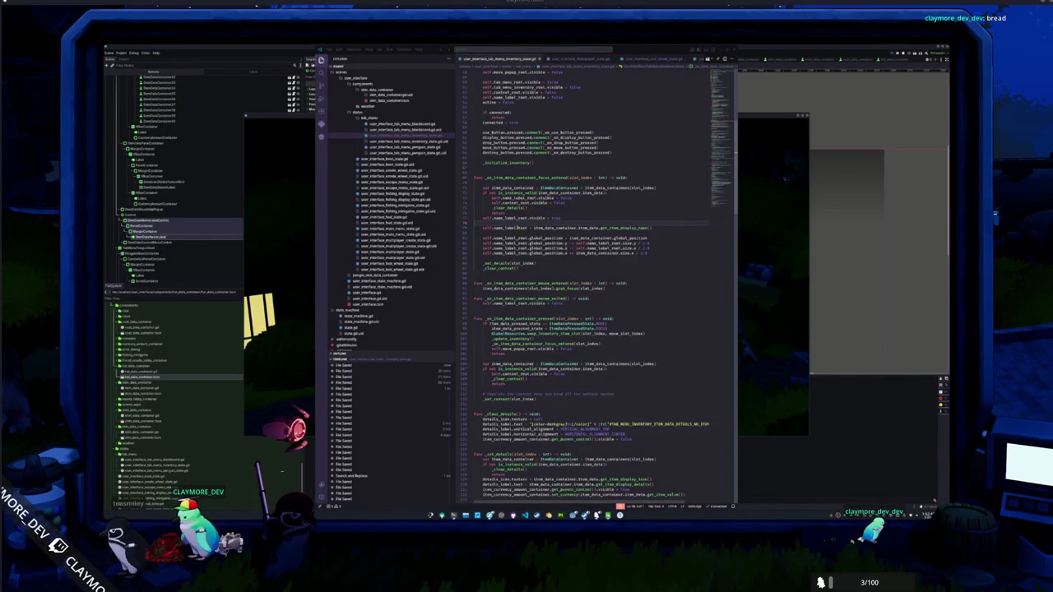
pyautogui.click(509, 234)
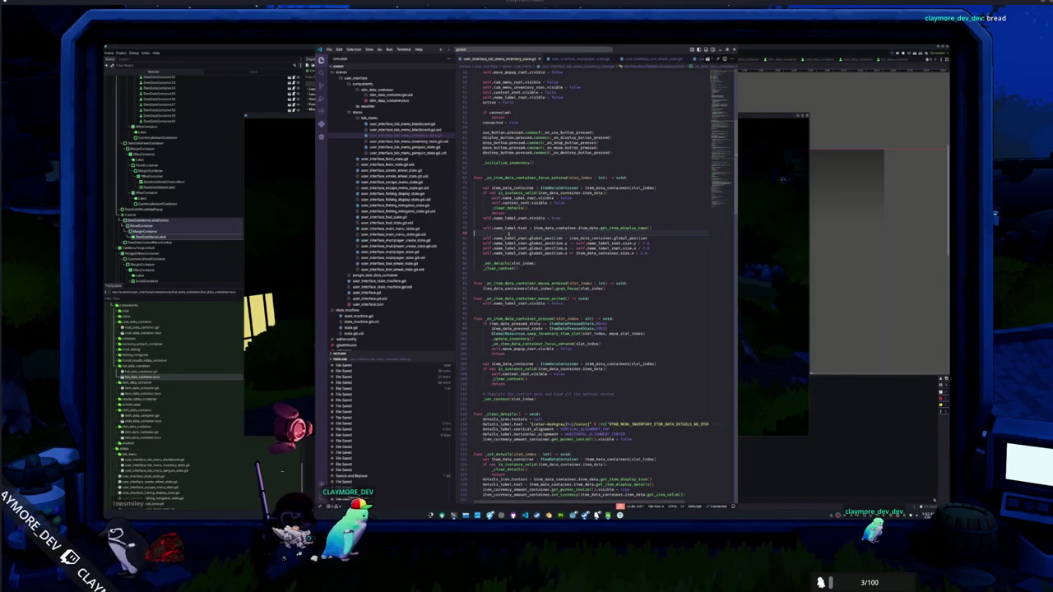
pyautogui.moveTo(510, 233)
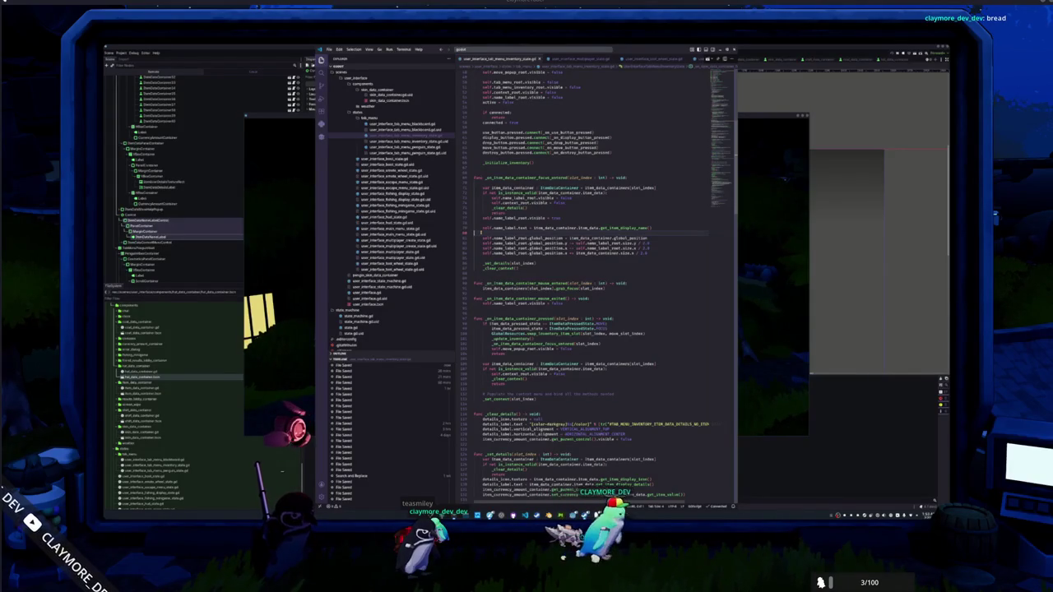
pyautogui.click(611, 288)
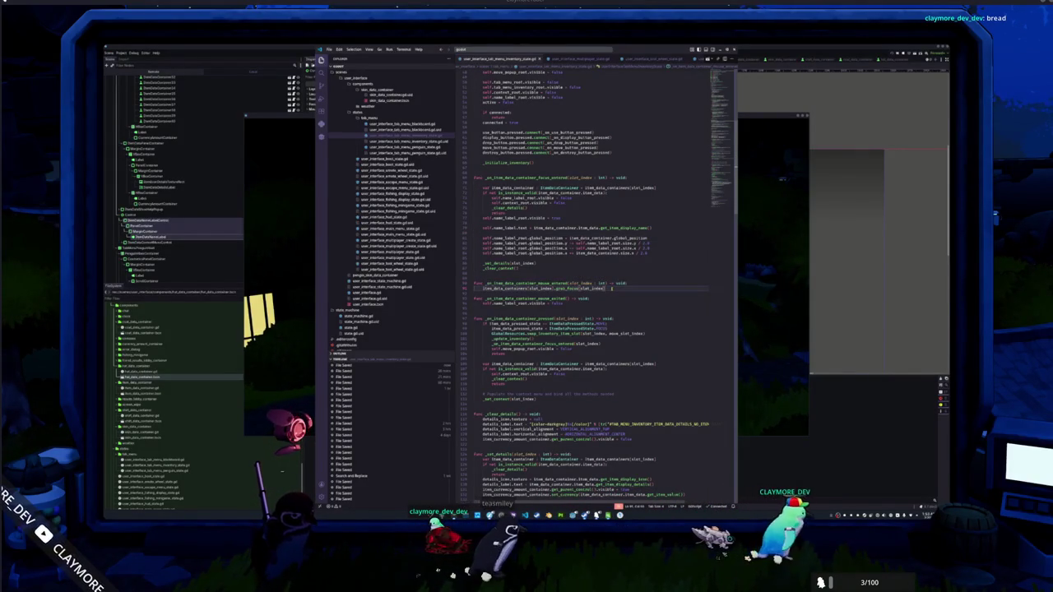
pyautogui.moveTo(572, 288)
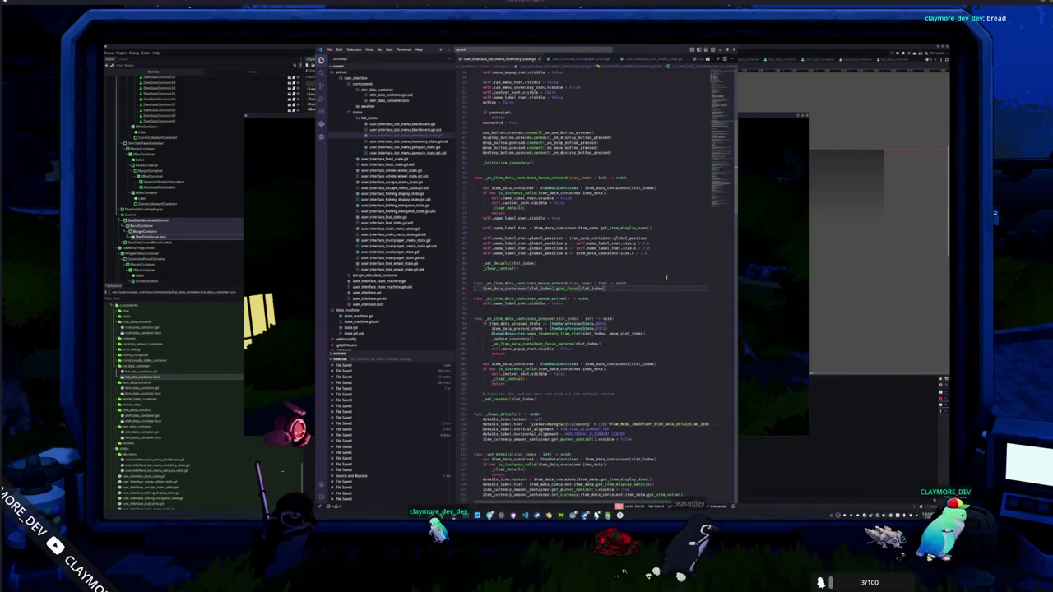
pyautogui.press('Return')
pyautogui.write('_on')
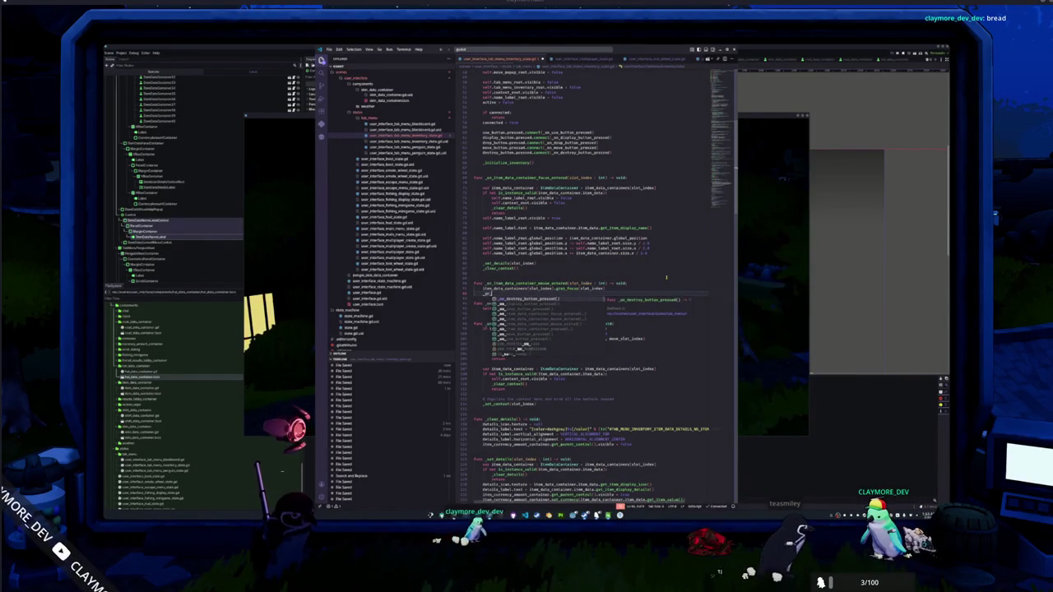
pyautogui.write('_item_data_container_focus_entered(slot_index')
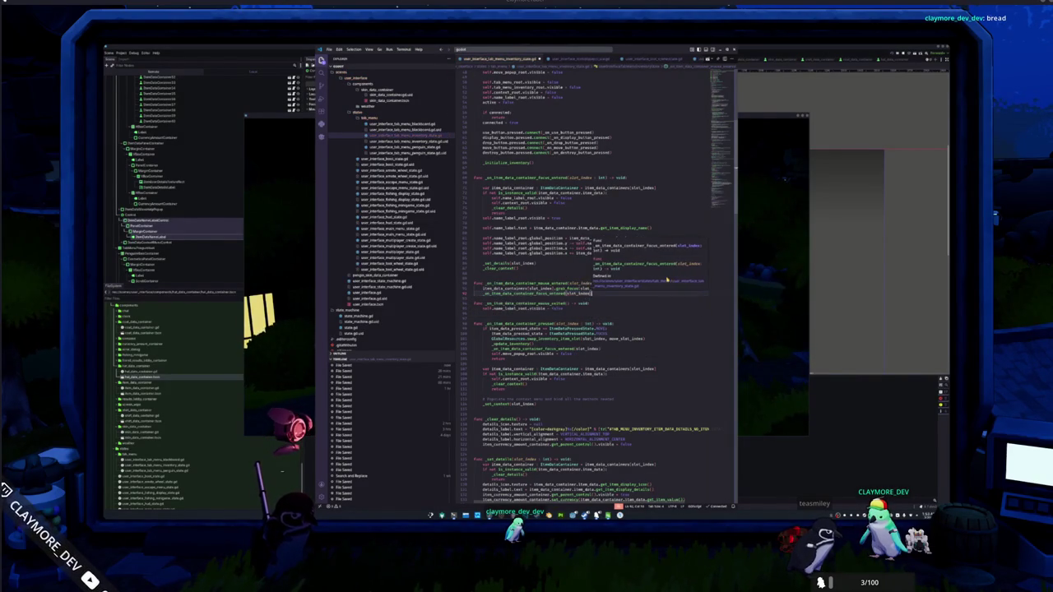
# - In the running game, view the Inventory tab and select the Bitterling and Black Tetra items
pyautogui.press('Escape')
pyautogui.click(748, 296)
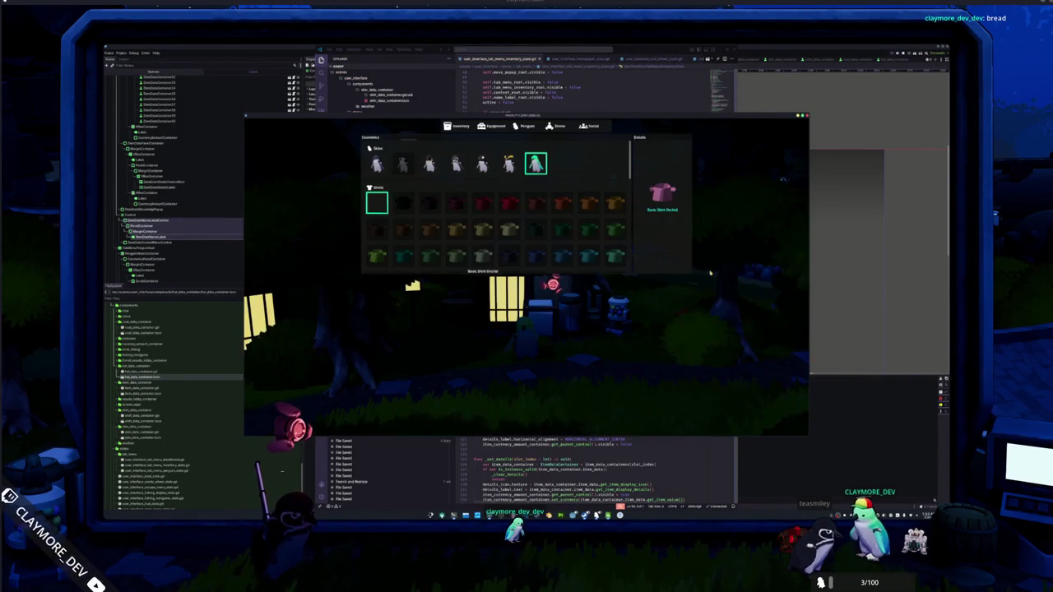
pyautogui.click(455, 126)
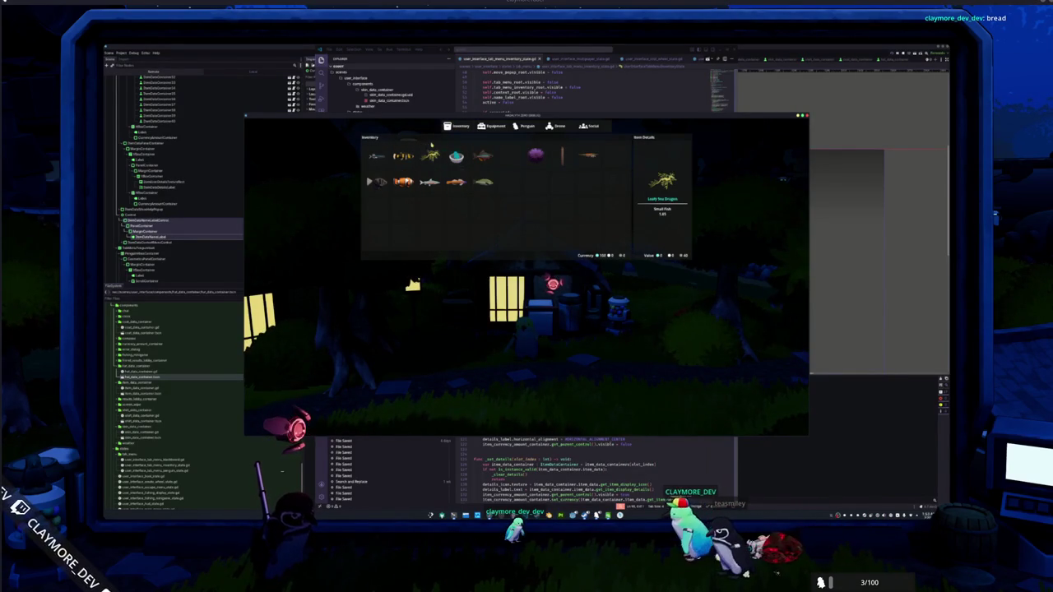
pyautogui.click(483, 155)
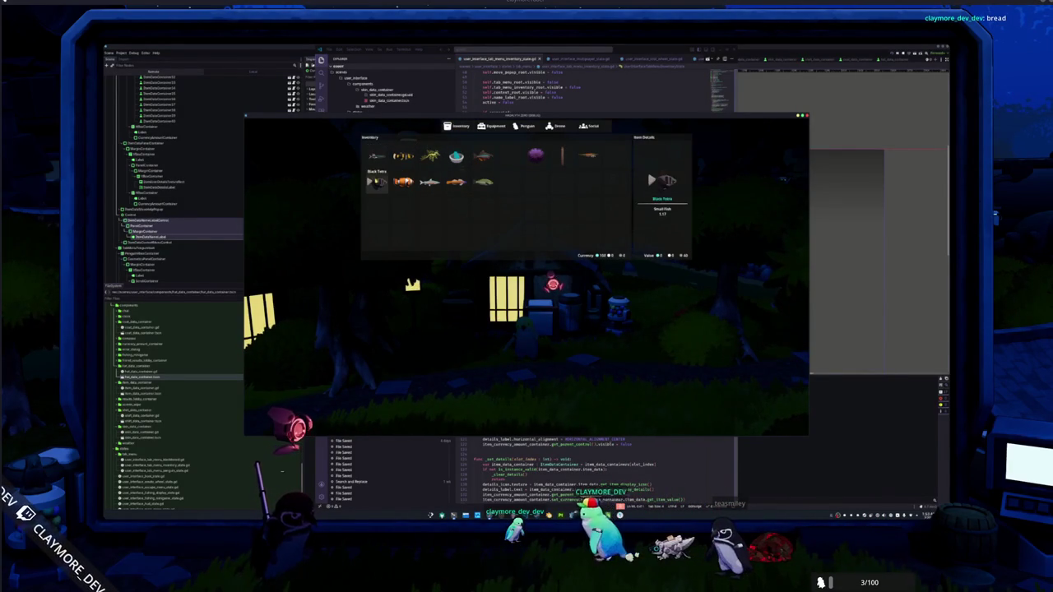
pyautogui.click(376, 182)
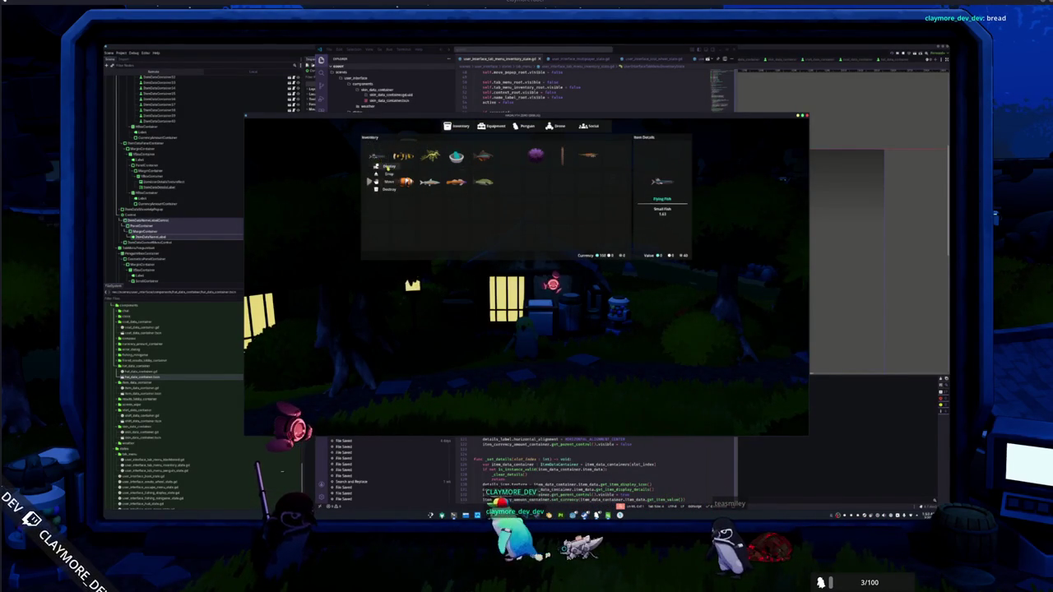
# - Close the game menu, walk the penguin north and south, then reopen the menu on Cosmetics
pyautogui.press('Tab')
pyautogui.press('w')
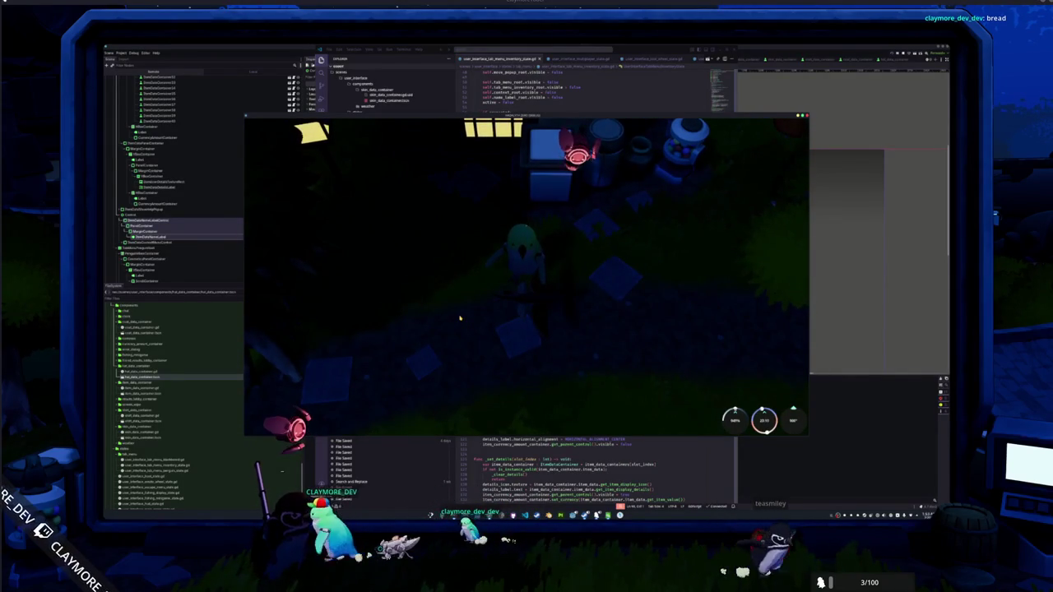
pyautogui.press('s')
pyautogui.press('Tab')
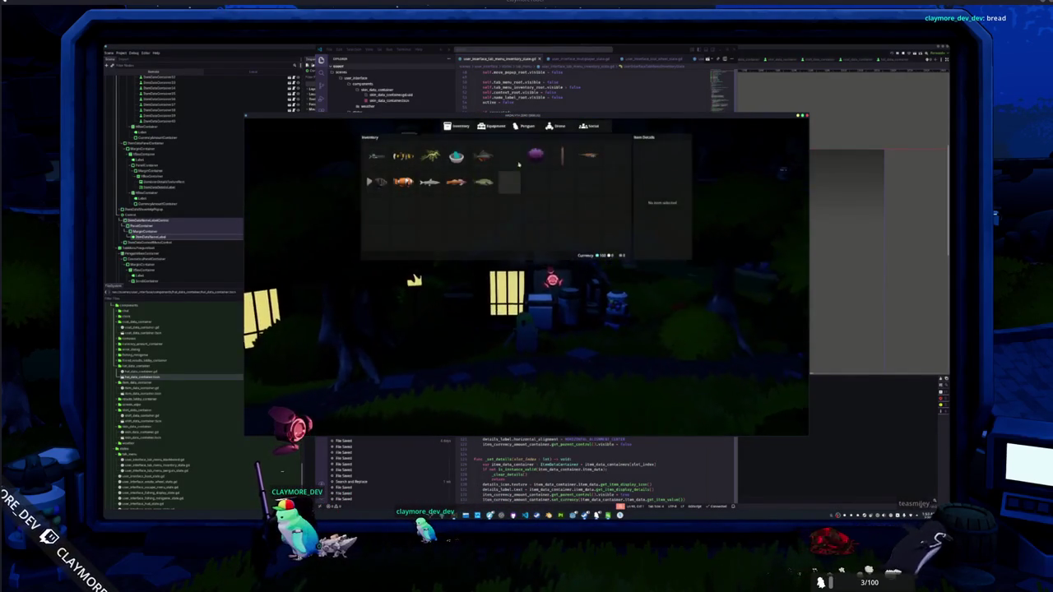
# - Scroll the Cosmetics grid through Skins, Shirts, Coats and Hats, whose headers show only names
pyautogui.scroll(-2, 518, 177)
pyautogui.scroll(1, 514, 183)
pyautogui.scroll(-2, 509, 189)
pyautogui.scroll(2, 510, 205)
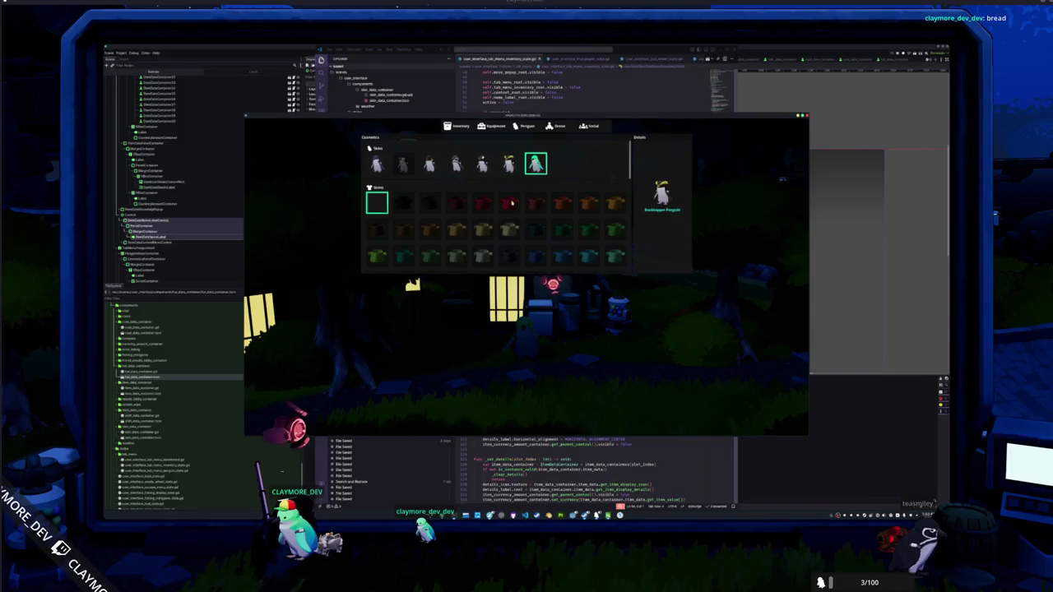
pyautogui.scroll(-2, 512, 239)
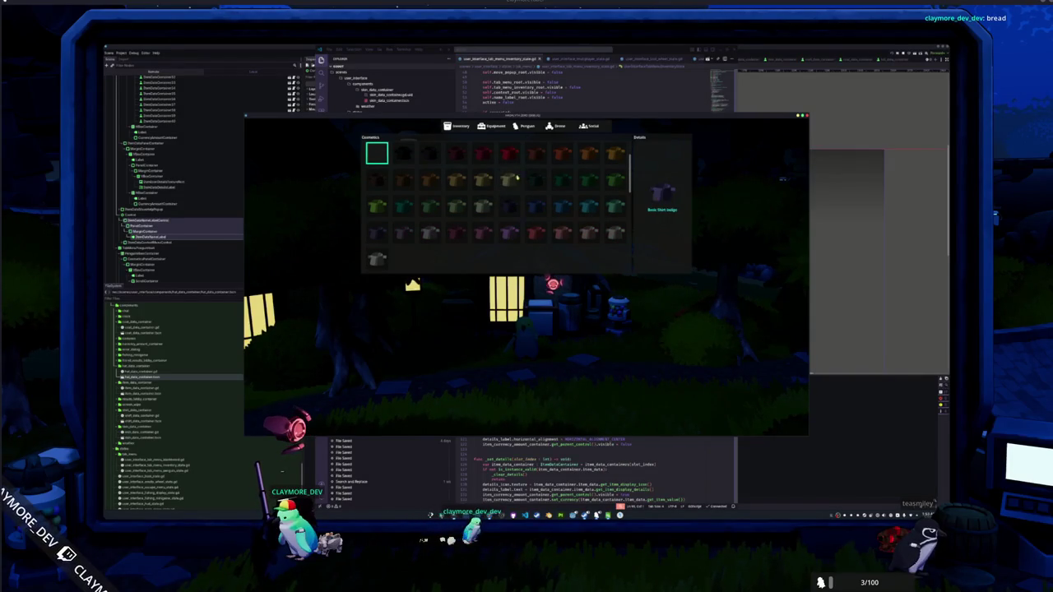
pyautogui.scroll(-2, 516, 153)
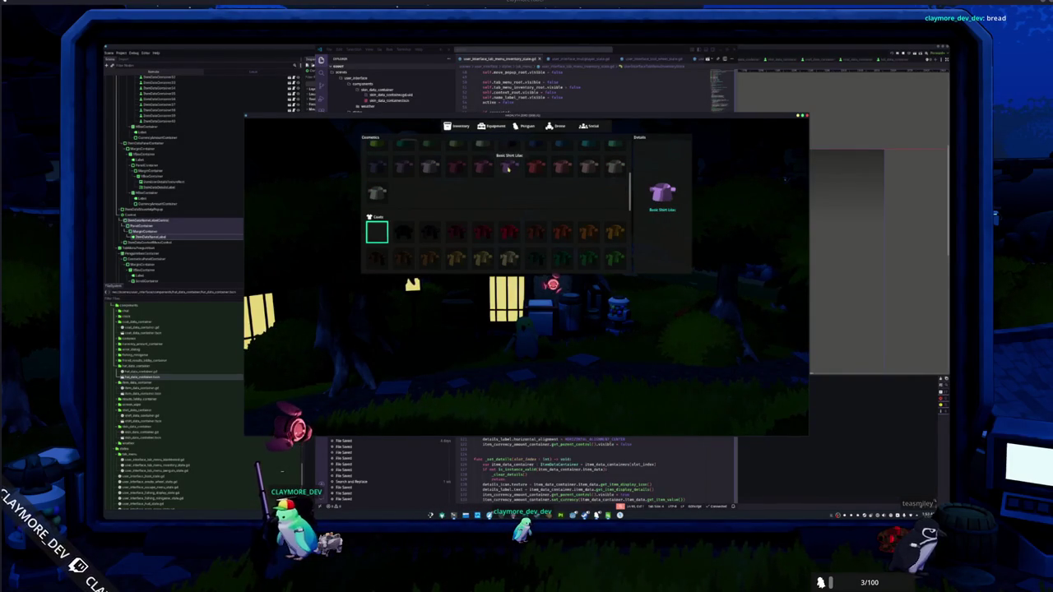
pyautogui.scroll(-8, 508, 243)
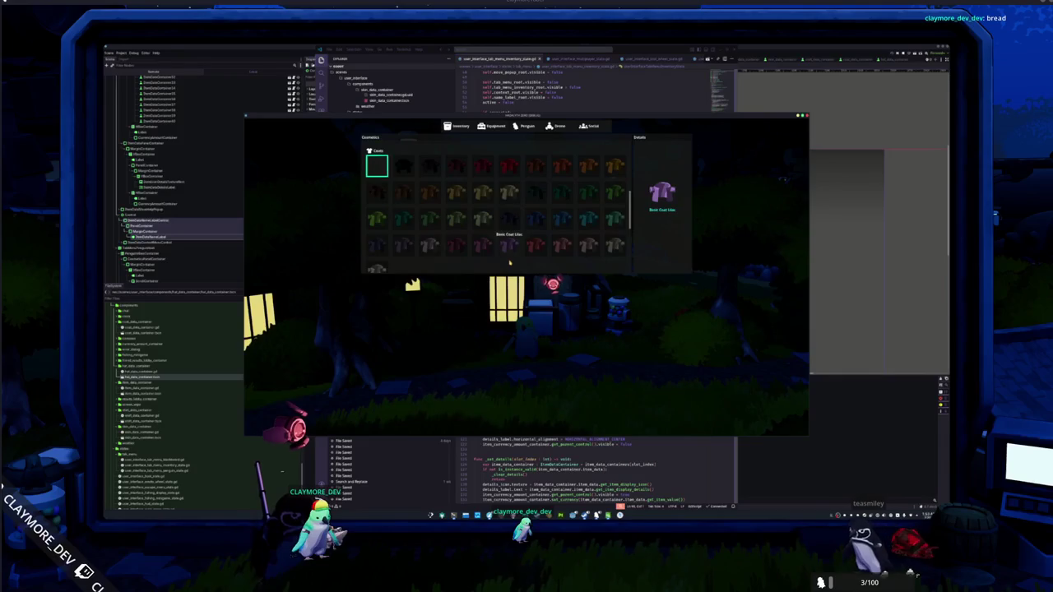
pyautogui.scroll(-1, 507, 257)
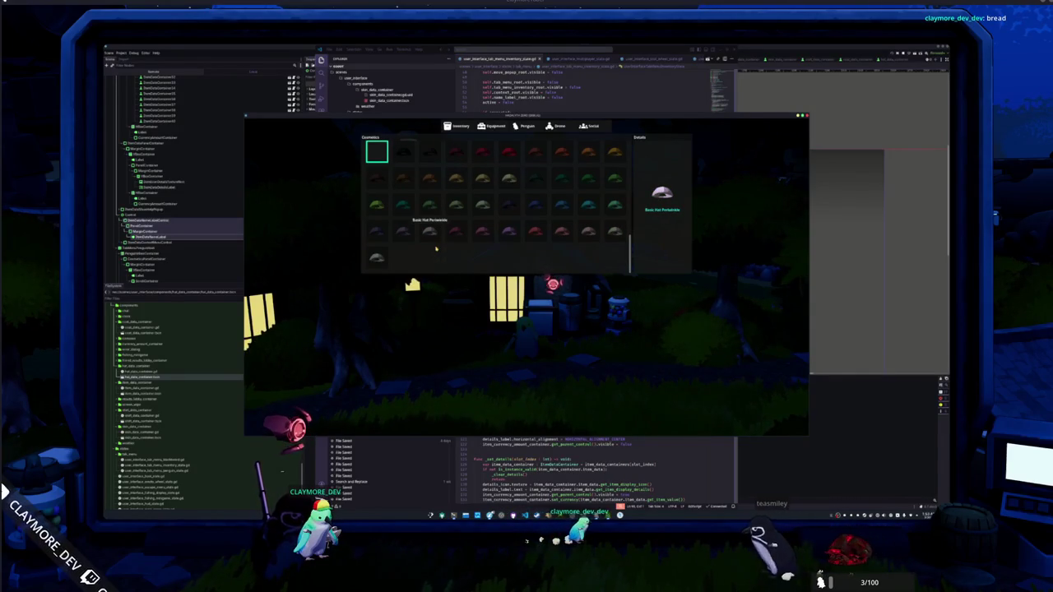
pyautogui.scroll(2, 508, 238)
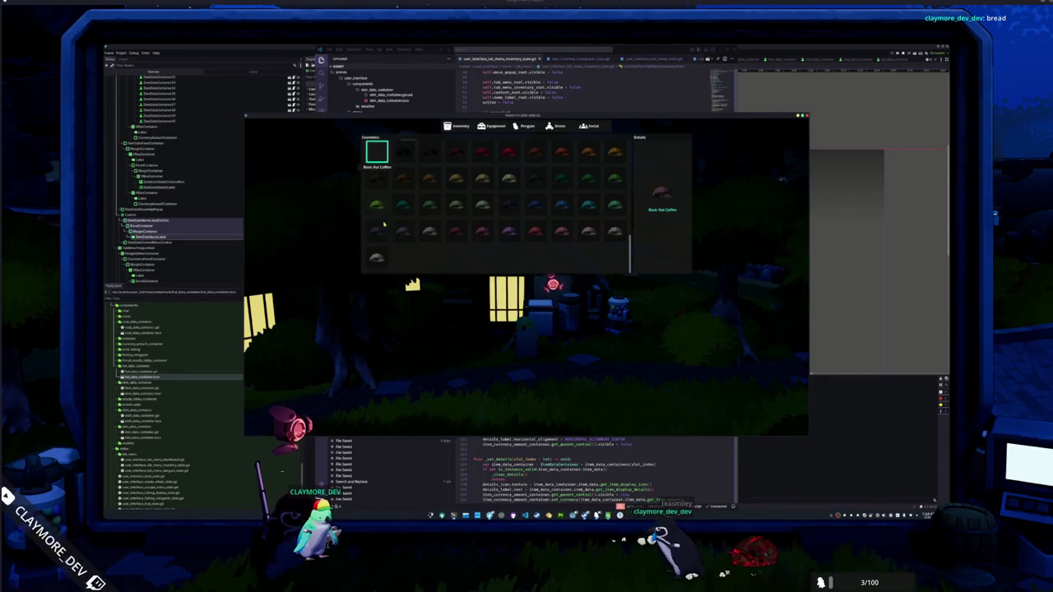
pyautogui.scroll(5, 570, 233)
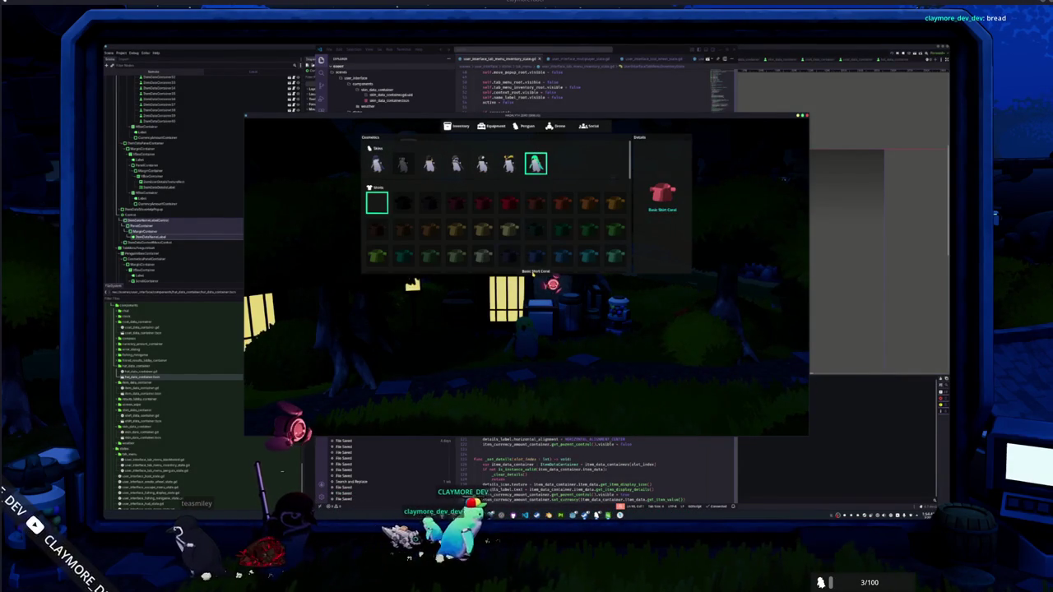
pyautogui.scroll(-5, 535, 259)
pyautogui.scroll(-5, 535, 256)
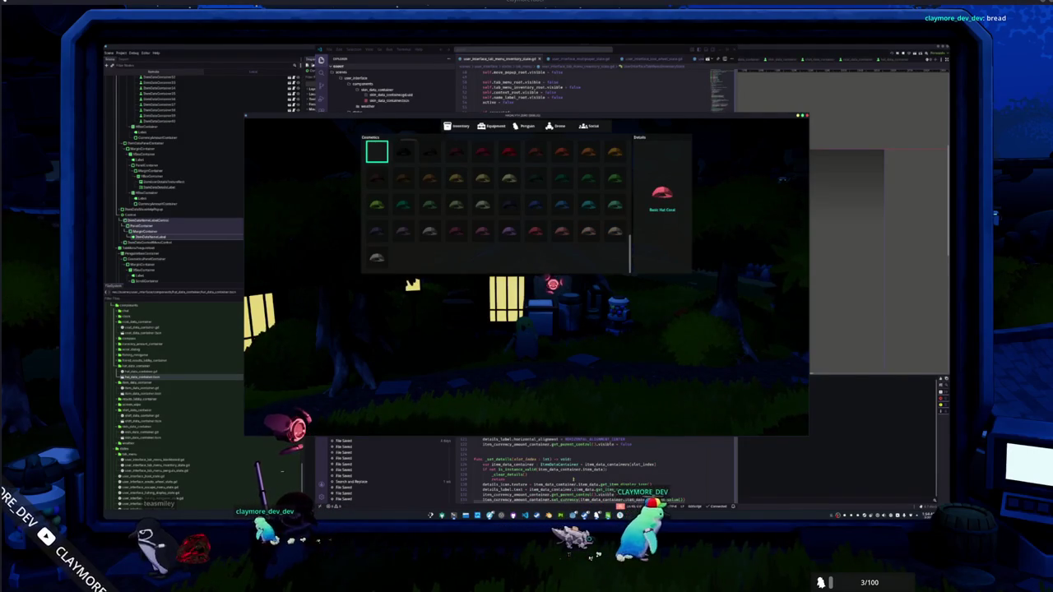
pyautogui.hotkey('alt', 'Tab')
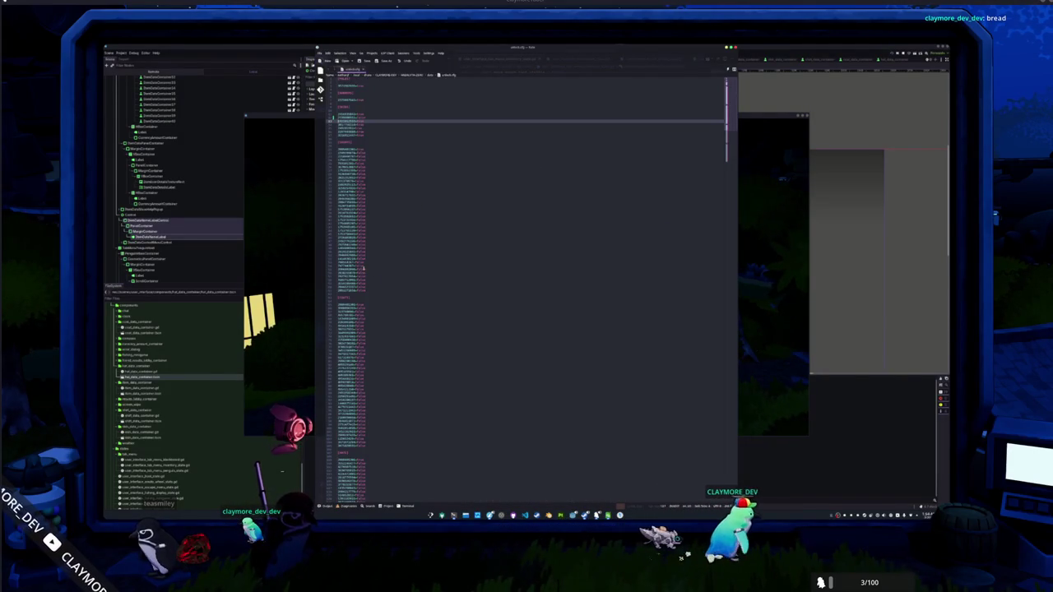
# - In Kate, replace the save file's cosmetic entries through end of file and step through them
pyautogui.hotkey('ctrl', 'shift', 'End')
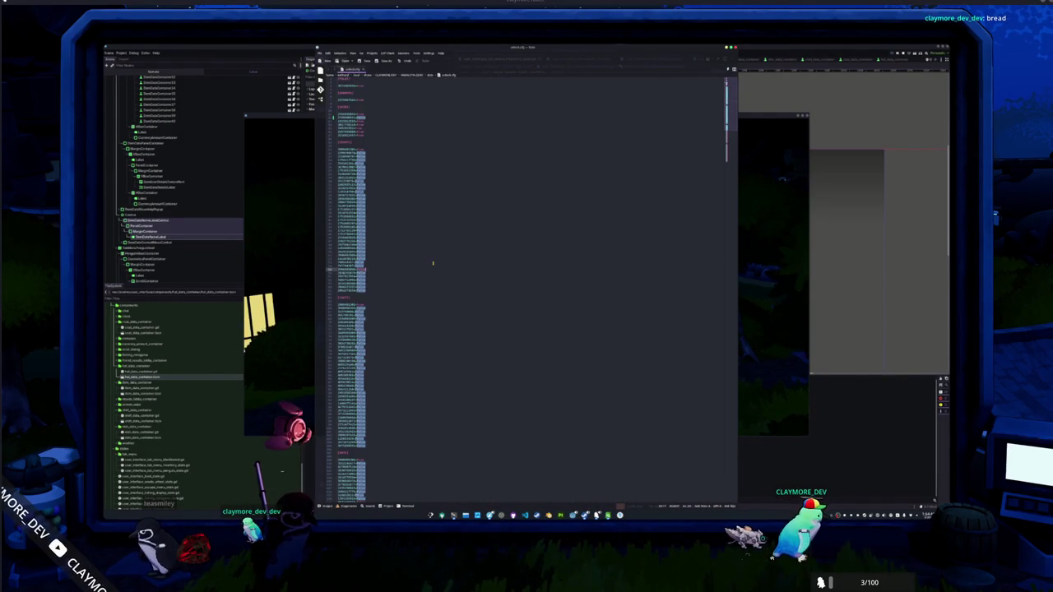
pyautogui.hotkey('ctrl', 'v')
pyautogui.press('Escape')
pyautogui.press('Down')
pyautogui.press('Down')
pyautogui.press('Down')
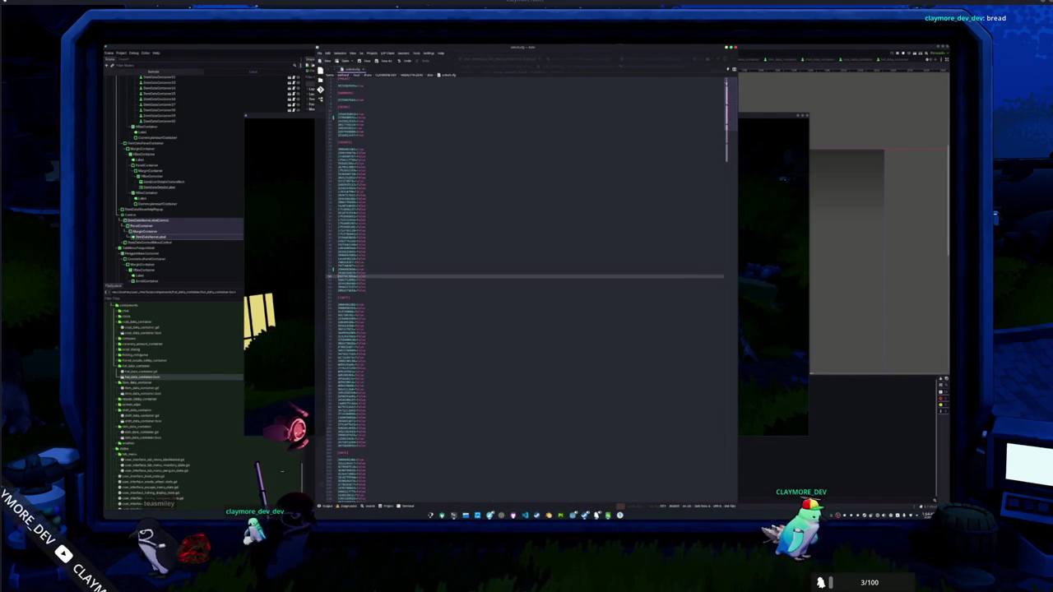
pyautogui.press('Down')
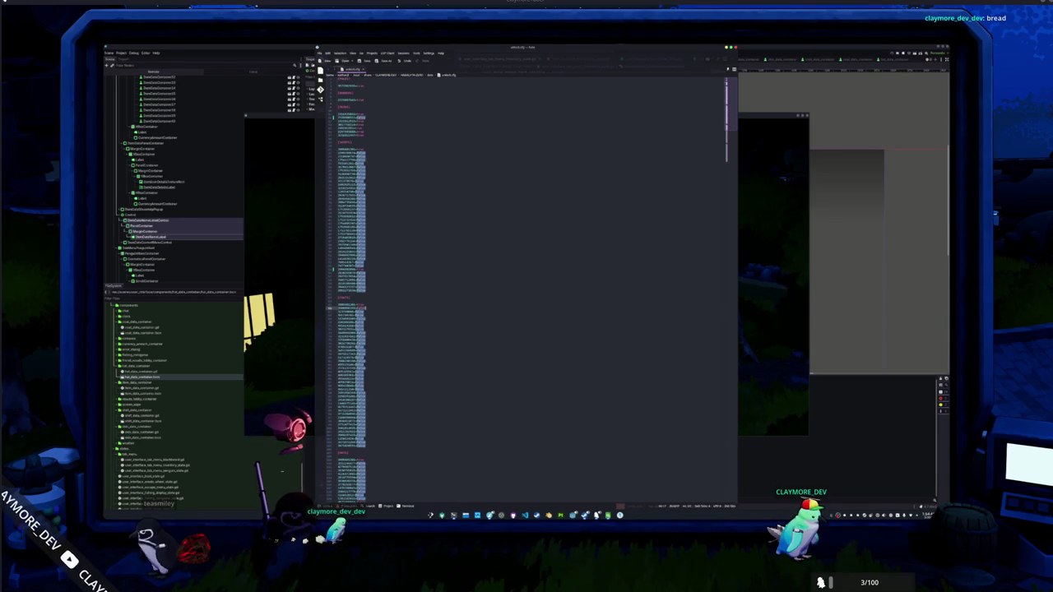
pyautogui.press('Down')
pyautogui.press('Down')
pyautogui.press('Down')
pyautogui.press('Down')
pyautogui.press('Down')
pyautogui.press('Down')
pyautogui.press('Down')
pyautogui.press('Down')
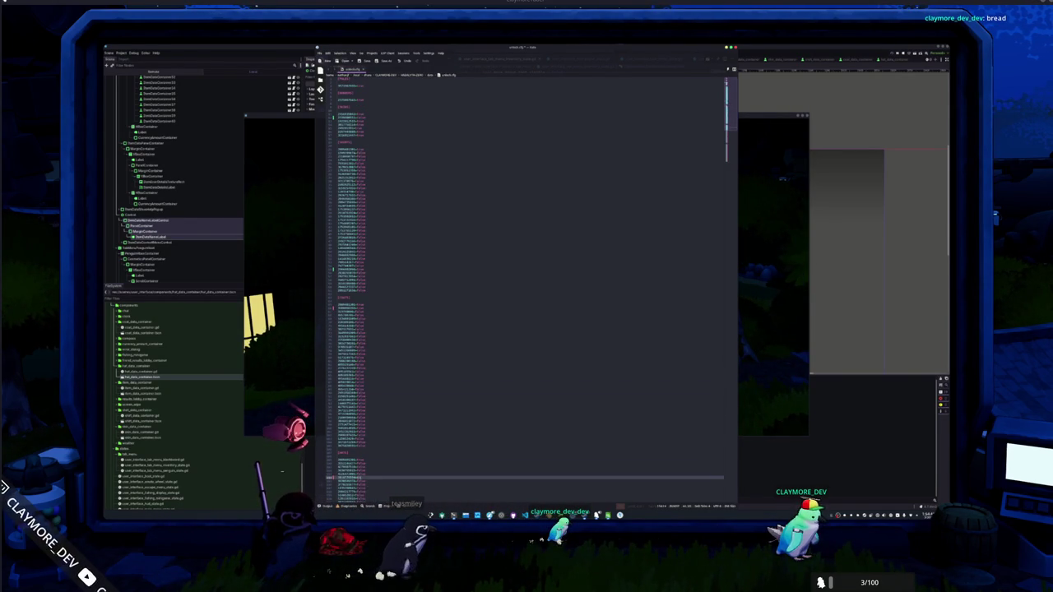
pyautogui.press('Down')
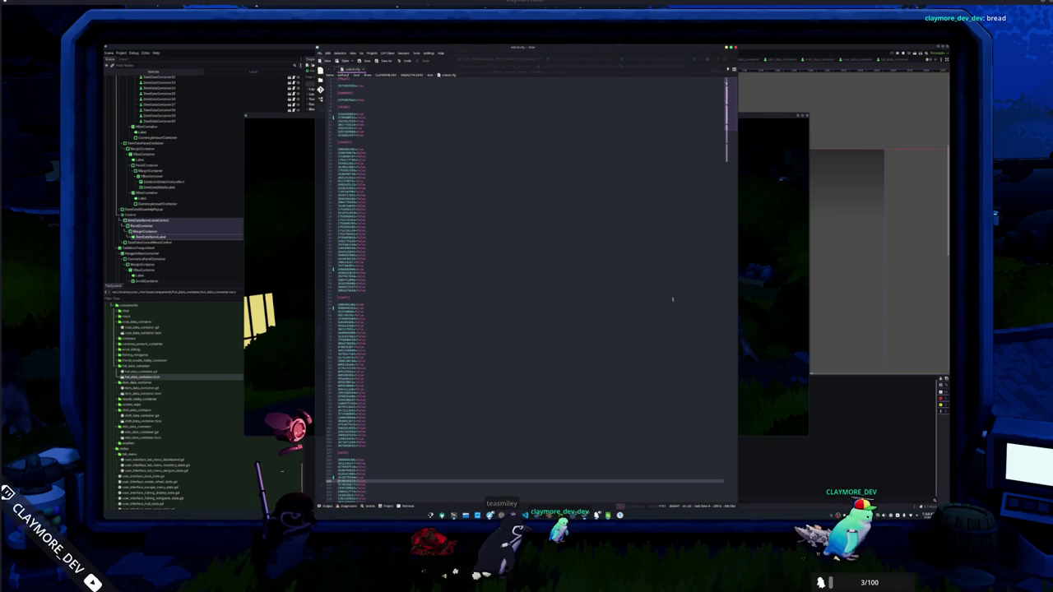
# - Quit the running game and return to the Godot editor
pyautogui.click(755, 362)
pyautogui.press('Escape')
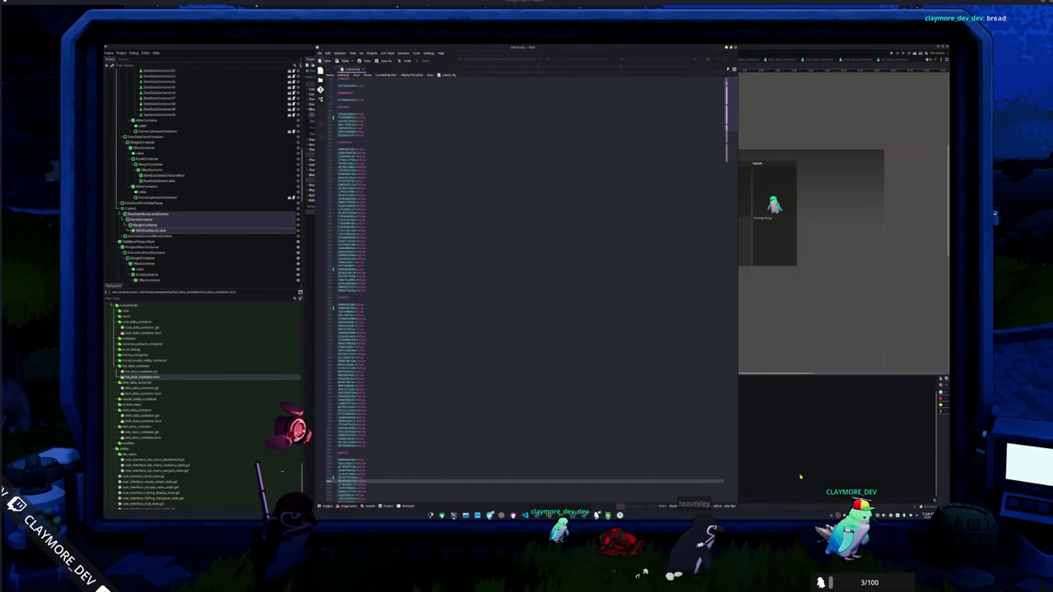
pyautogui.click(799, 475)
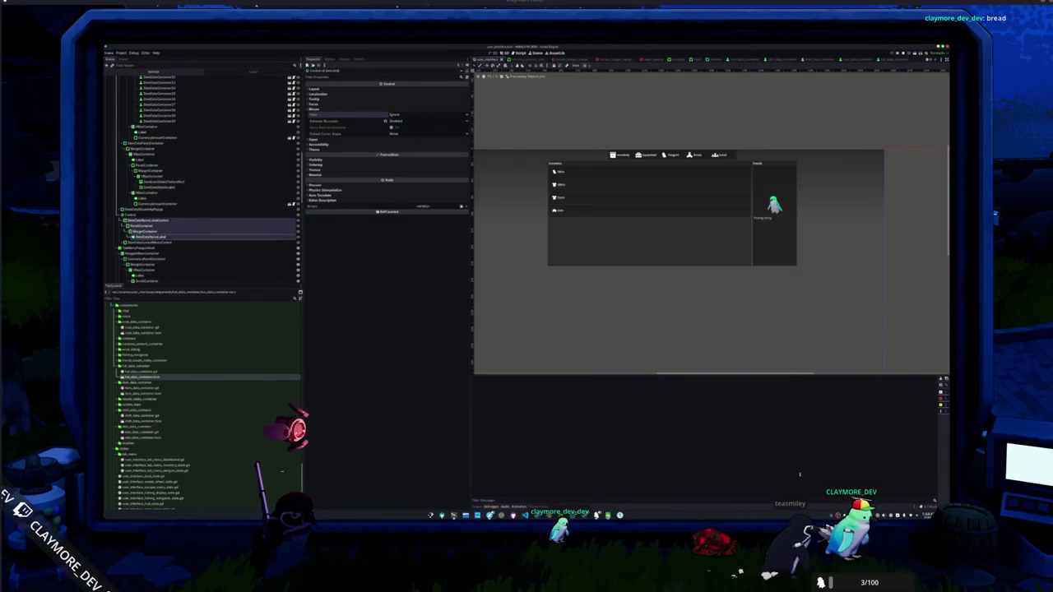
pyautogui.press('F5')
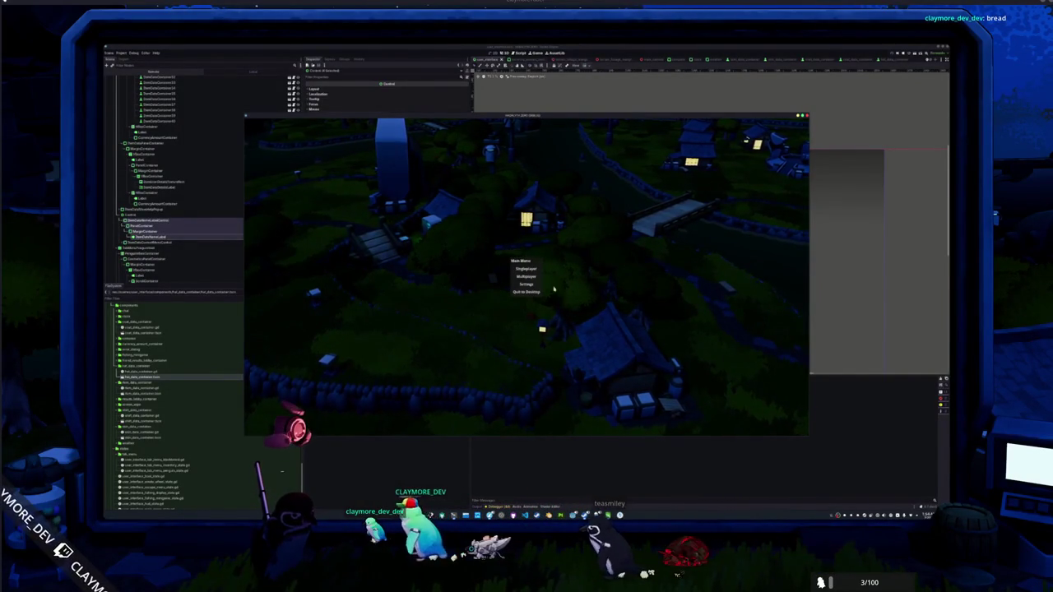
pyautogui.click(526, 269)
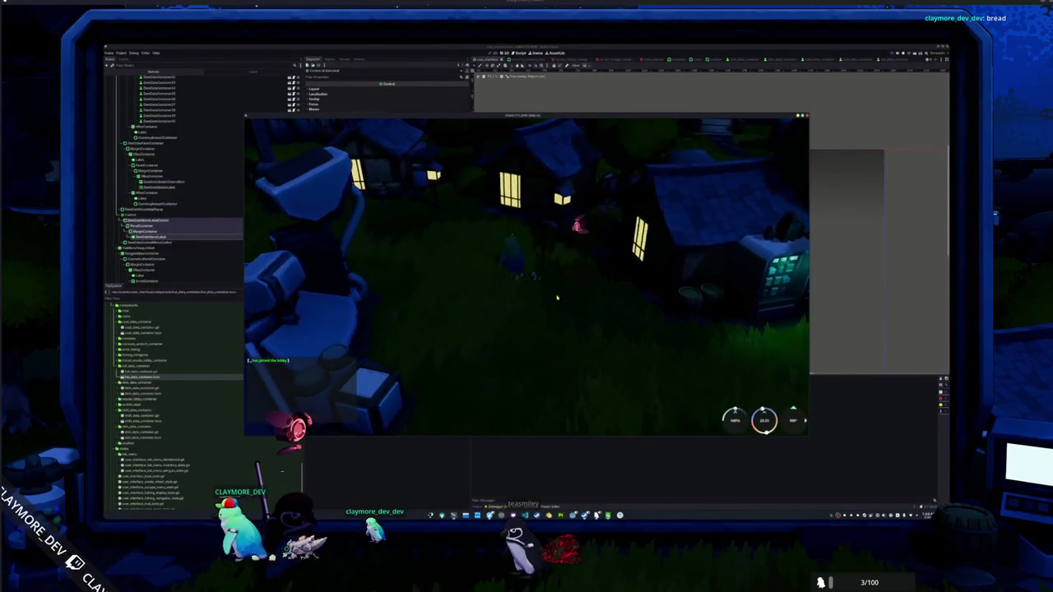
pyautogui.press('Tab')
pyautogui.click(523, 126)
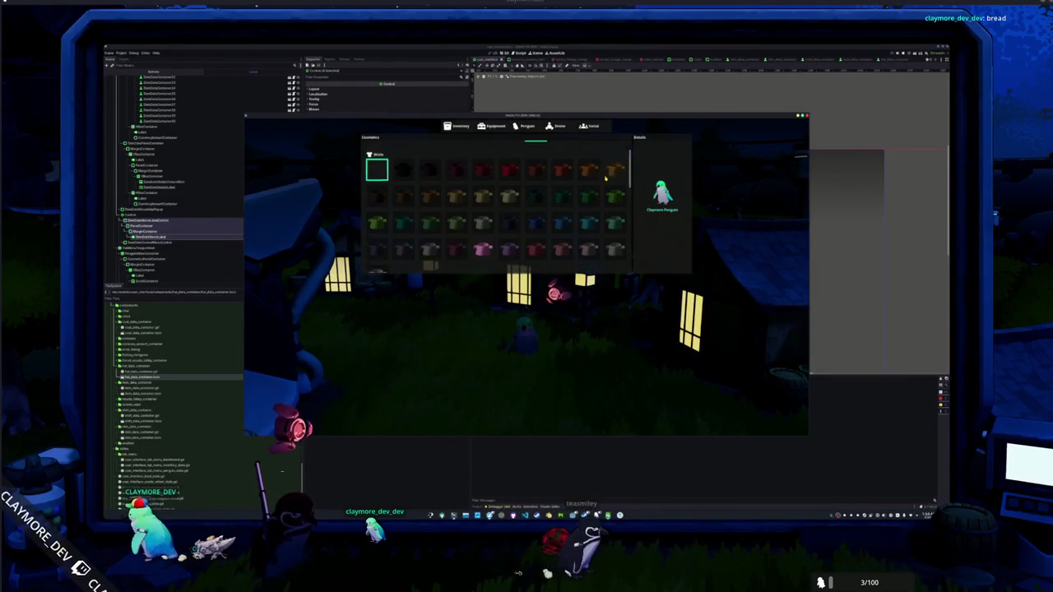
pyautogui.scroll(-1, 606, 177)
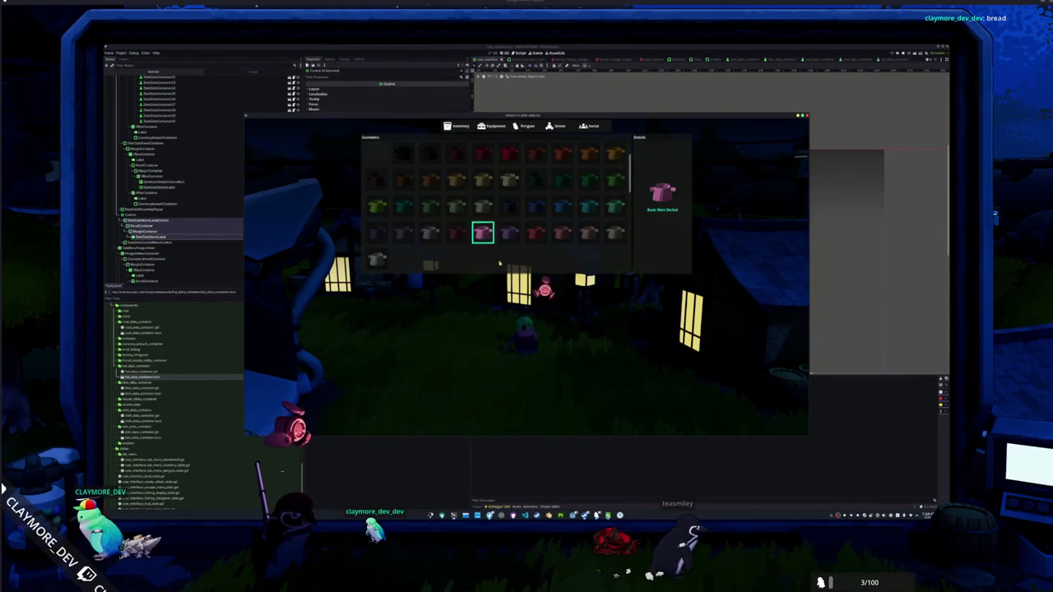
pyautogui.press('Down')
pyautogui.press('Down')
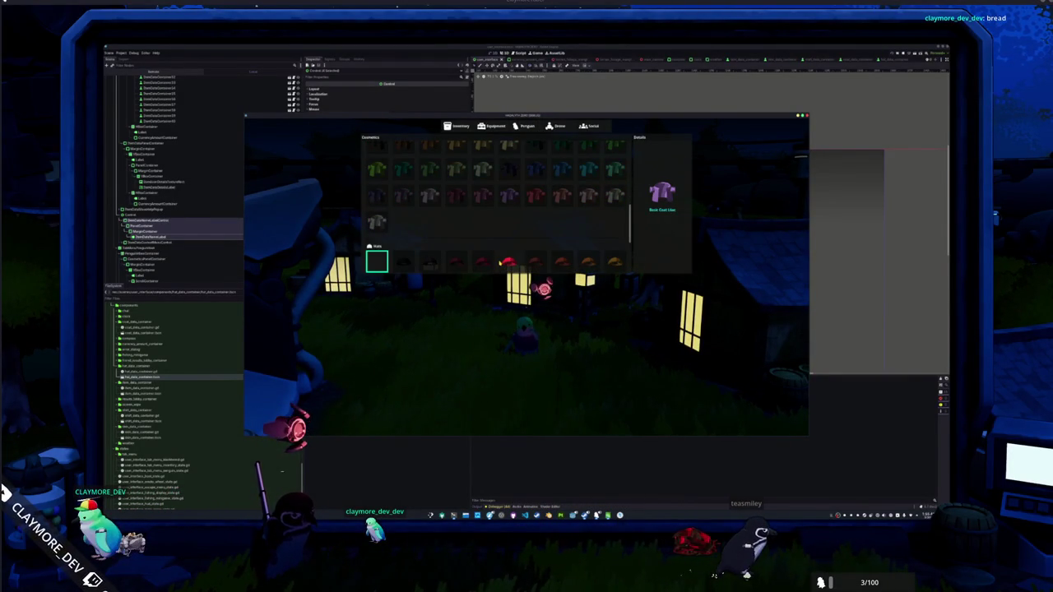
pyautogui.press('Up')
pyautogui.press('Up')
pyautogui.press('Escape')
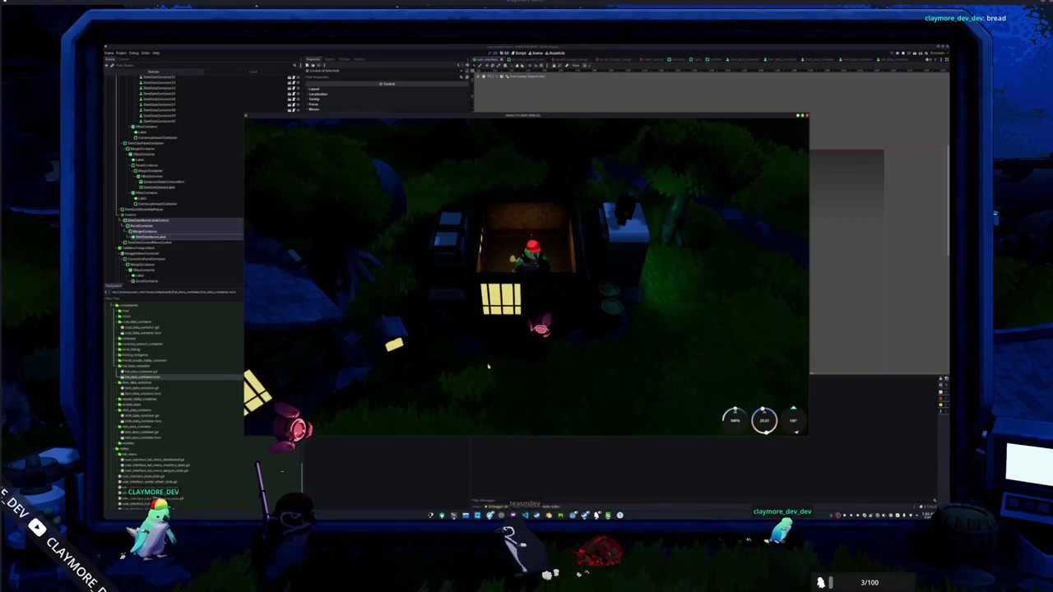
pyautogui.press('i')
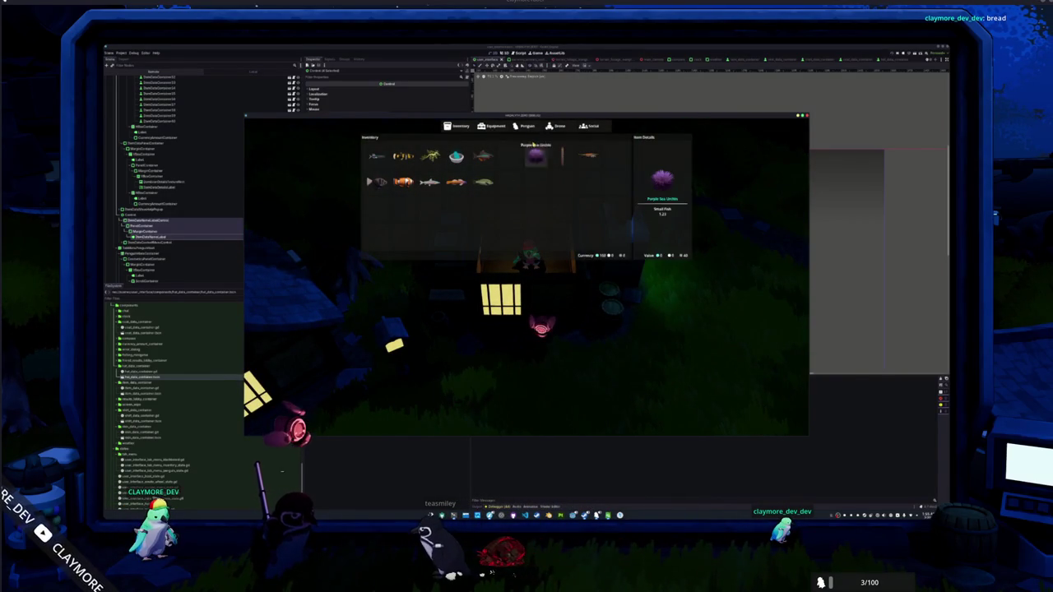
pyautogui.click(527, 127)
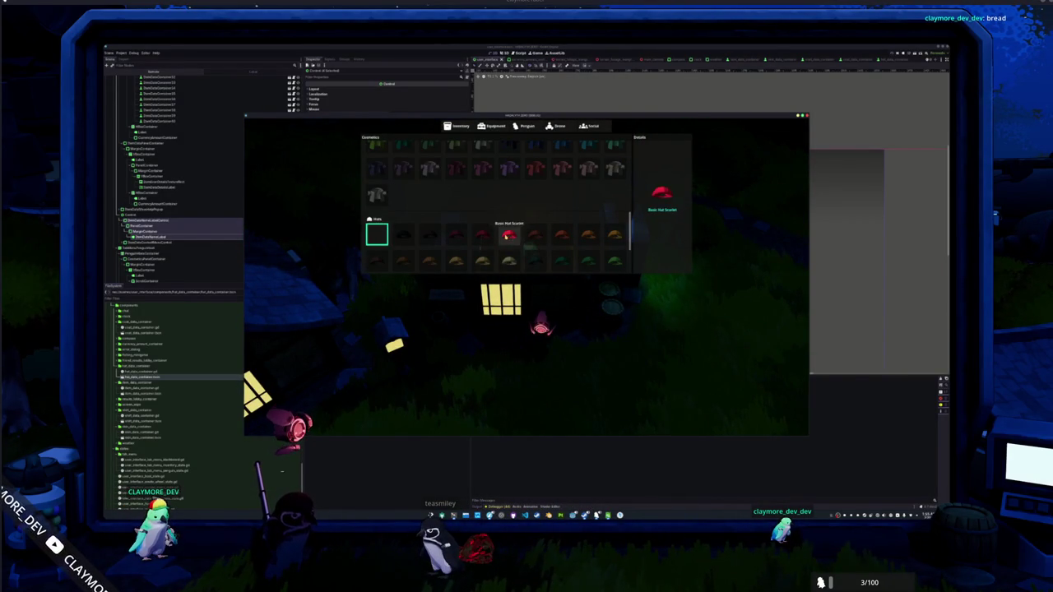
pyautogui.scroll(2, 493, 226)
pyautogui.scroll(3, 378, 214)
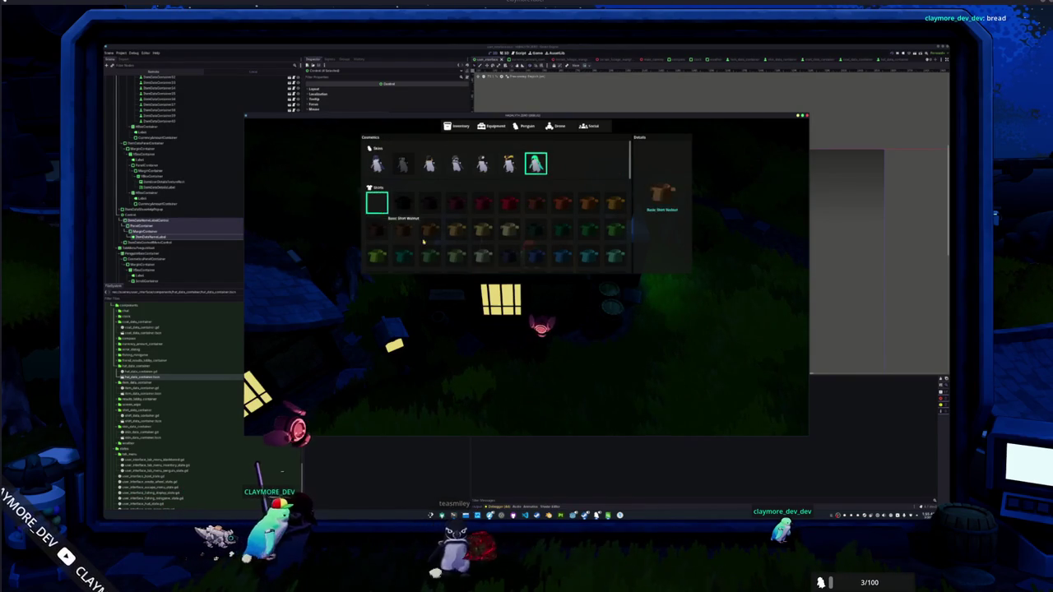
pyautogui.press('Escape')
pyautogui.press('Tab')
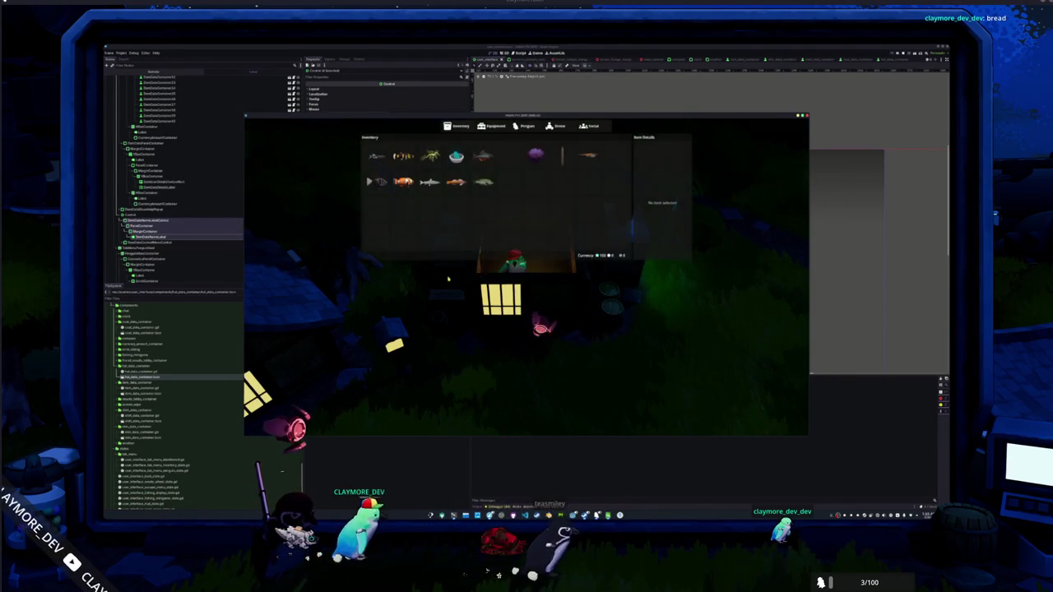
pyautogui.click(386, 164)
pyautogui.scroll(-3, 418, 220)
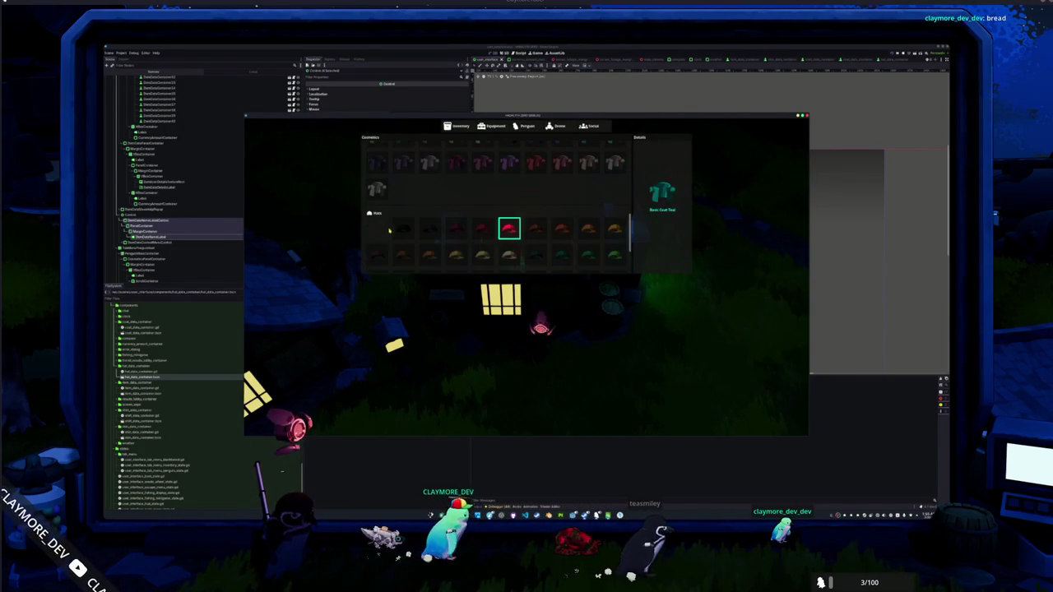
pyautogui.press('Escape')
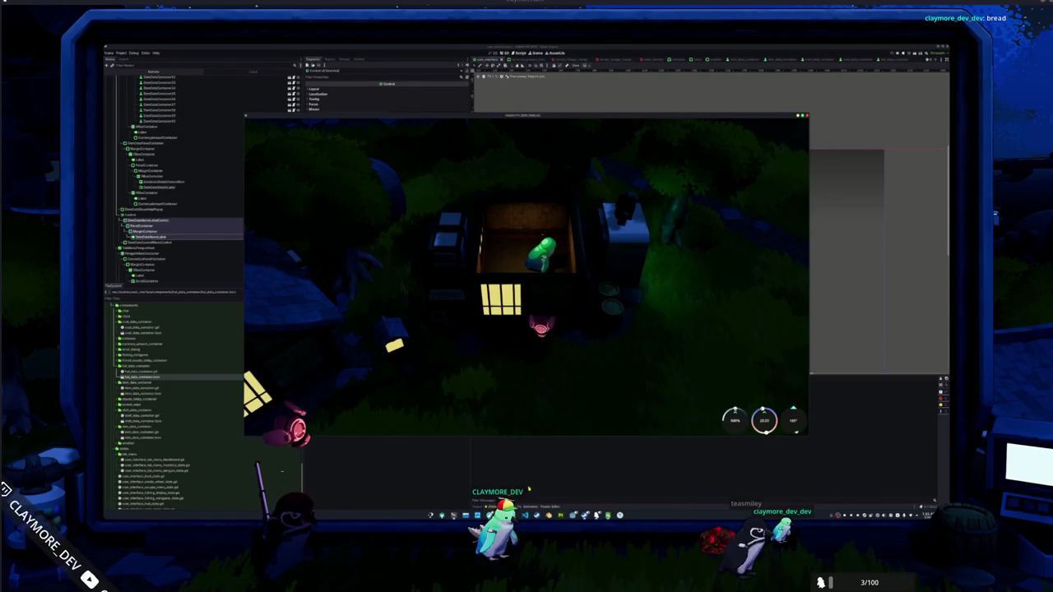
pyautogui.press('F8')
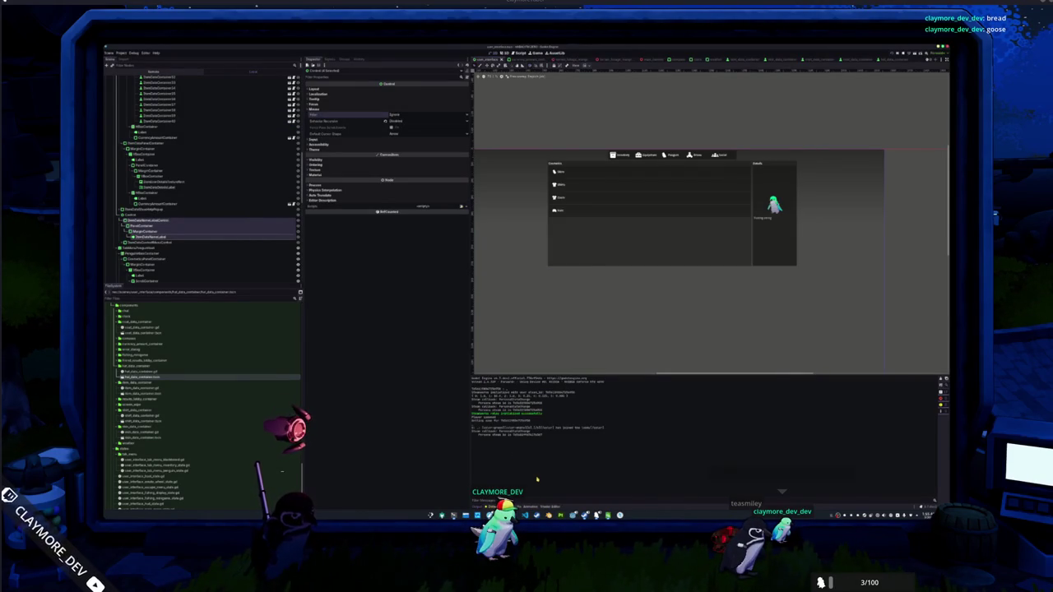
# - Add a Label child node under the Skins header row
pyautogui.click(593, 177)
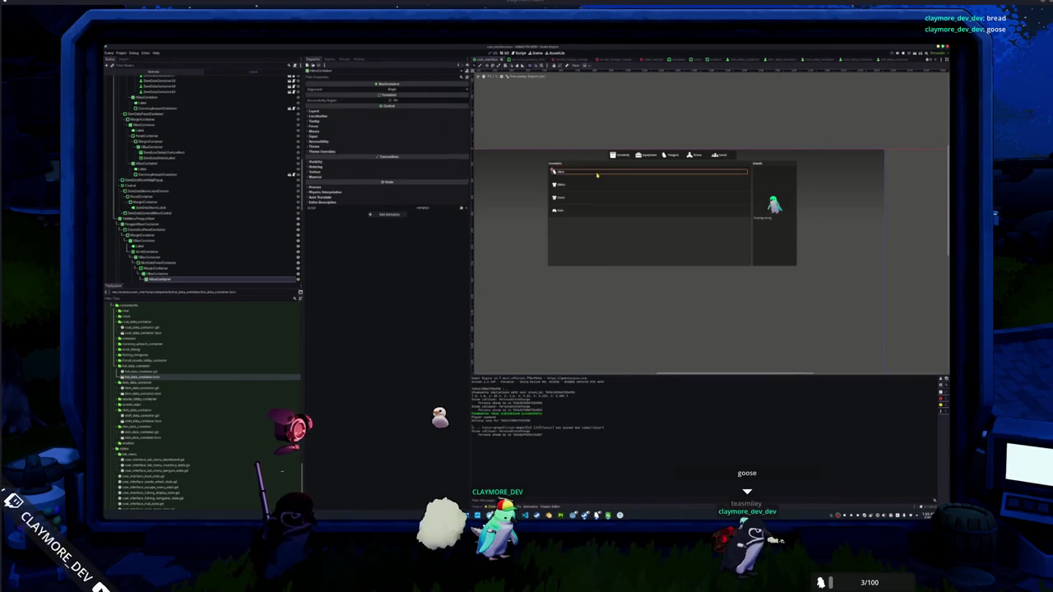
pyautogui.scroll(3, 608, 233)
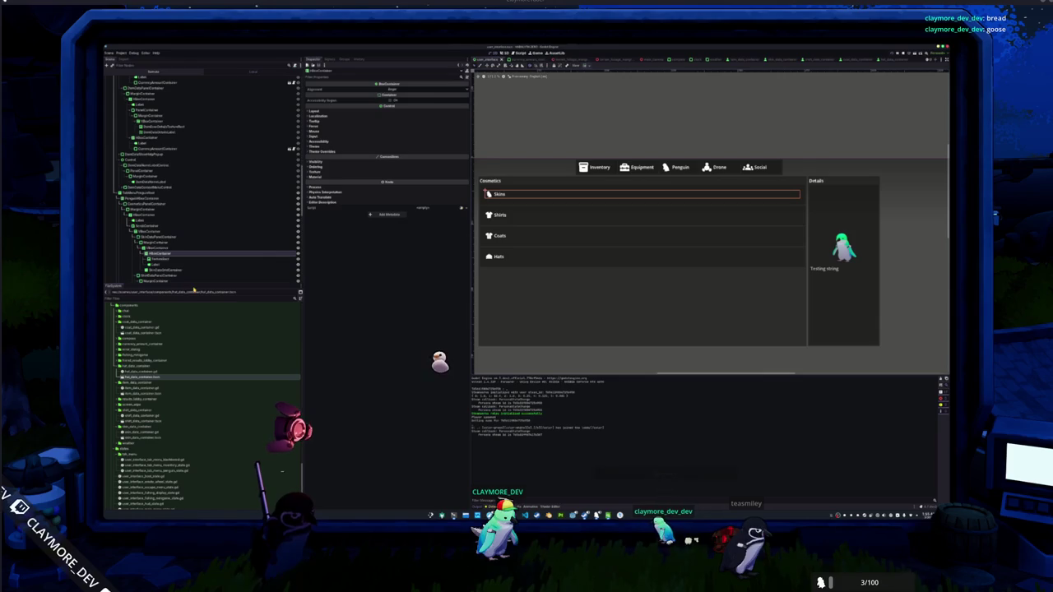
pyautogui.rightClick(164, 254)
pyautogui.click(178, 257)
pyautogui.write('label')
pyautogui.press('Return')
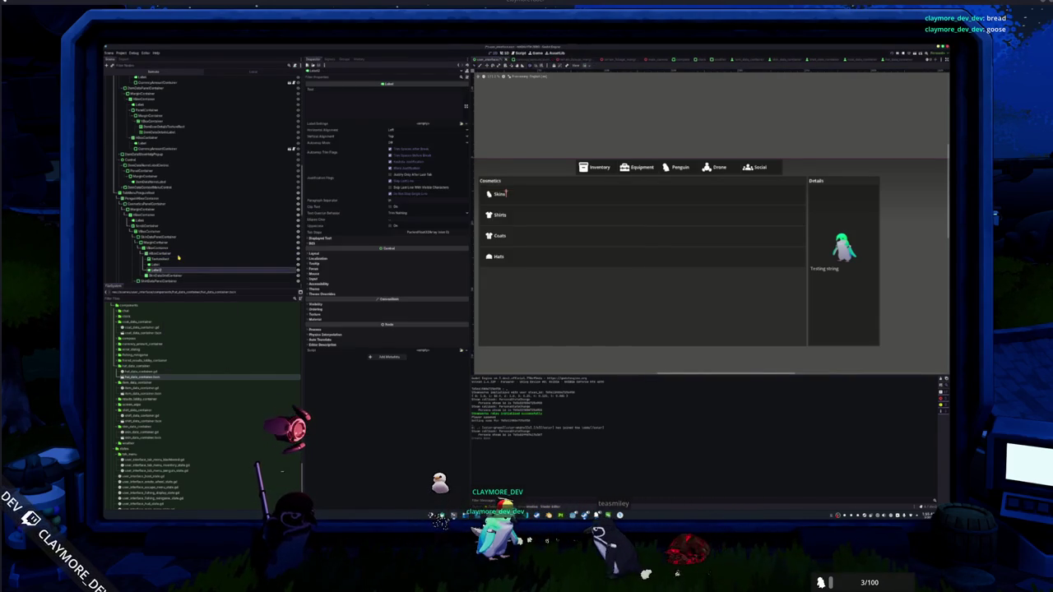
# - Right-align the Skins count label and set its Text to X/X
pyautogui.click(586, 68)
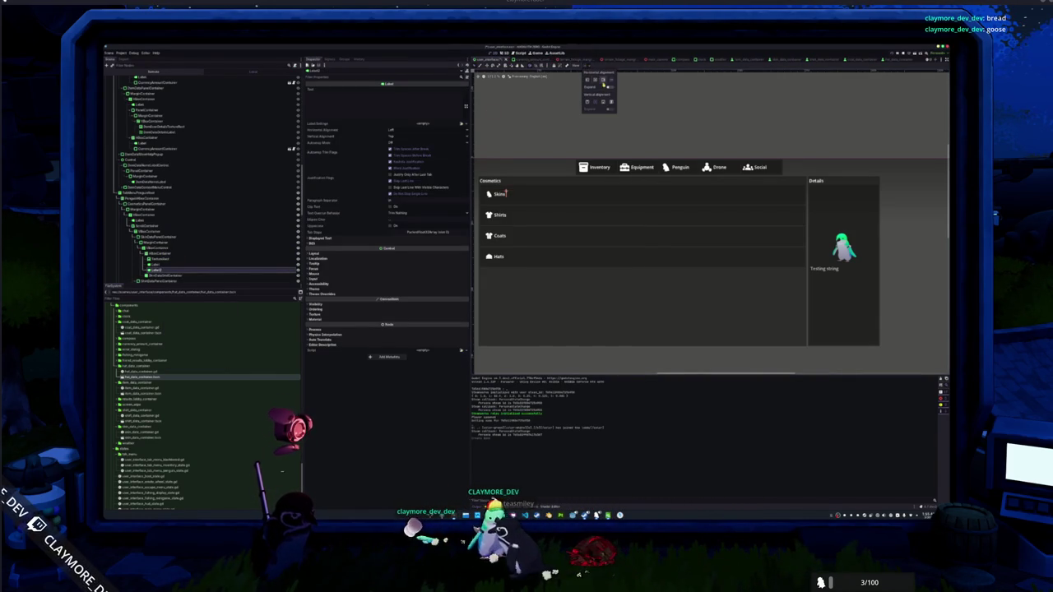
pyautogui.click(524, 112)
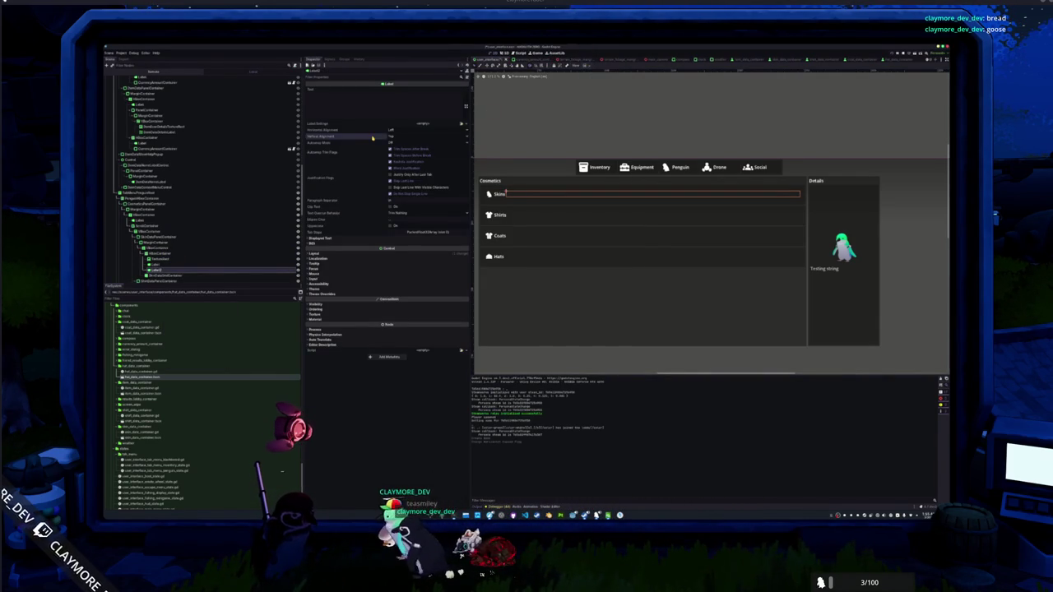
pyautogui.click(404, 131)
pyautogui.click(396, 146)
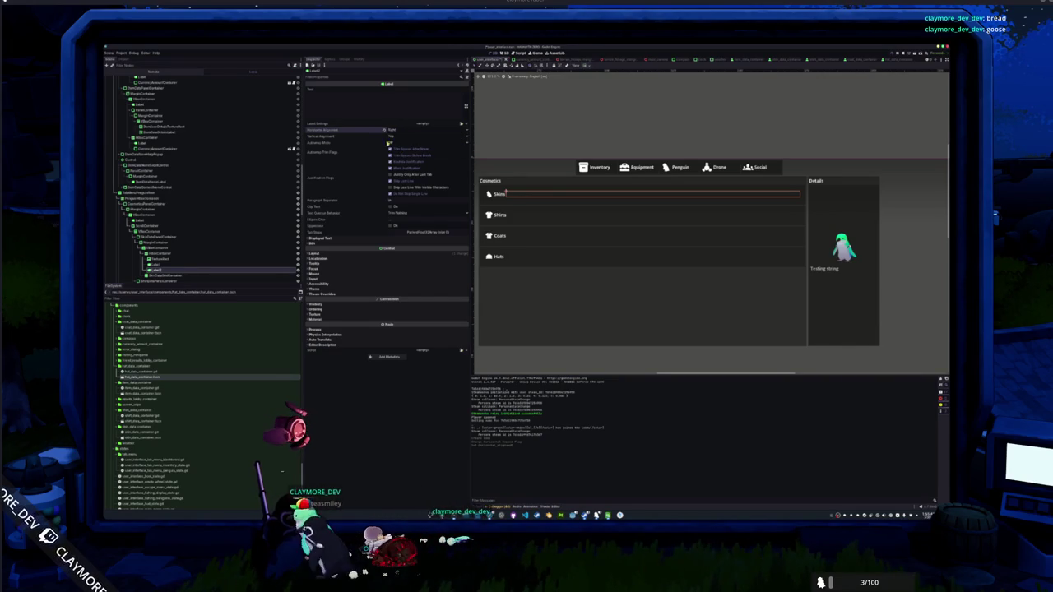
pyautogui.scroll(-2, 241, 241)
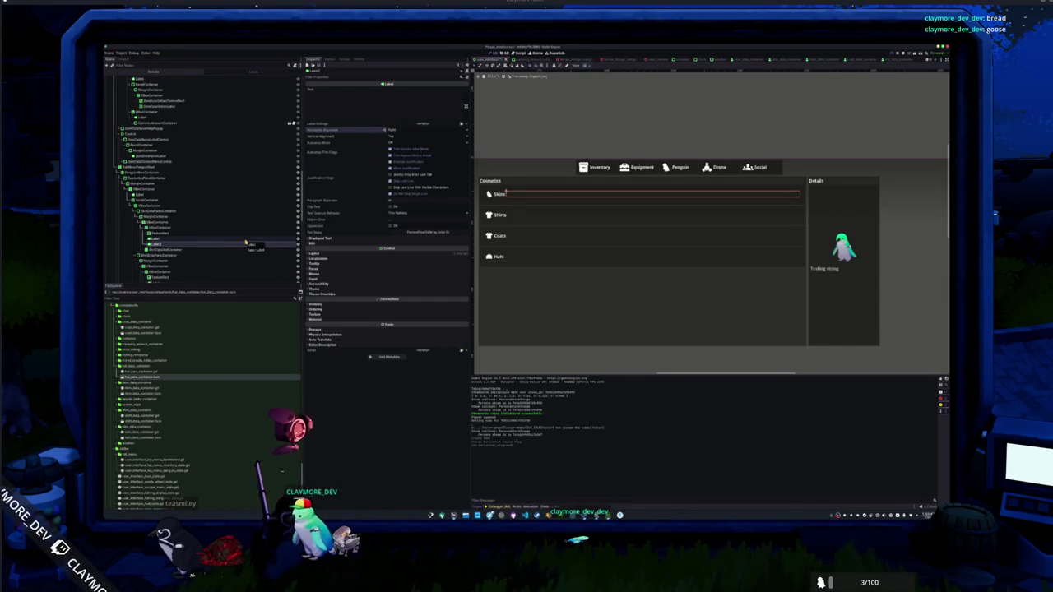
pyautogui.click(344, 97)
pyautogui.write('X/X')
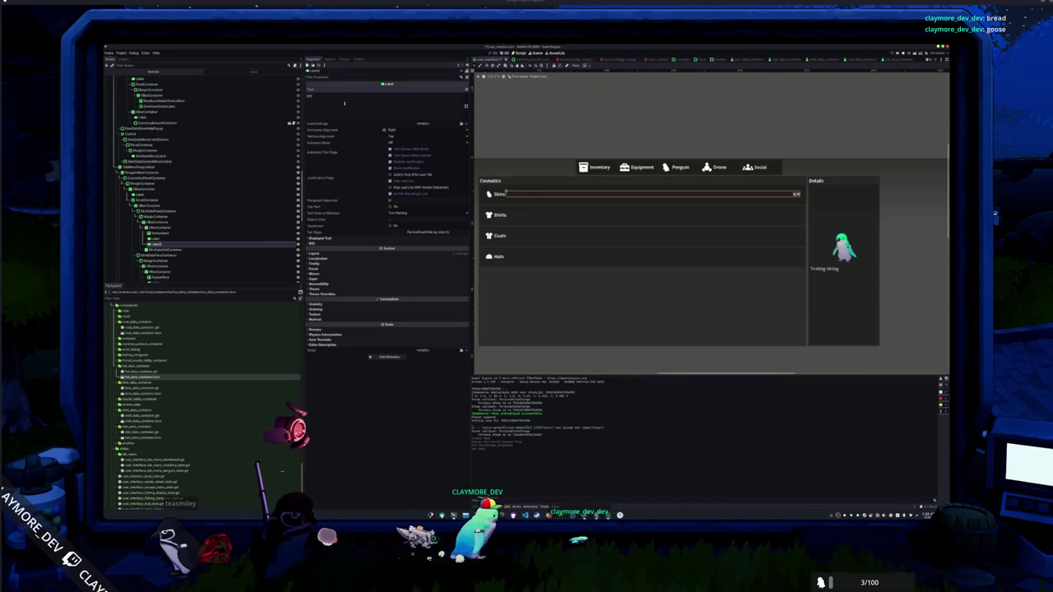
pyautogui.click(176, 245)
pyautogui.click(176, 245)
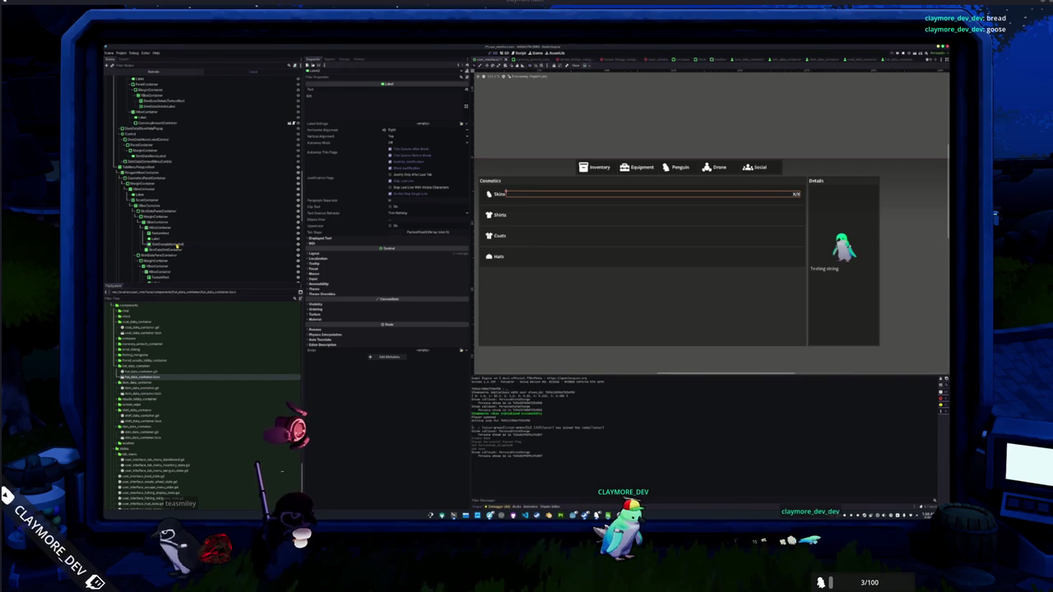
# - Check the Shirts completion label and rename the Coats count label to CoatCompletionLabel
pyautogui.scroll(-3, 176, 243)
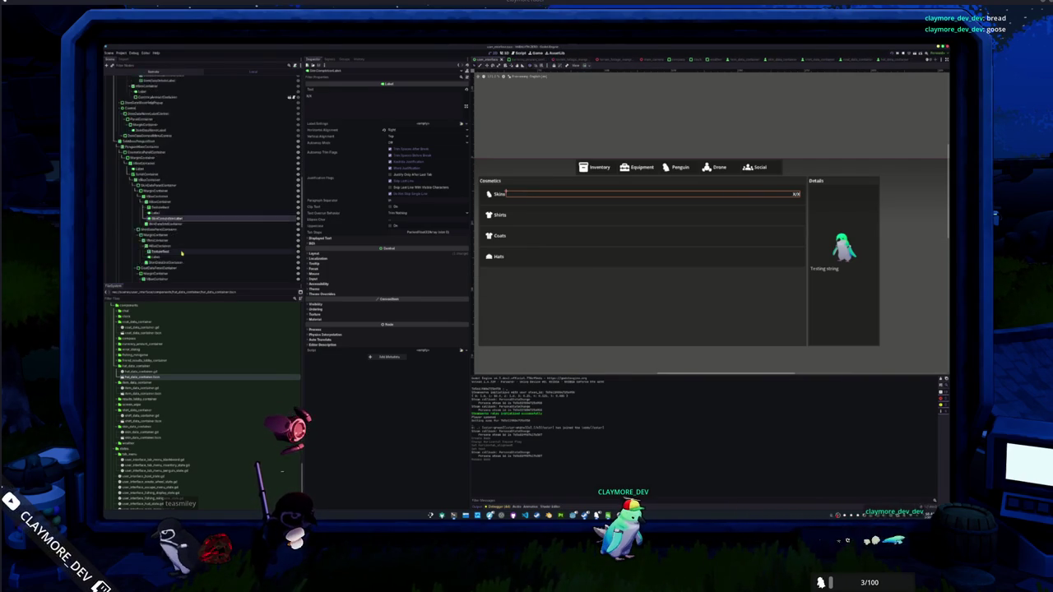
pyautogui.click(174, 236)
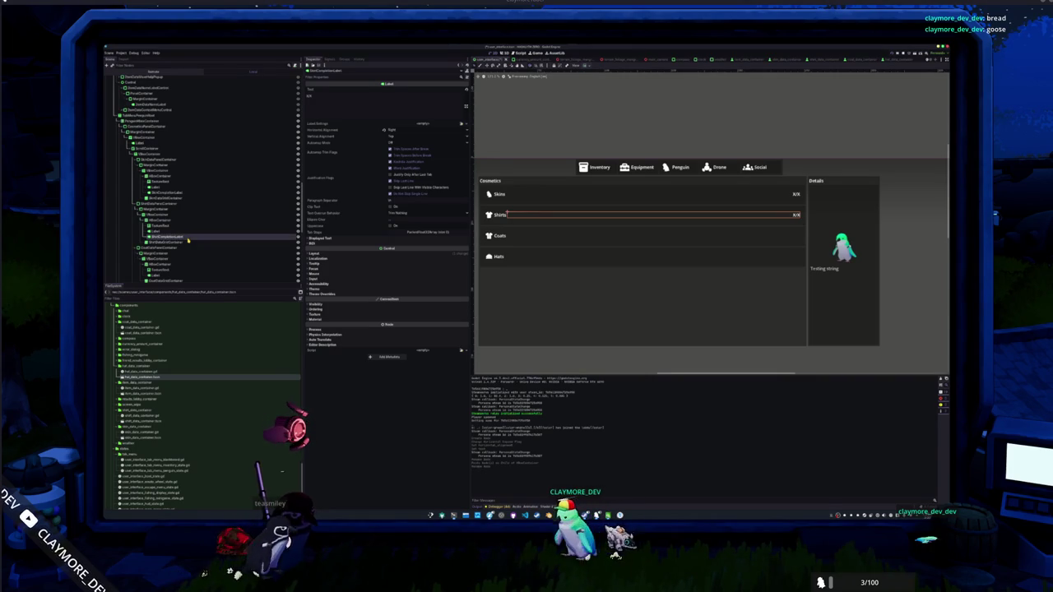
pyautogui.scroll(-2, 188, 240)
pyautogui.click(176, 255)
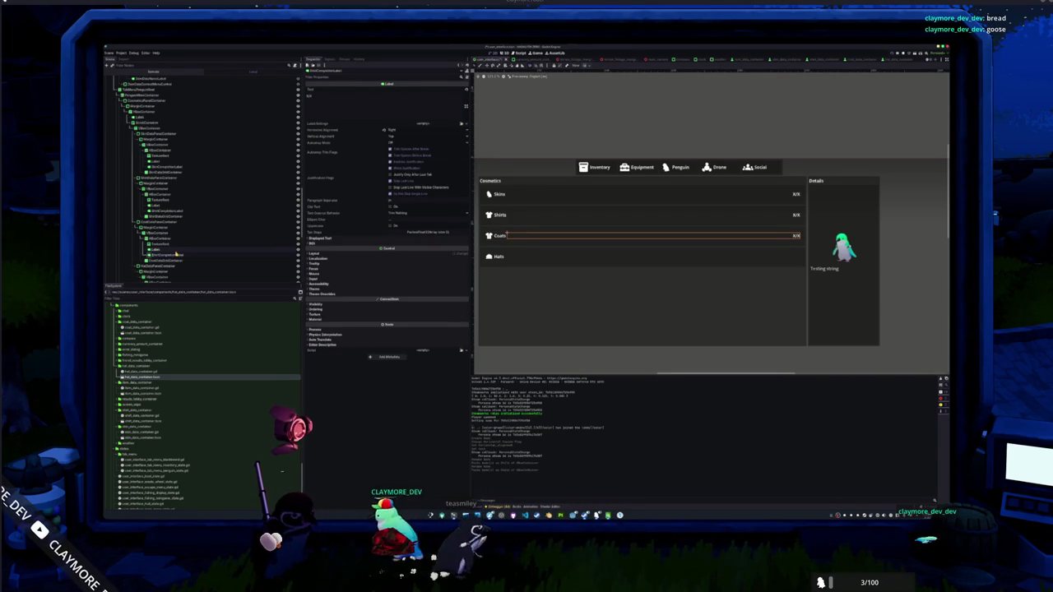
pyautogui.press('Return')
# - Rename the Hats header's count label to HatCompletionLabel
pyautogui.scroll(-3, 176, 252)
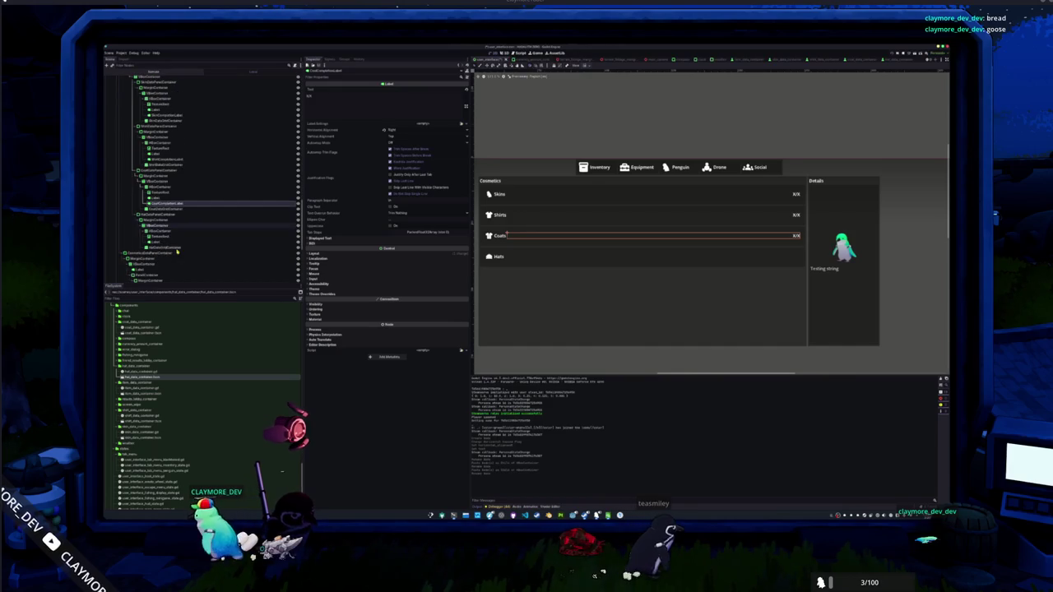
pyautogui.click(164, 232)
pyautogui.click(167, 246)
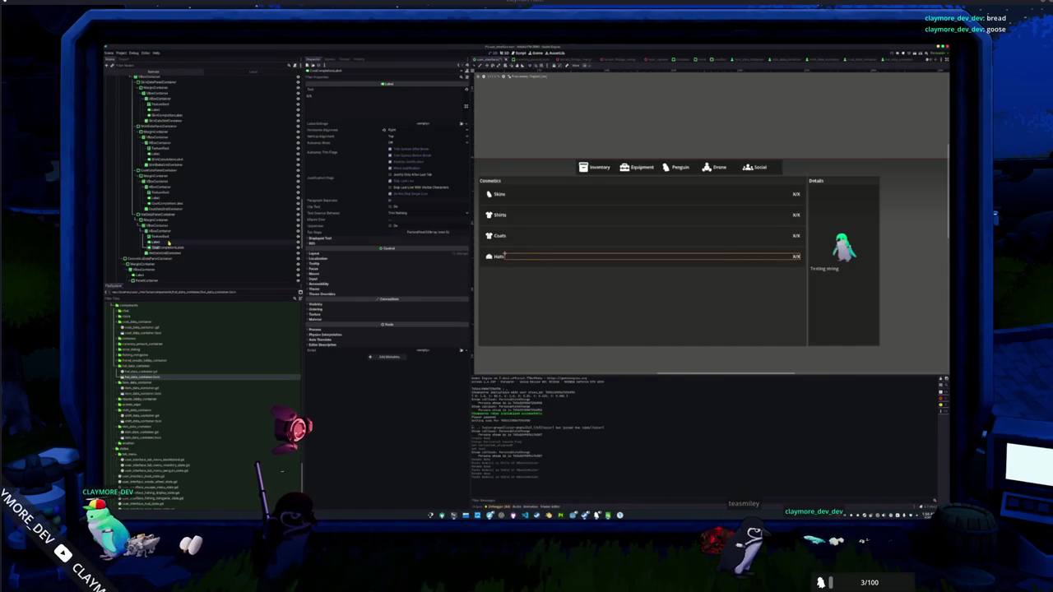
pyautogui.press('Return')
# - Select the PenguinState node to inspect its exported properties
pyautogui.scroll(-5, 202, 233)
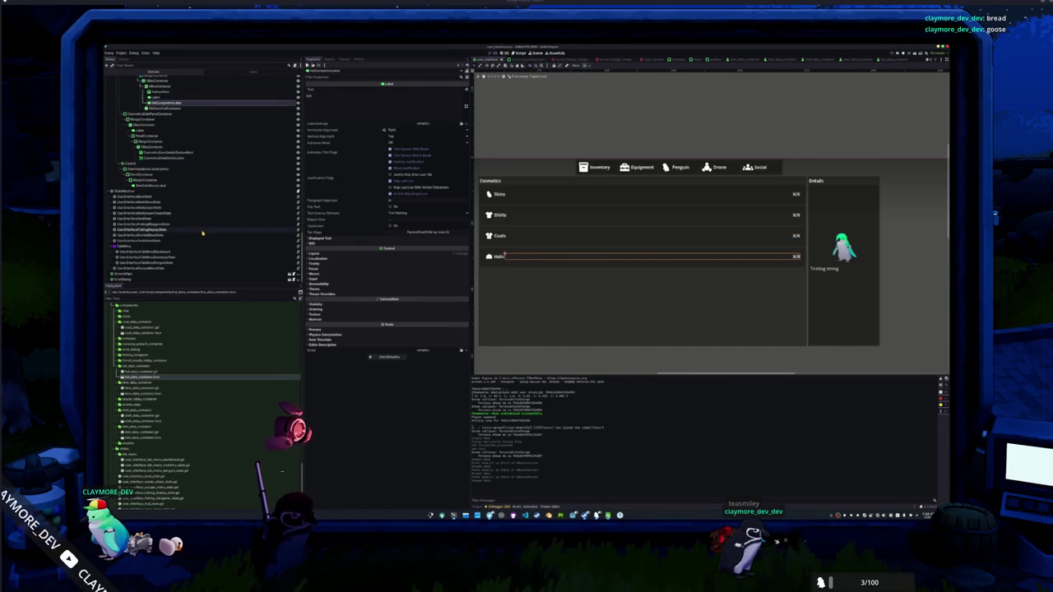
pyautogui.click(204, 257)
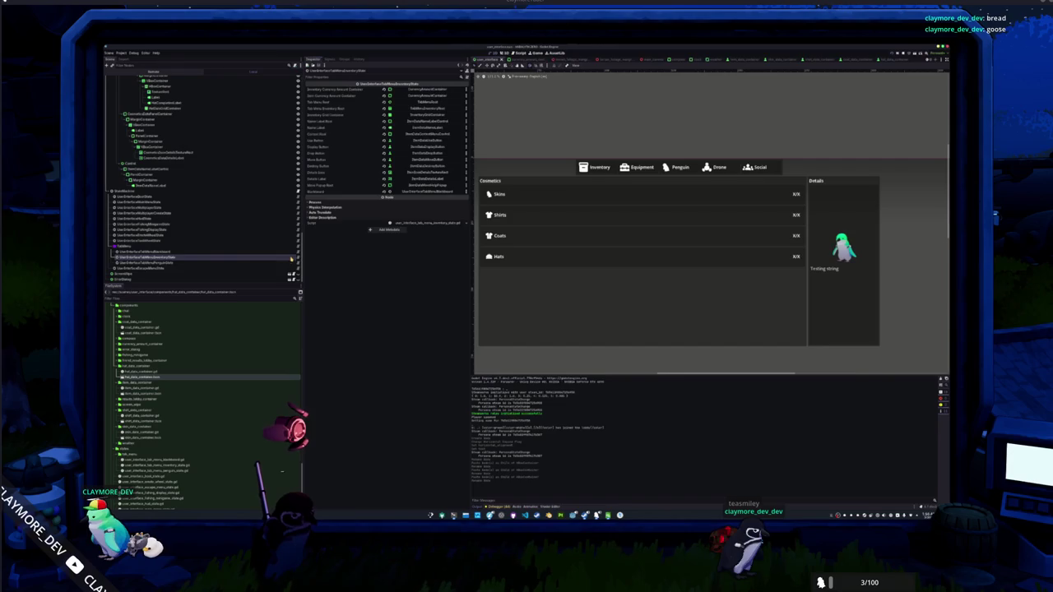
pyautogui.click(165, 262)
pyautogui.click(524, 515)
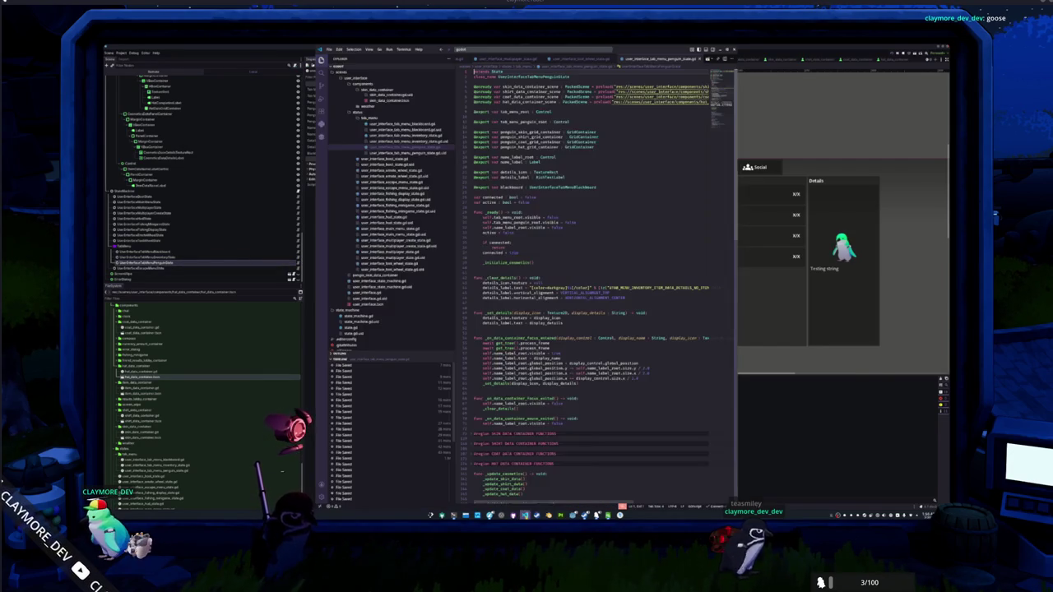
pyautogui.click(476, 152)
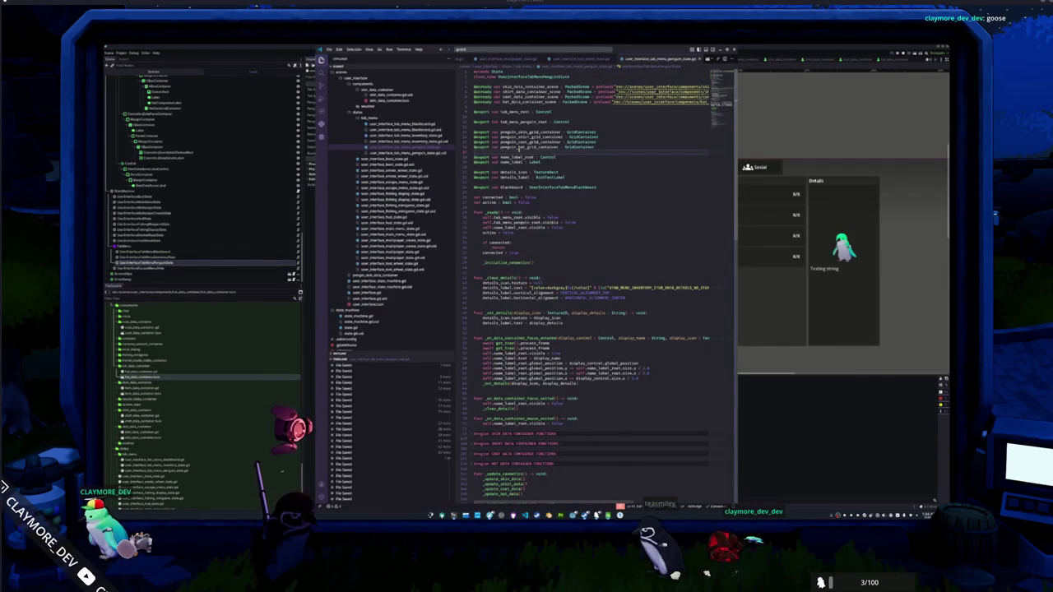
pyautogui.press('Return')
pyautogui.press('Return')
pyautogui.write('@export var penguin')
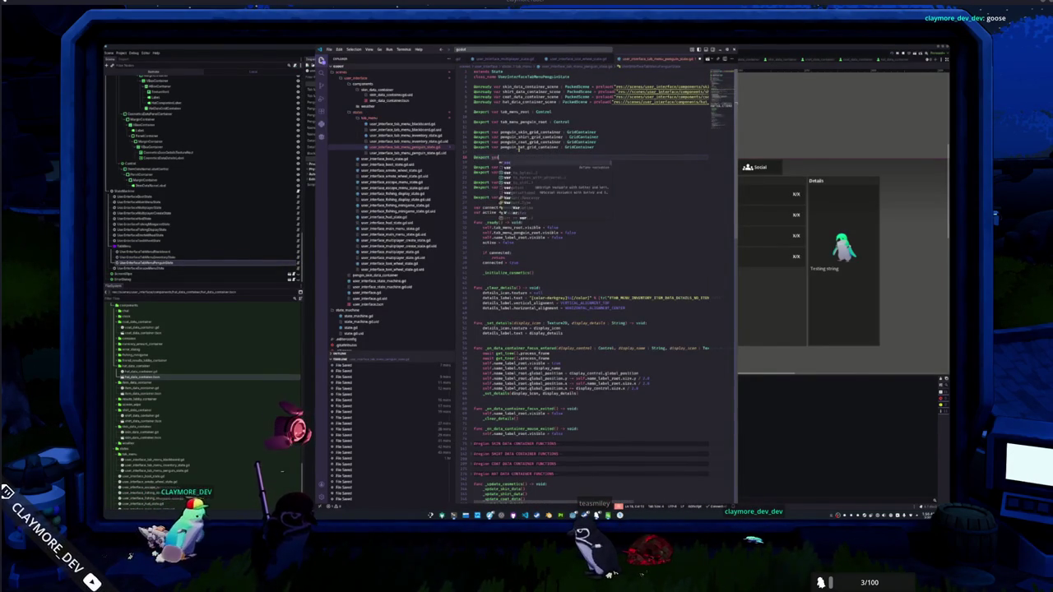
pyautogui.write('_skin_compl')
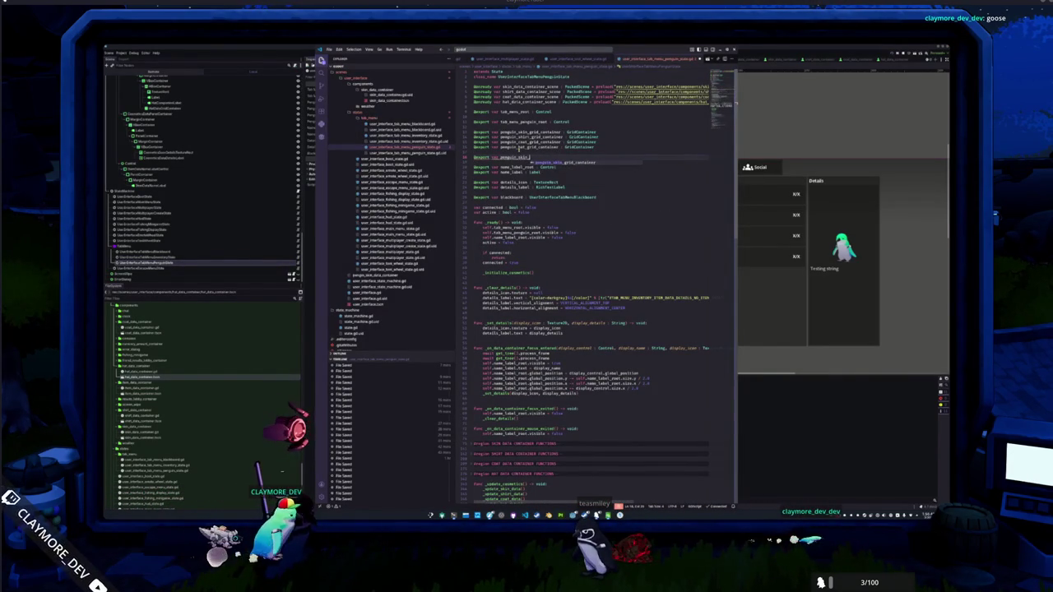
pyautogui.write('etion_label :')
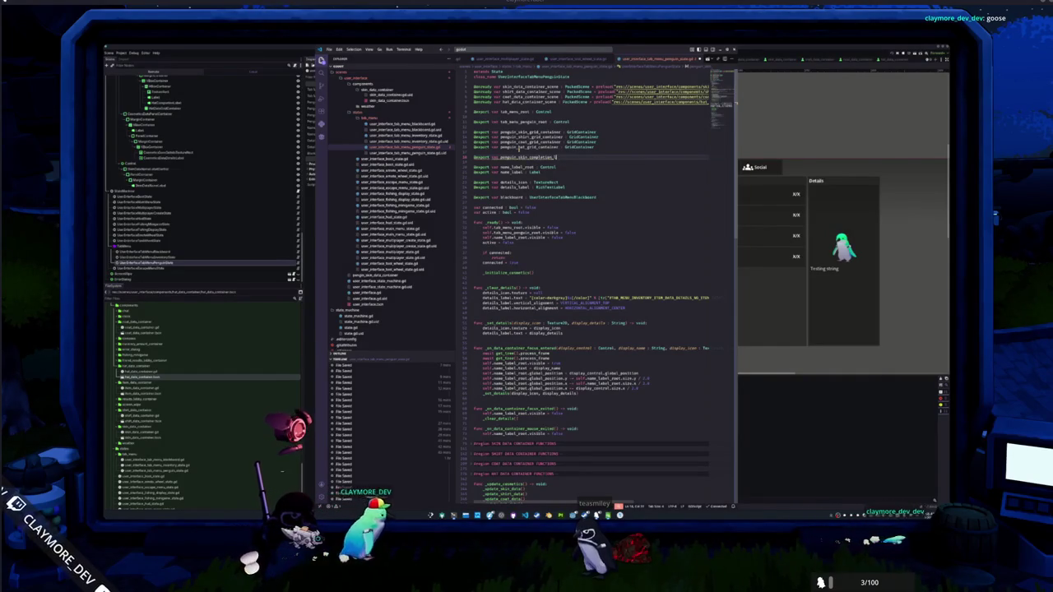
pyautogui.press('Return')
# - Duplicate the export line and rename the copies for shirt, coat and hat completion labels
pyautogui.hotkey('ctrl', 'shift', 'd')
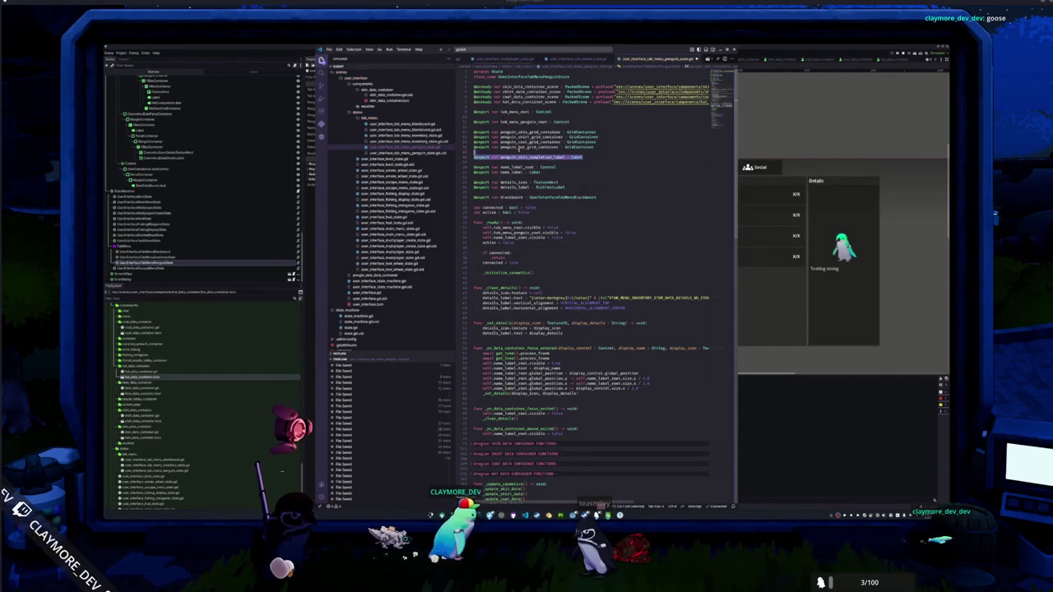
pyautogui.hotkey('ctrl', 'shift', 'd')
pyautogui.hotkey('ctrl', 'shift', 'd')
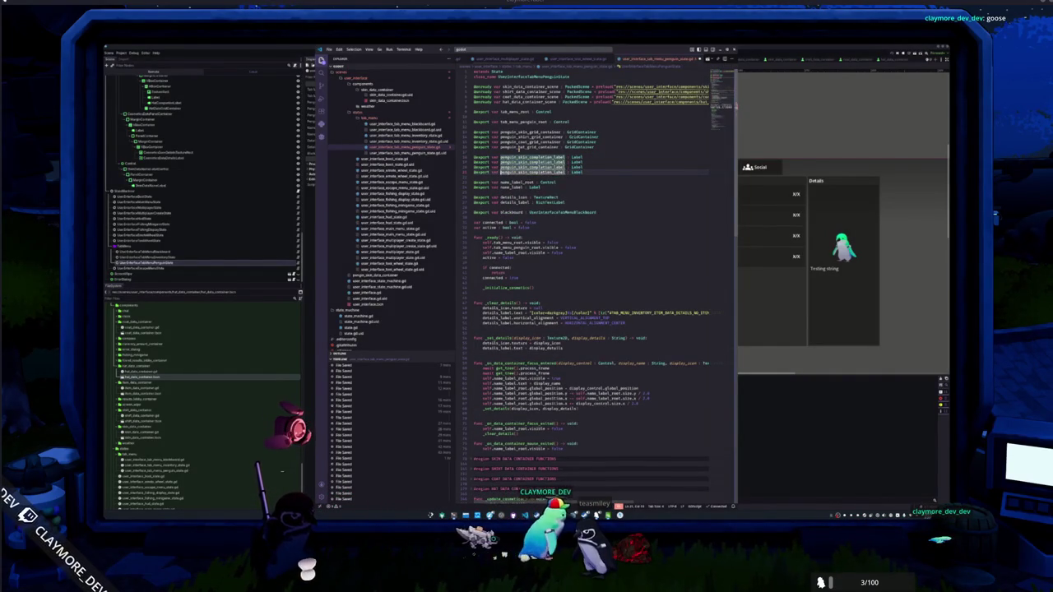
pyautogui.hotkey('ctrl', 'd')
pyautogui.hotkey('ctrl', 'd')
pyautogui.hotkey('ctrl', 'd')
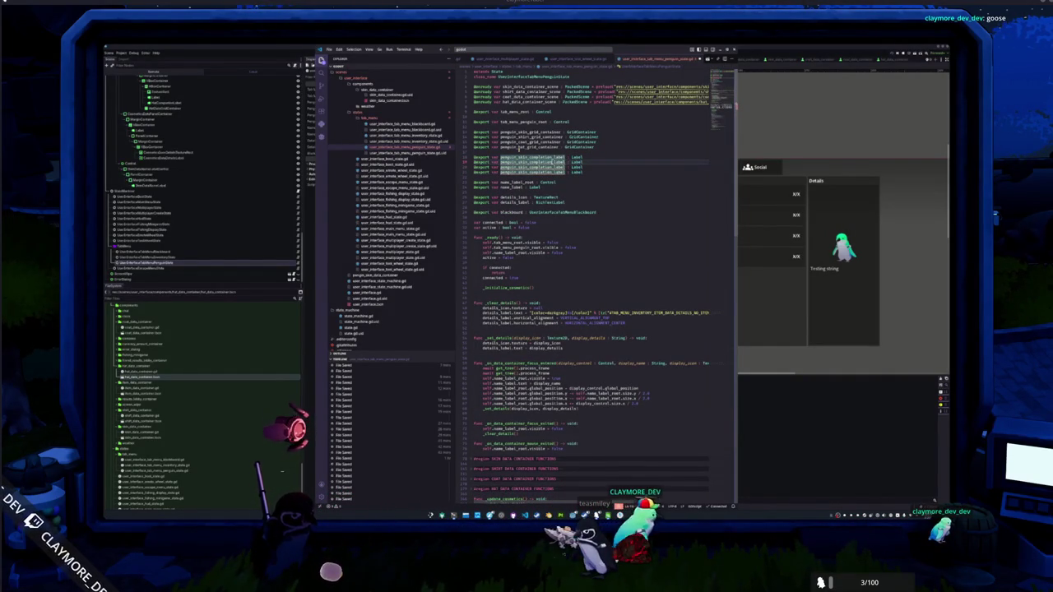
pyautogui.hotkey('ctrl', 'shift', 'Left')
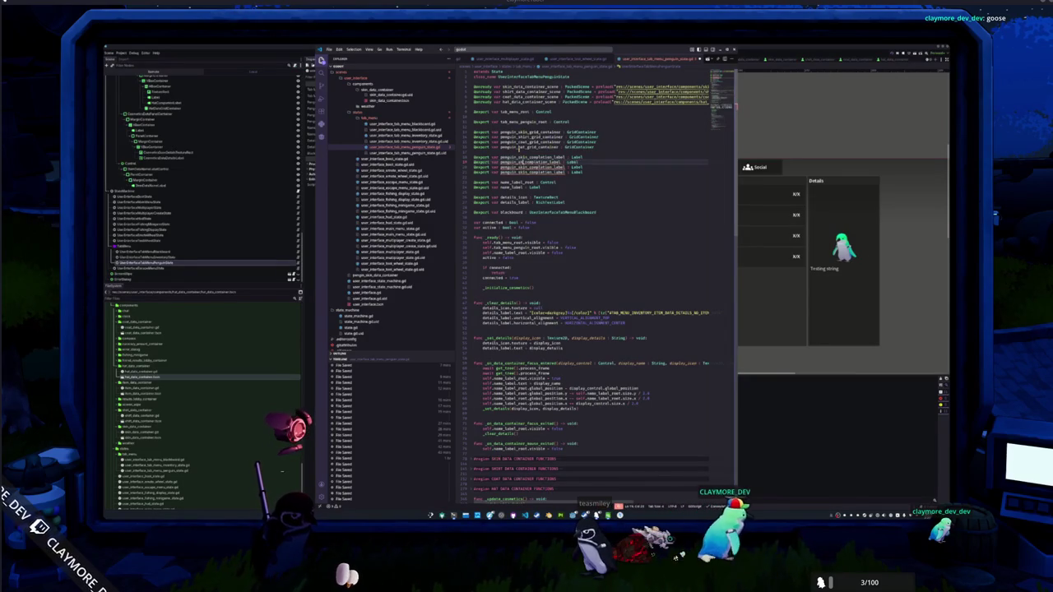
pyautogui.write('coat')
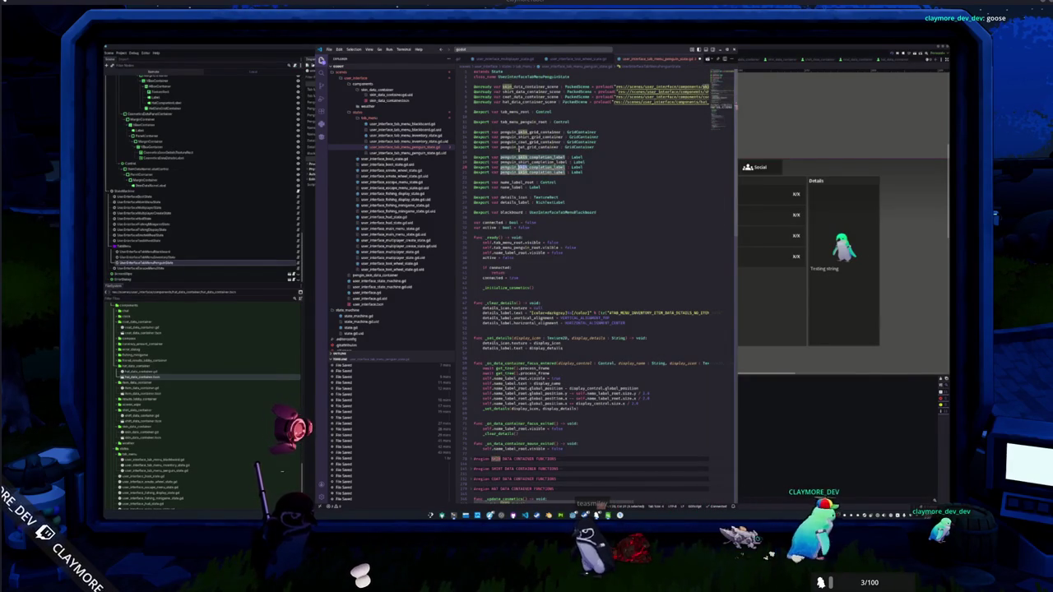
pyautogui.hotkey('ctrl', 'z')
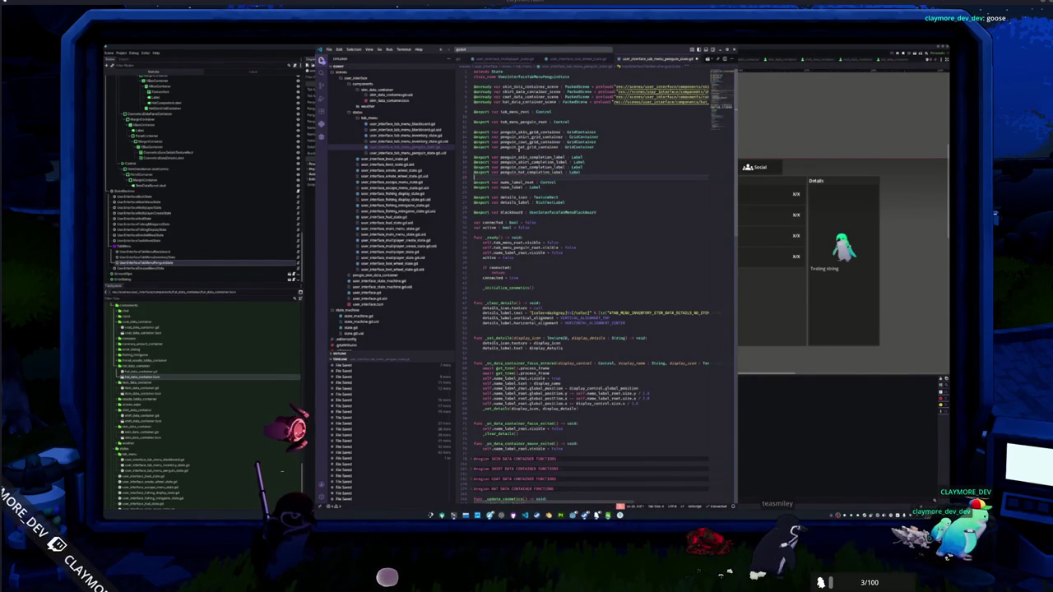
pyautogui.hotkey('ctrl', 'z')
pyautogui.hotkey('ctrl', 'z')
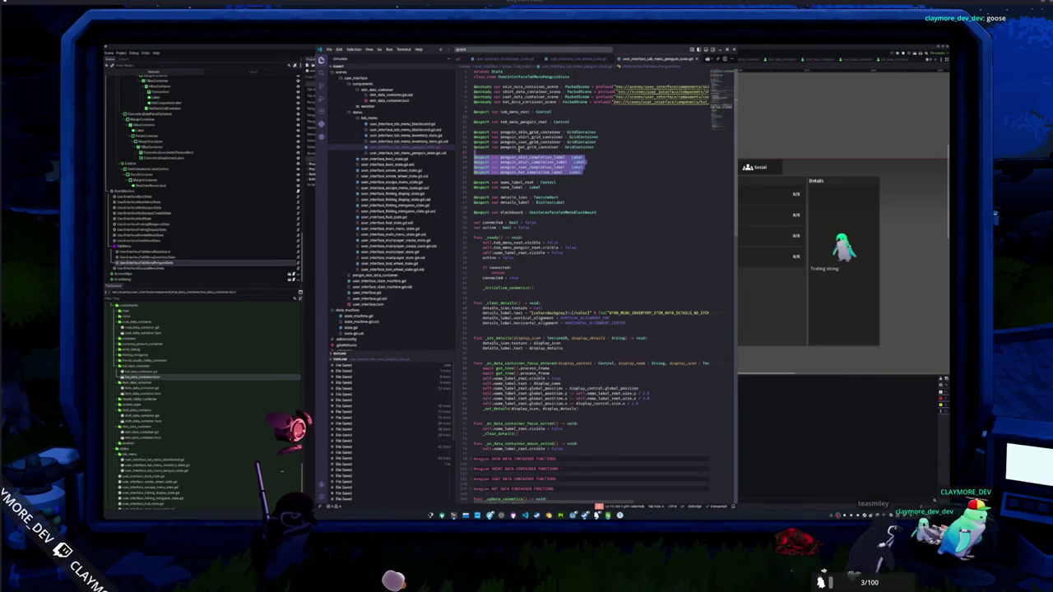
# - Paste the four label lines above _initialize_cosmetics and indent them into the function
pyautogui.scroll(-15, 592, 288)
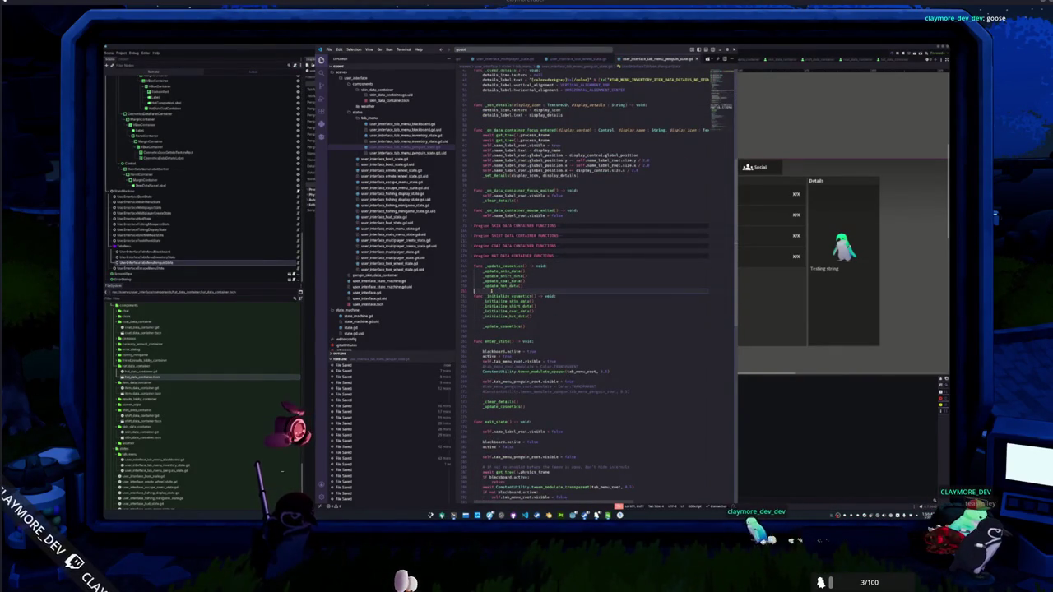
pyautogui.scroll(-3, 491, 291)
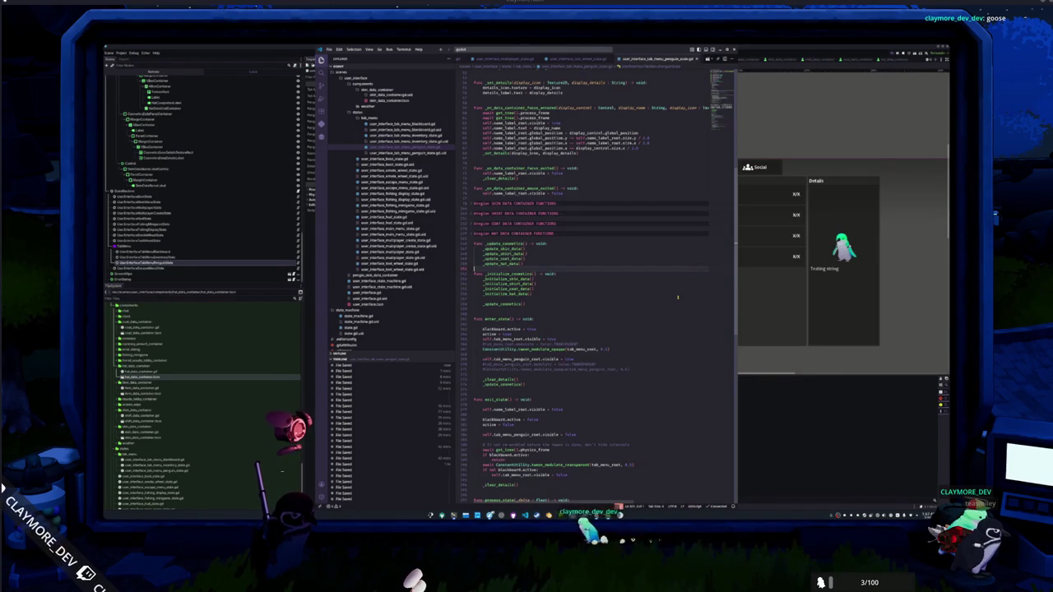
pyautogui.hotkey('ctrl', 'v')
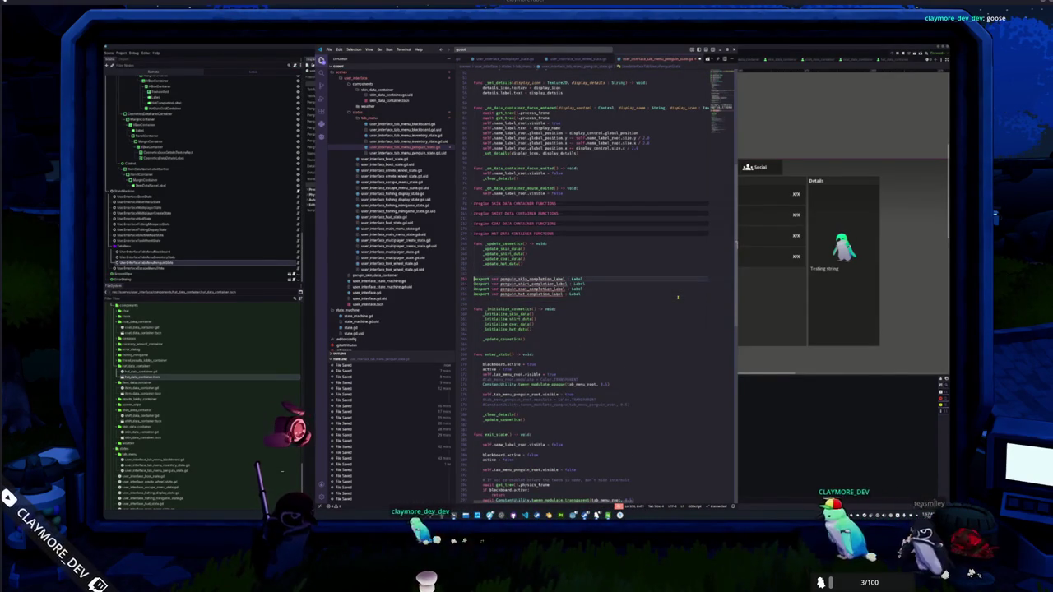
pyautogui.hotkey('shift', 'Down')
pyautogui.hotkey('shift', 'Down')
pyautogui.hotkey('shift', 'Down')
pyautogui.press('Tab')
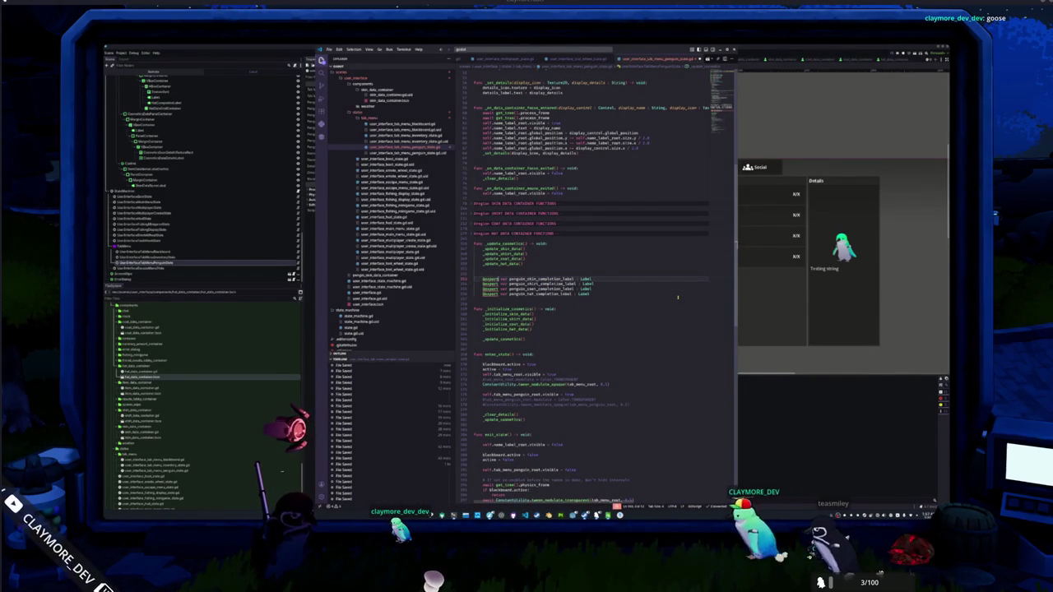
pyautogui.press('Down')
pyautogui.hotkey('ctrl', 'shift', 'Right')
pyautogui.hotkey('ctrl', 'd')
pyautogui.hotkey('ctrl', 'd')
pyautogui.hotkey('ctrl', 'd')
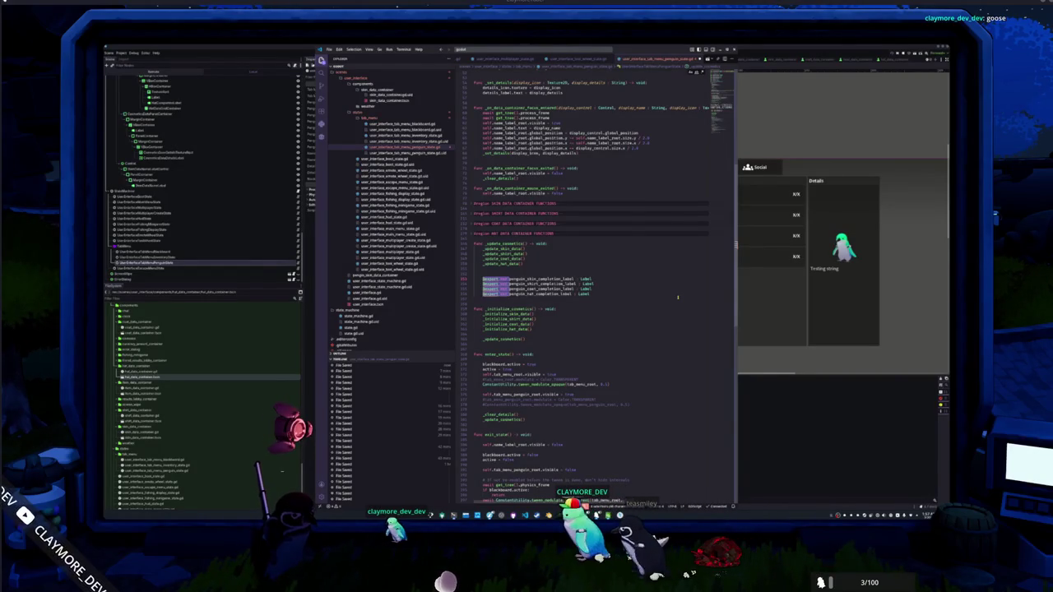
pyautogui.press('BackSpace')
pyautogui.hotkey('ctrl', 'Right')
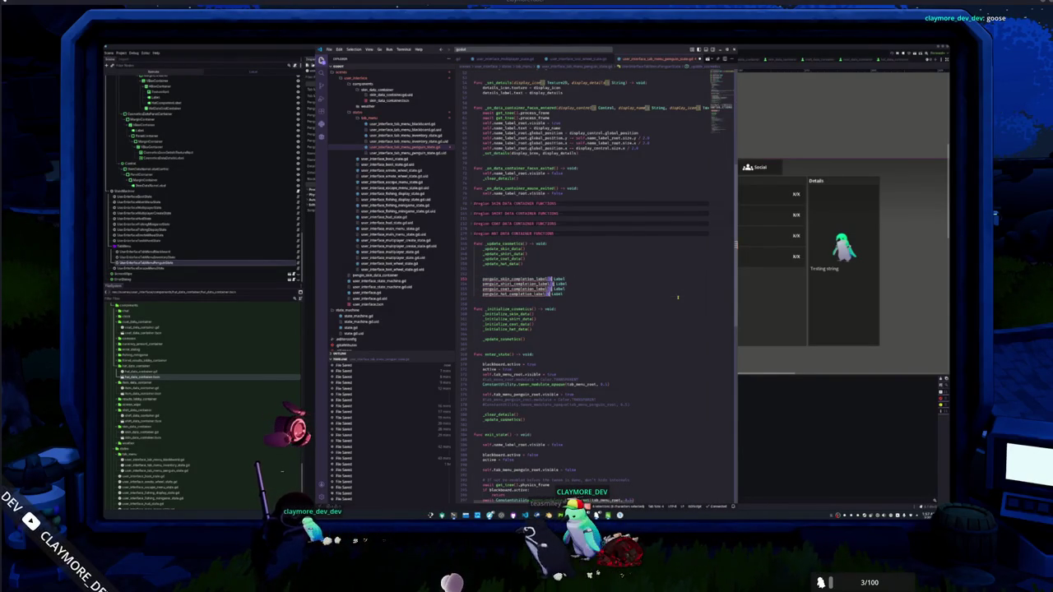
pyautogui.hotkey('ctrl', 'BackSpace')
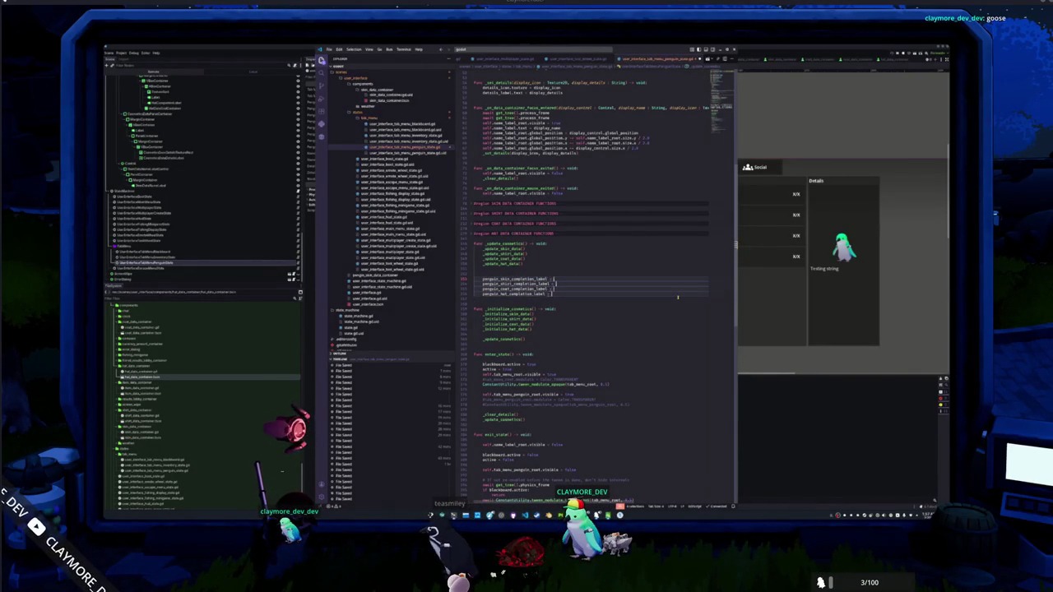
pyautogui.write('= GlobalResources.')
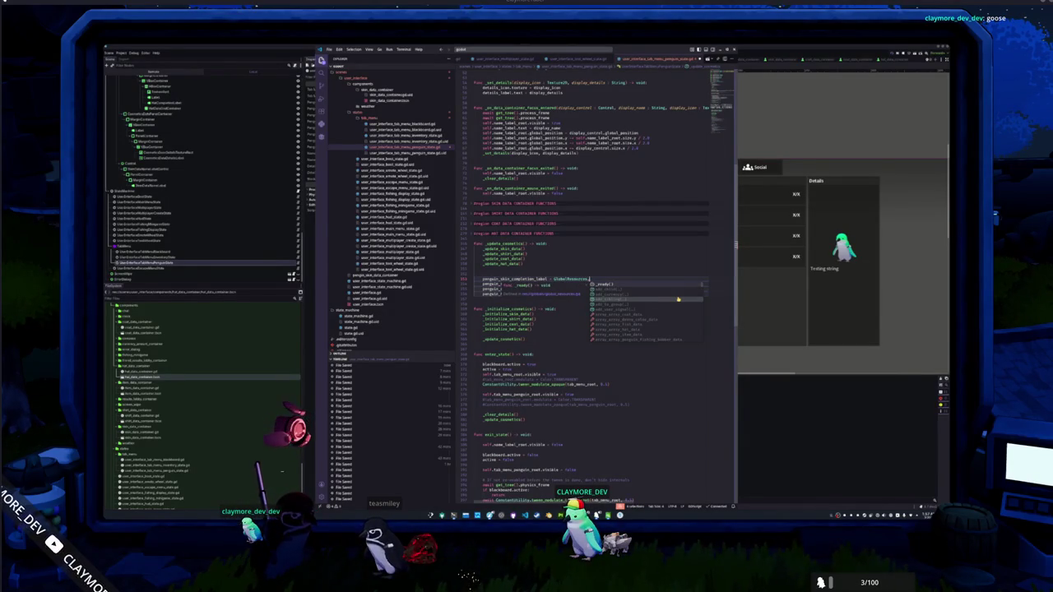
pyautogui.write('skin_')
pyautogui.write('unlock_st')
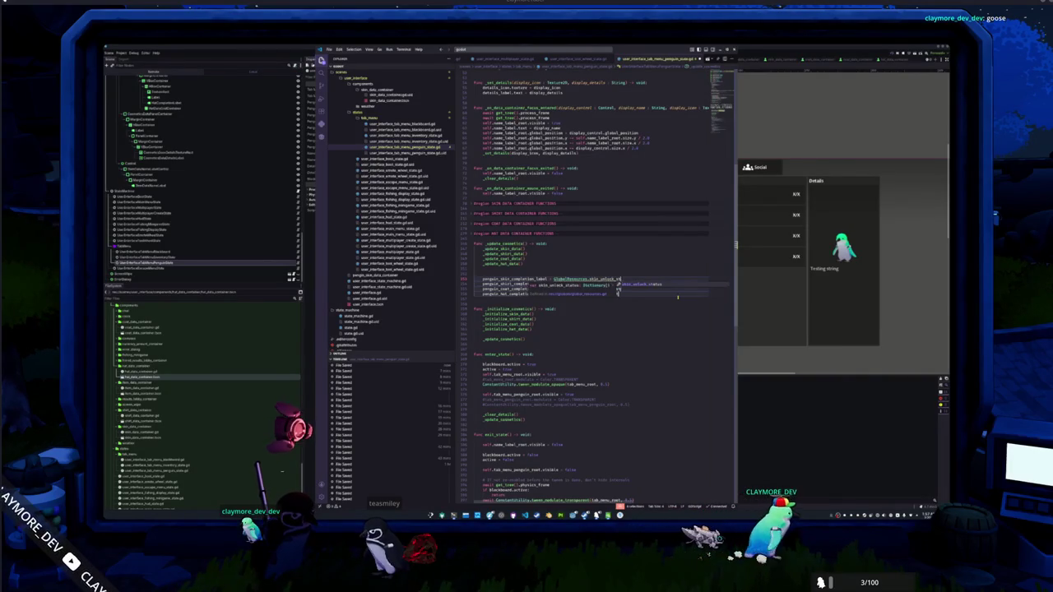
pyautogui.press('Return')
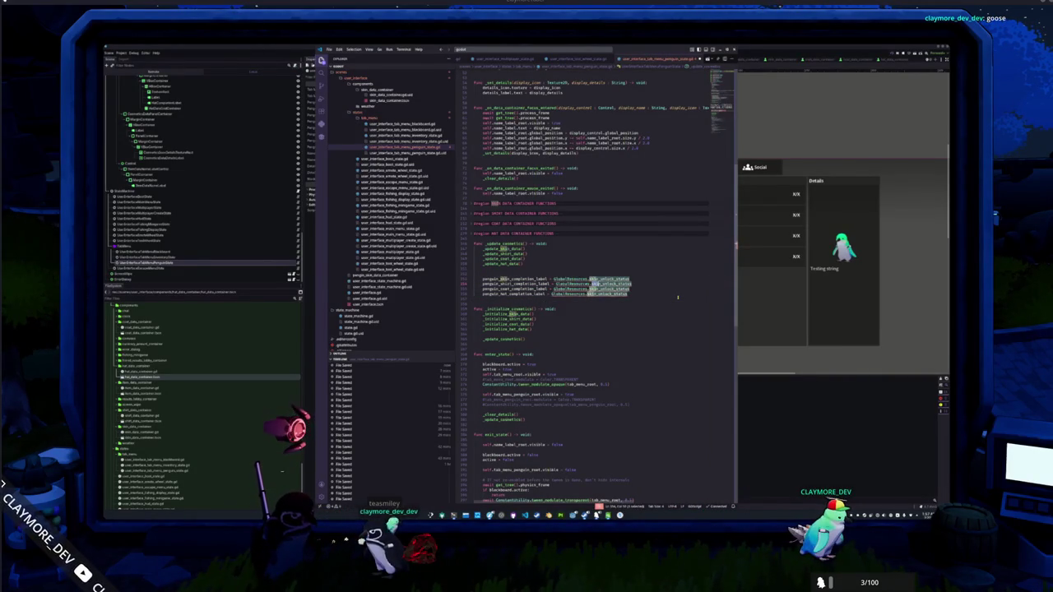
# - Point the shirt, coat and hat lines at their own category's unlock_status
pyautogui.write('shirt')
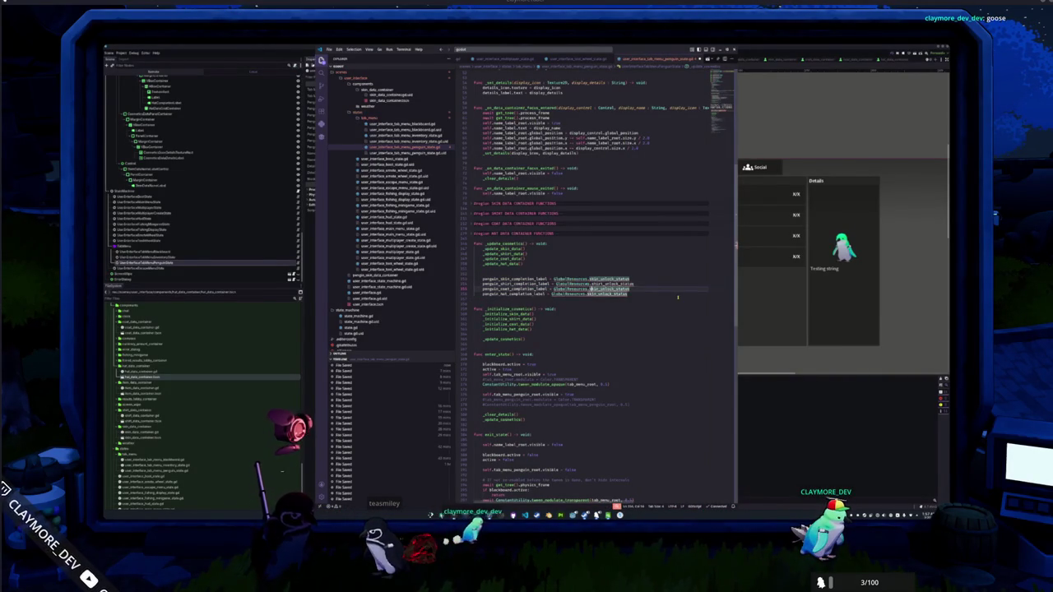
pyautogui.write('coat')
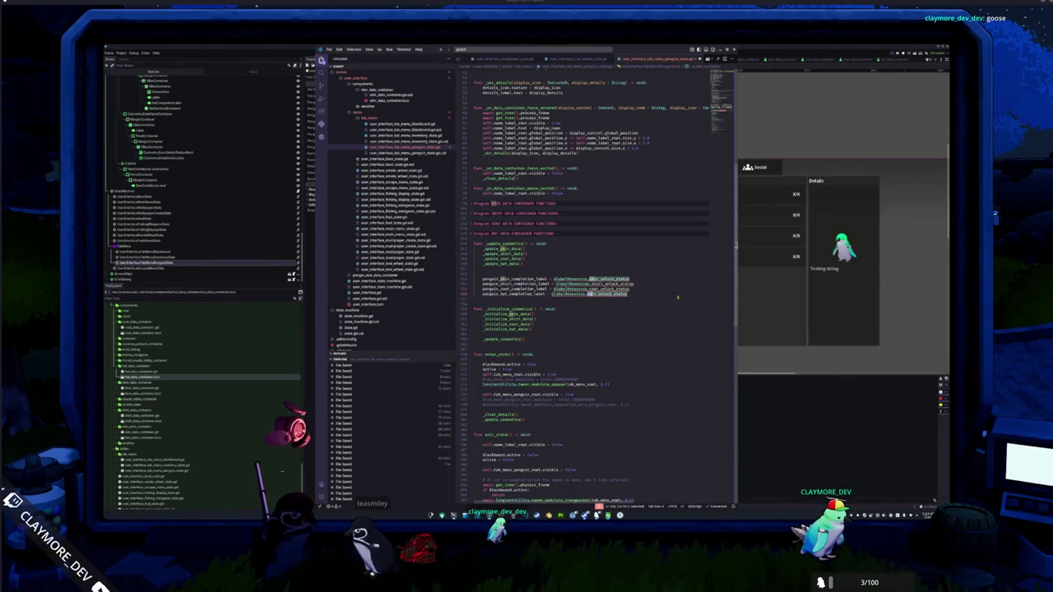
pyautogui.write('hat')
pyautogui.press('Escape')
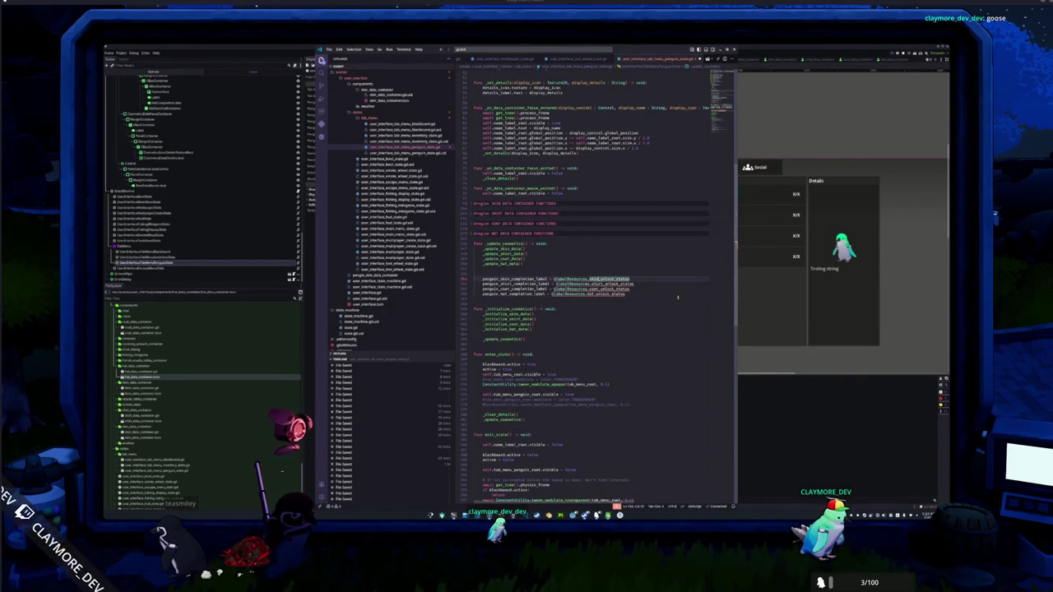
pyautogui.hotkey('ctrl', 'd')
pyautogui.hotkey('ctrl', 'd')
pyautogui.hotkey('ctrl', 'd')
pyautogui.press('End')
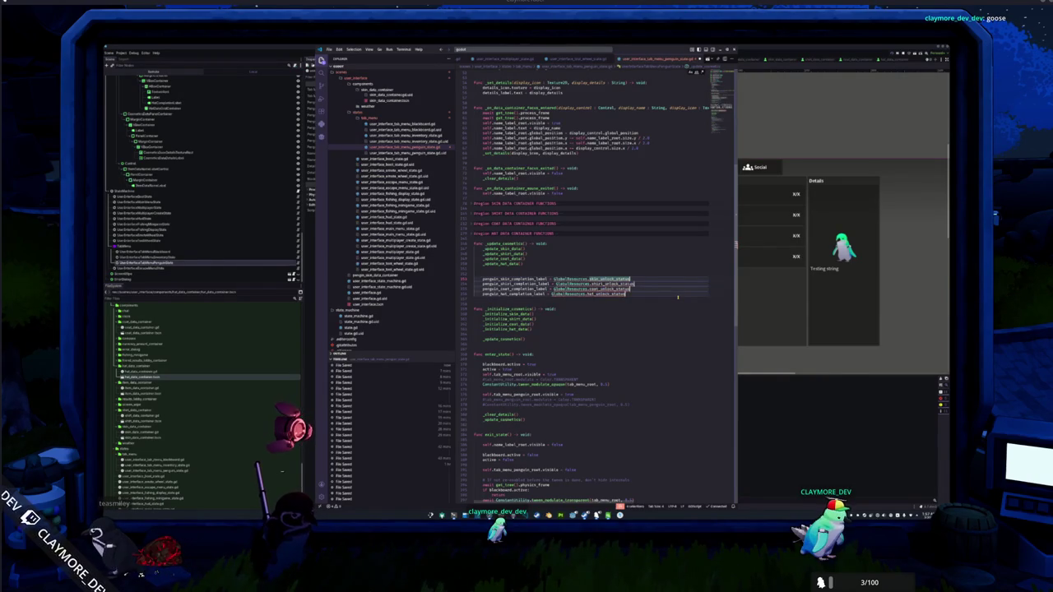
# - Append .size() to all four unlock_status references
pyautogui.write('.ge')
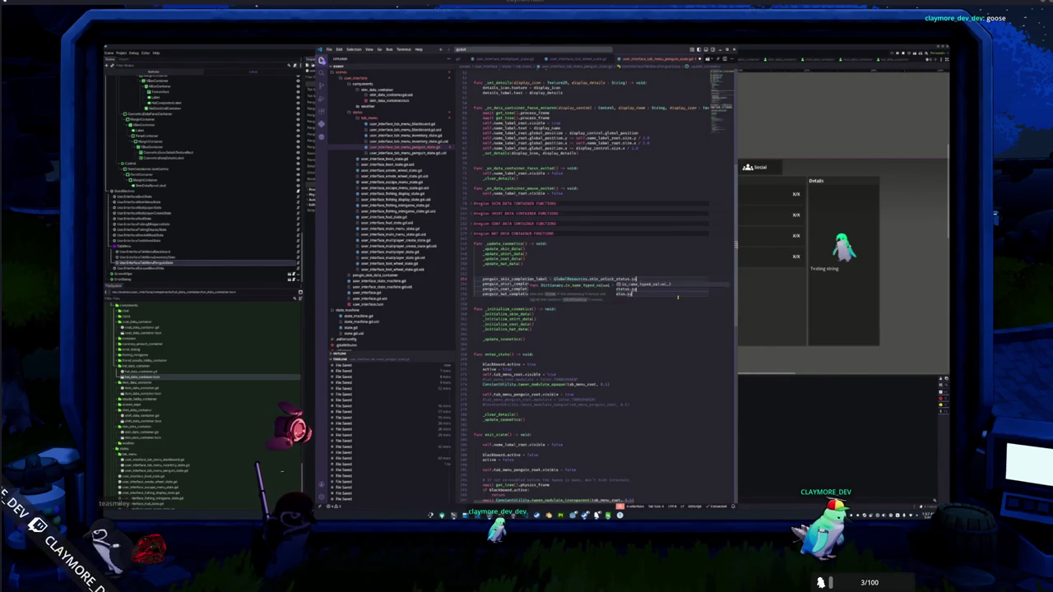
pyautogui.press('Escape')
pyautogui.press('BackSpace')
pyautogui.write('size')
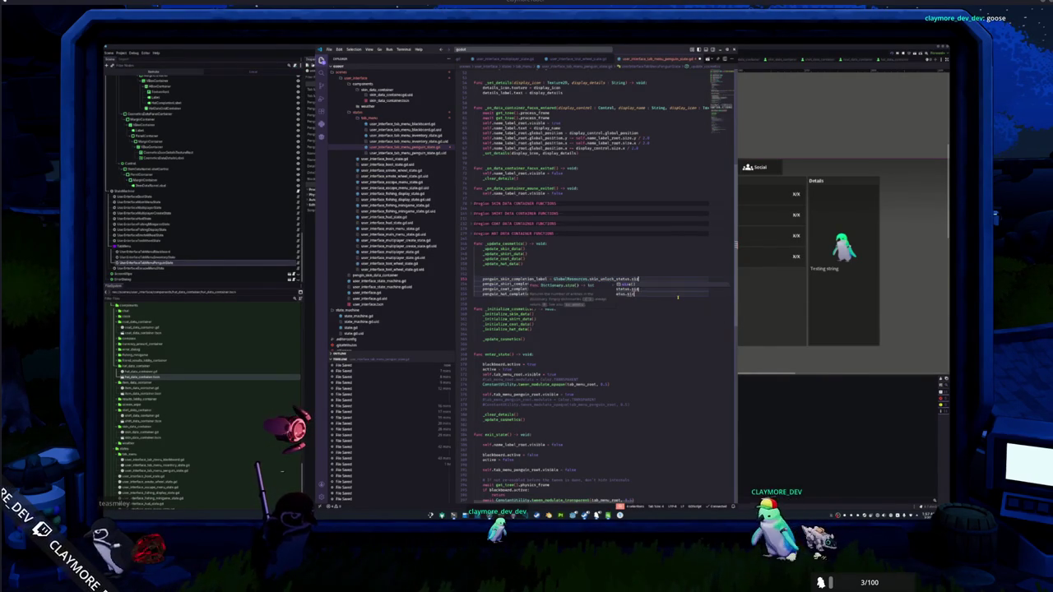
pyautogui.press('Return')
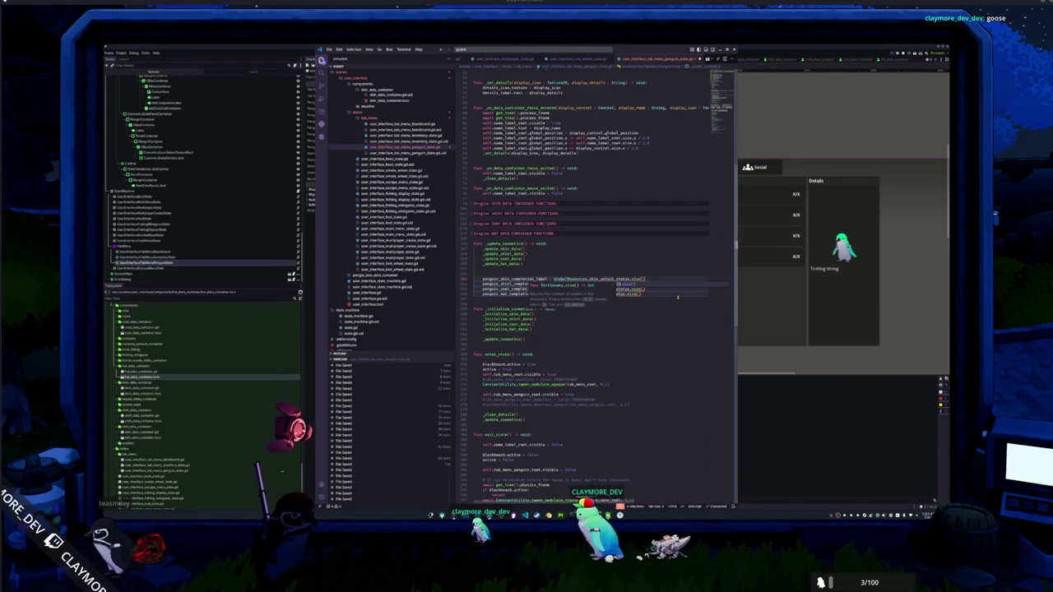
pyautogui.press('Escape')
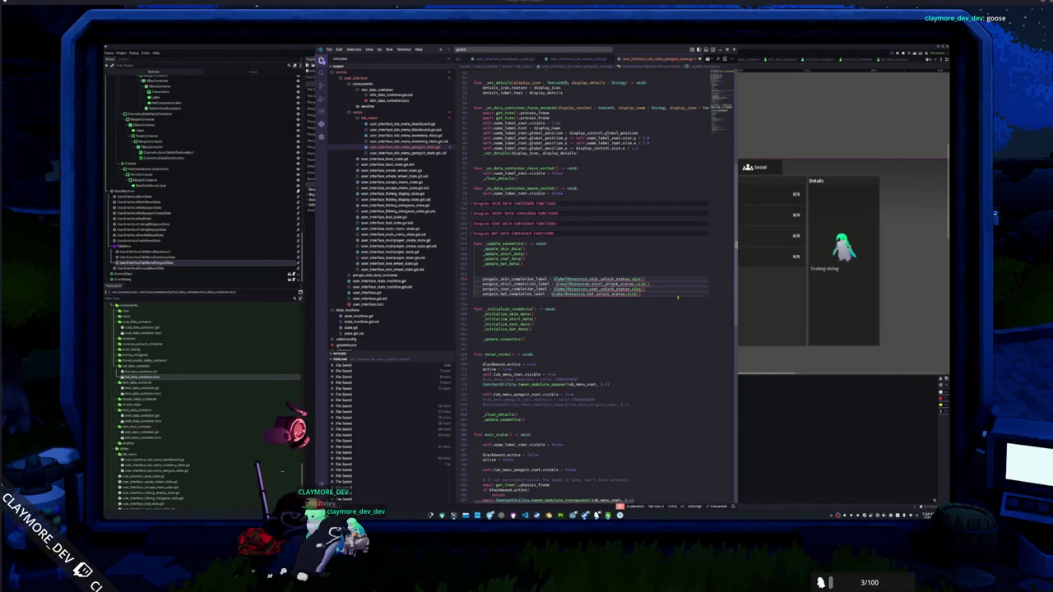
# - Try wrapping the four values in float(), then remove the wrapper again
pyautogui.write('.t')
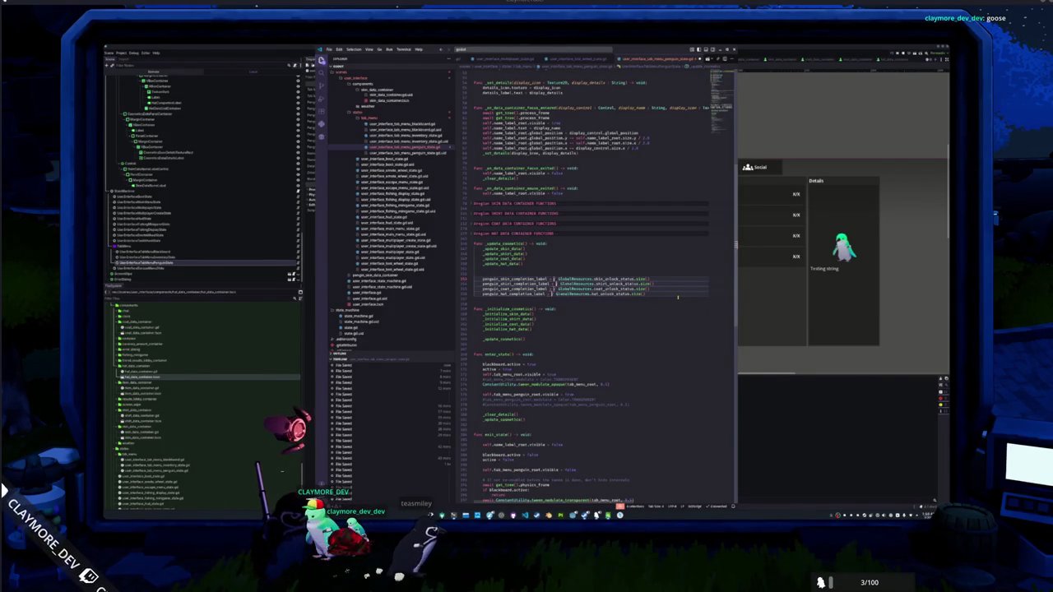
pyautogui.write('float(')
pyautogui.press('End')
pyautogui.write(')')
pyautogui.hotkey('ctrl', 'shift', 'Left')
pyautogui.press('Left')
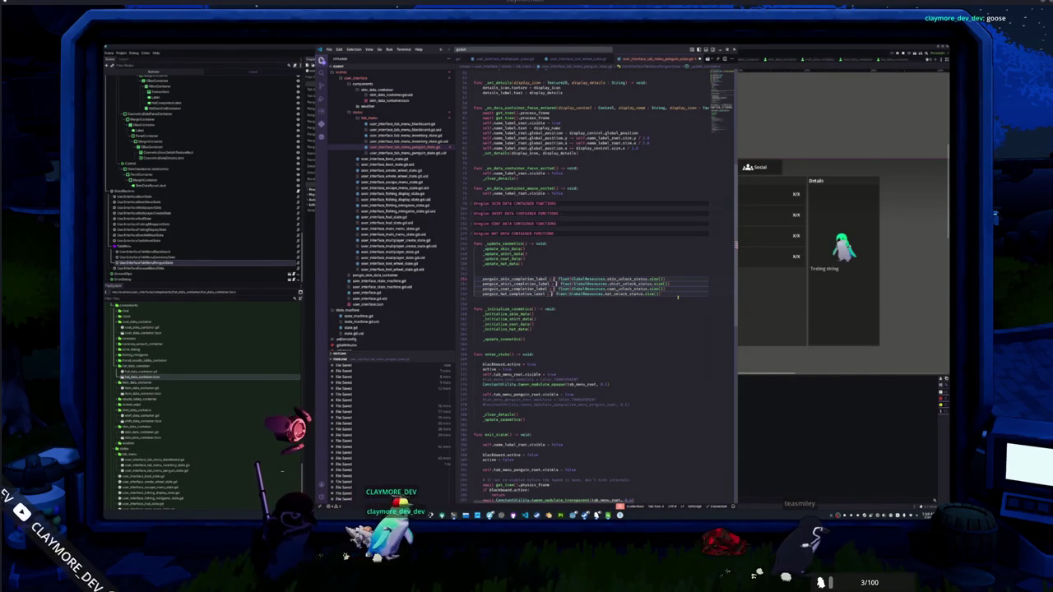
pyautogui.write('float')
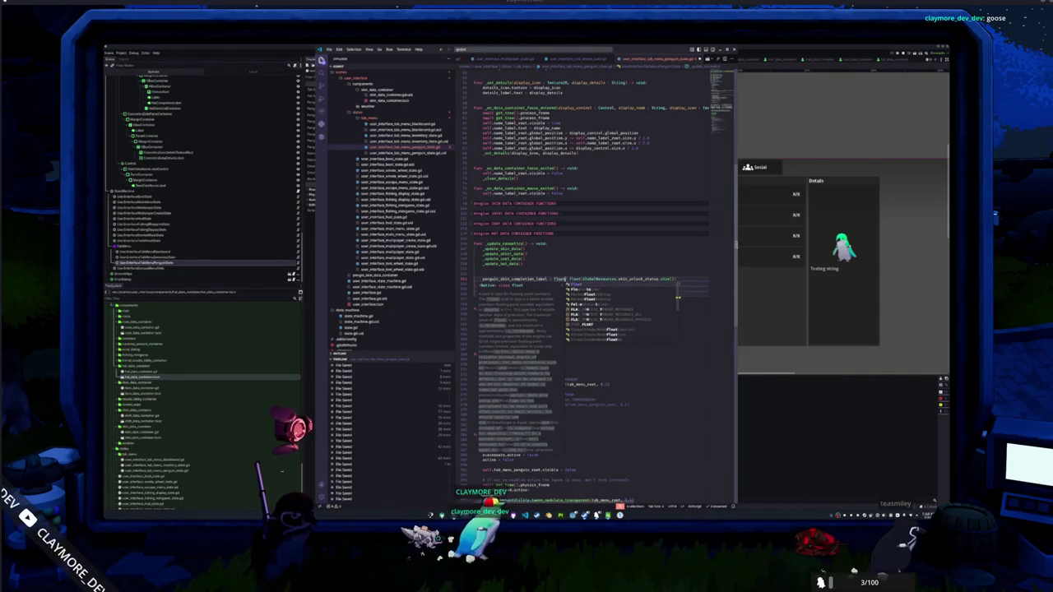
pyautogui.press('Escape')
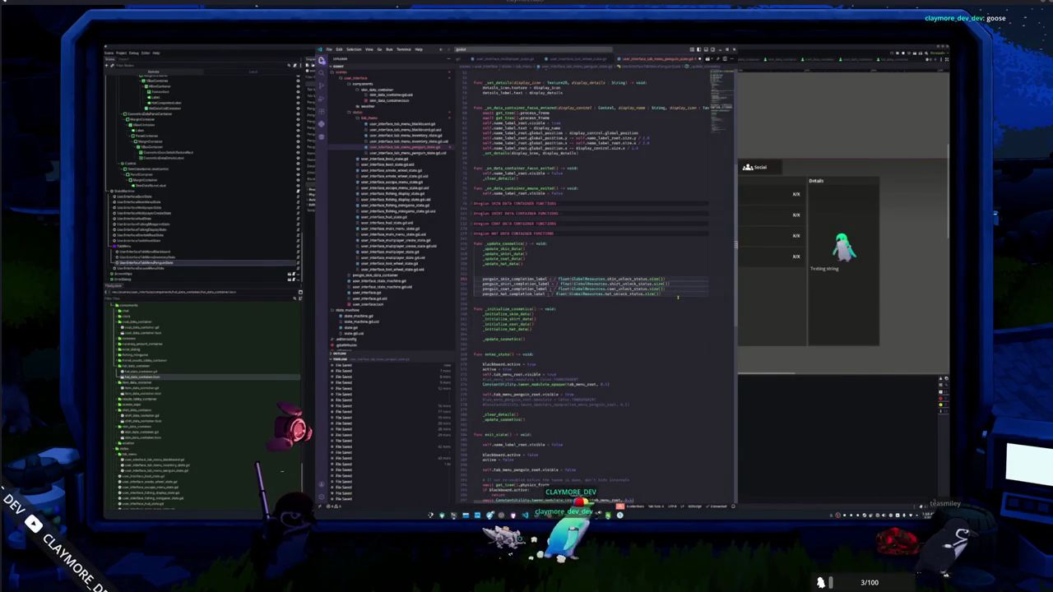
pyautogui.hotkey('shift', 'Right')
pyautogui.hotkey('shift', 'Right')
pyautogui.hotkey('shift', 'Right')
pyautogui.hotkey('shift', 'Right')
pyautogui.hotkey('shift', 'Right')
pyautogui.press('Delete')
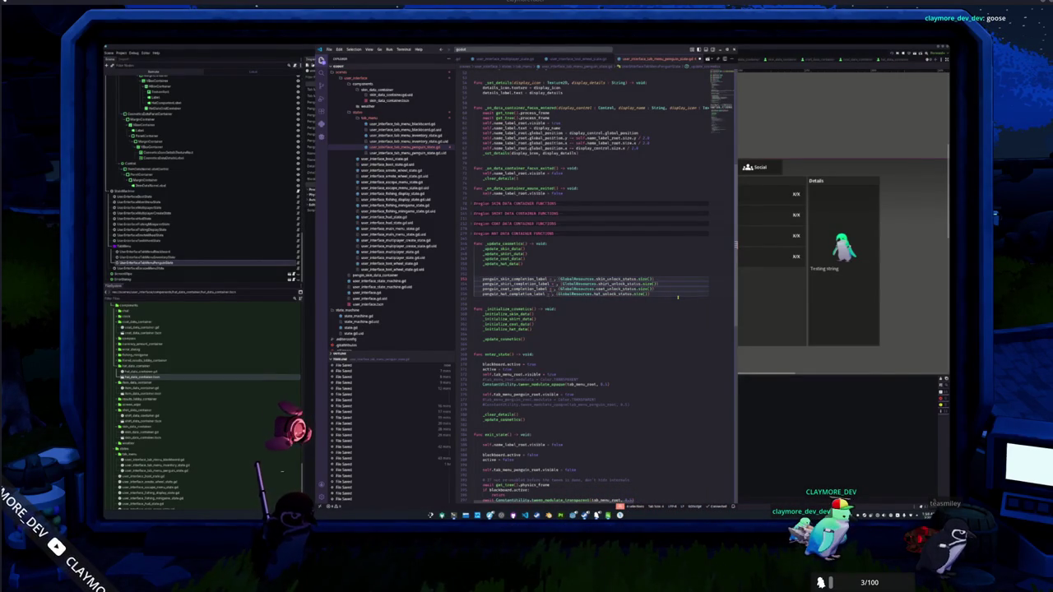
# - Type GlobalResources.skin_unlock_status at the start of the skin line's expression
pyautogui.write('GlobalResource')
pyautogui.press('Tab')
pyautogui.write('.skin_unlock_status,')
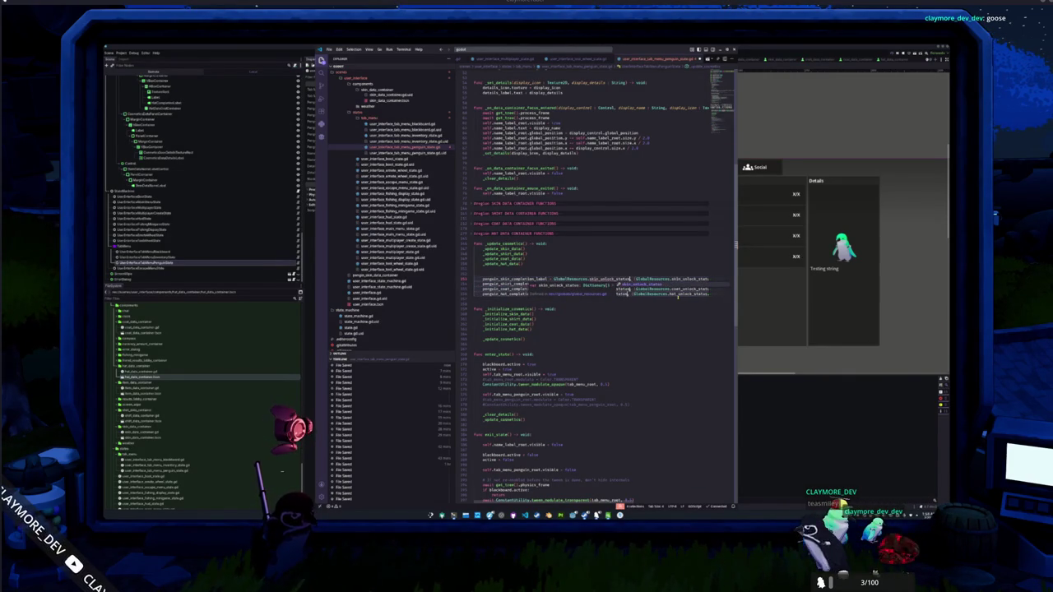
pyautogui.press('Tab')
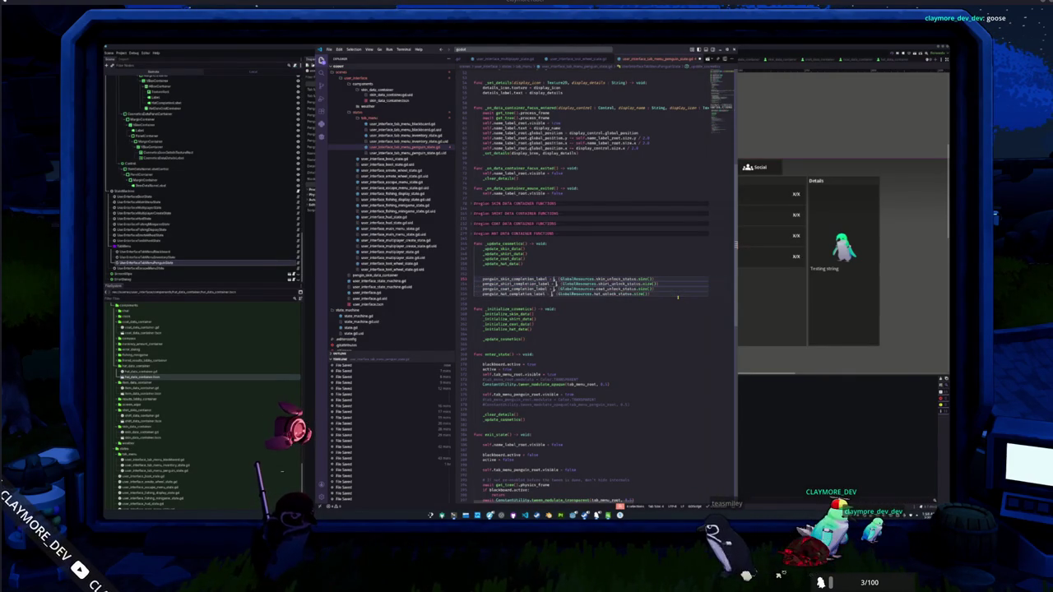
# - Paste each line's unlock status reference and add .keys().filter(func(e: int after it
pyautogui.hotkey('ctrl', 'v')
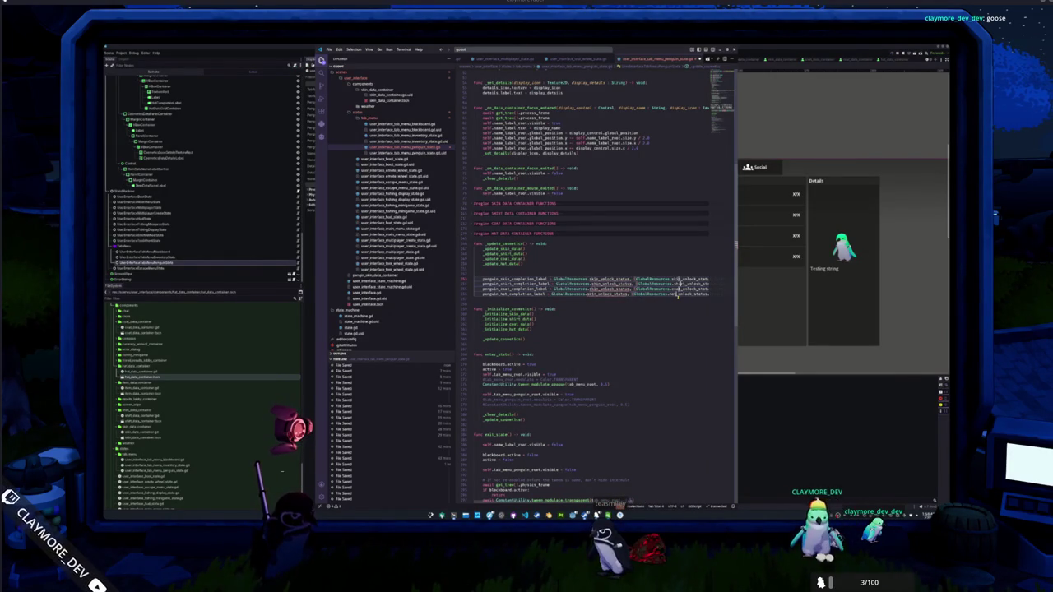
pyautogui.hotkey('shift', 'End')
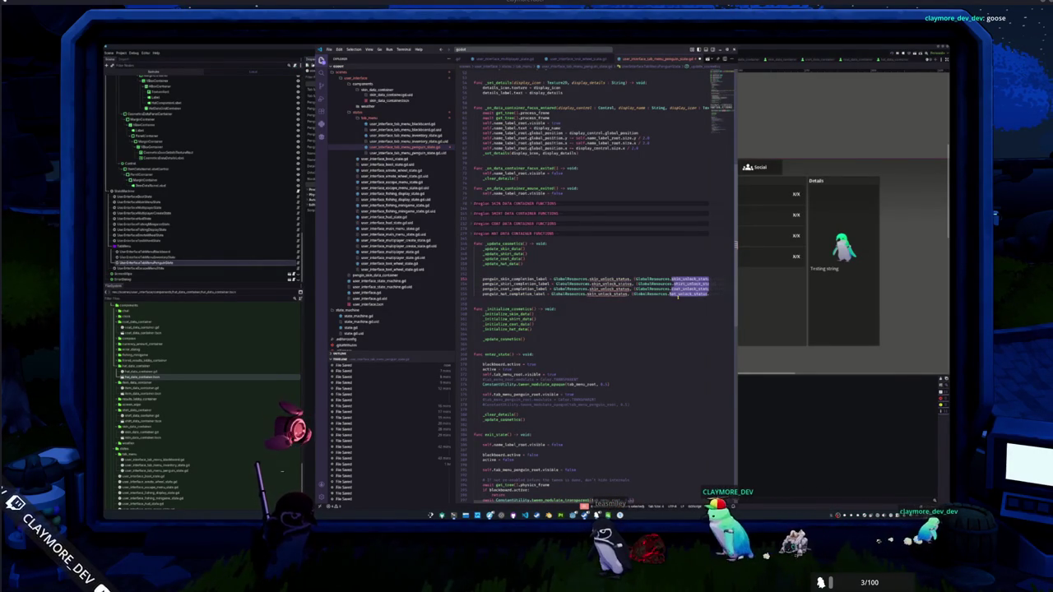
pyautogui.press('Left')
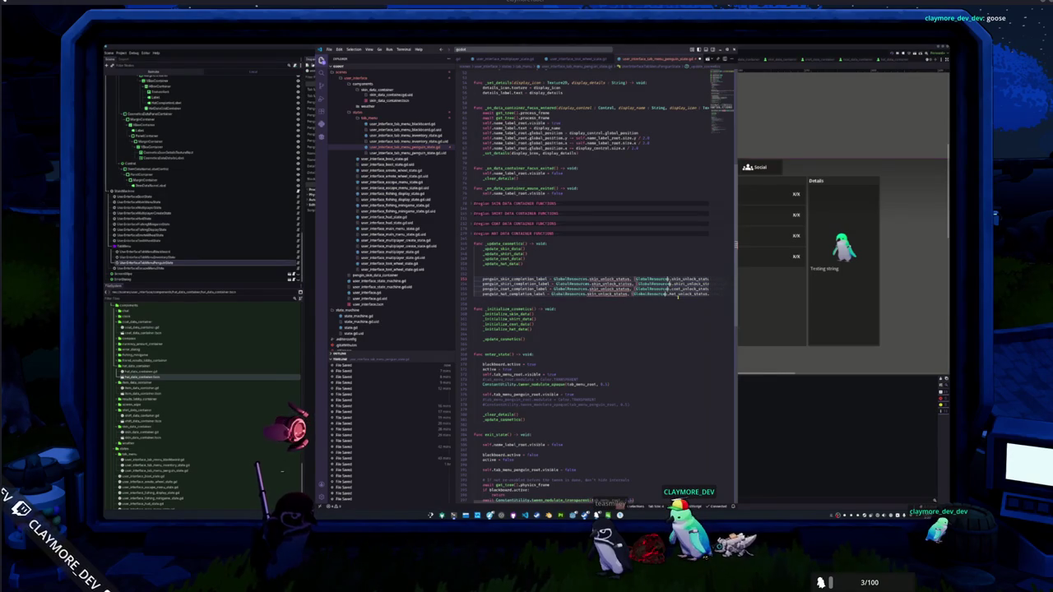
pyautogui.press('Right')
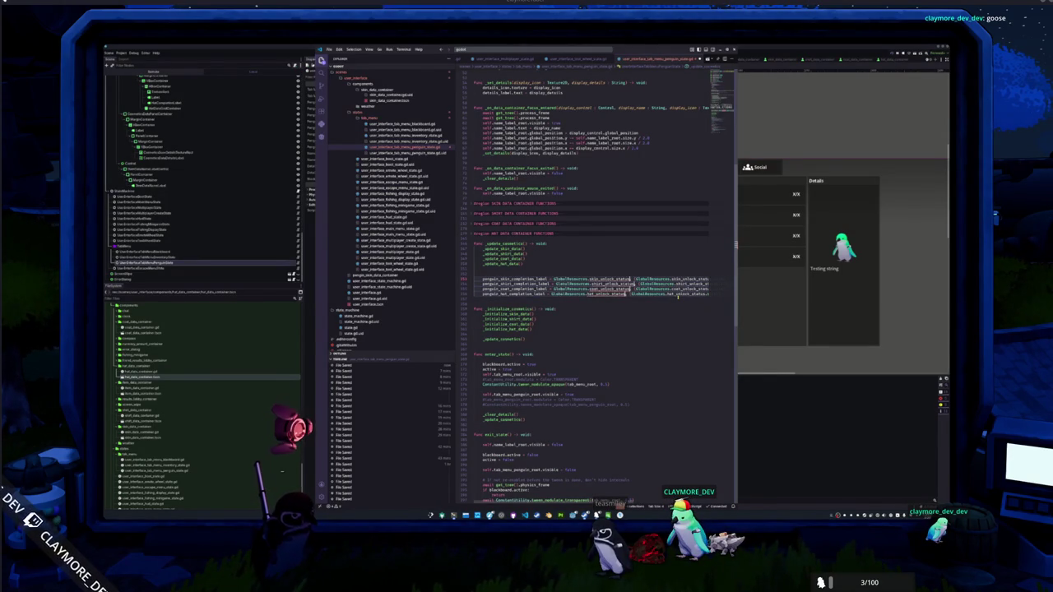
pyautogui.write('.filt')
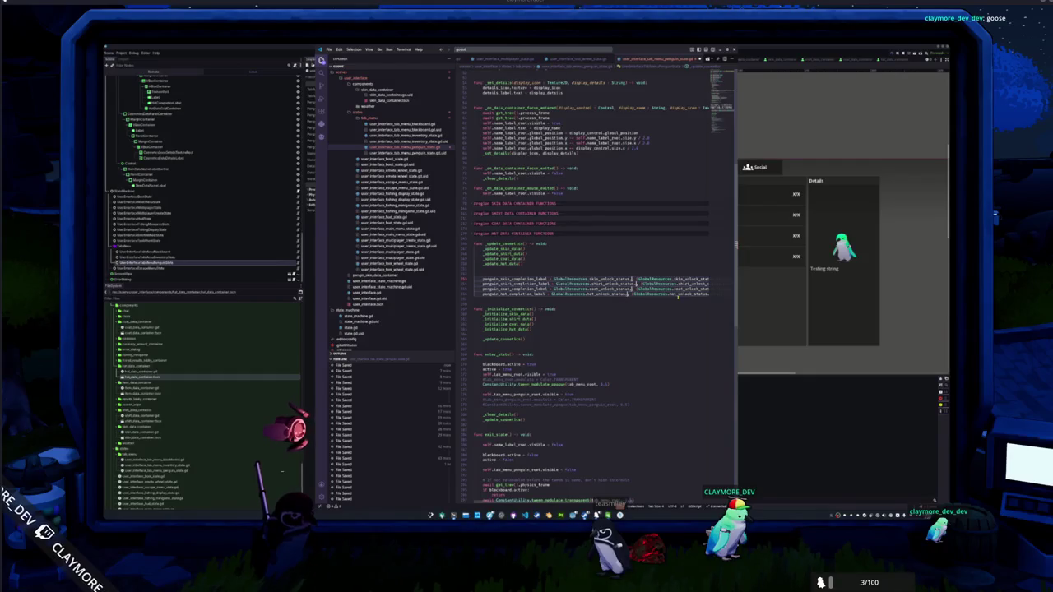
pyautogui.press('BackSpace')
pyautogui.write('keys(')
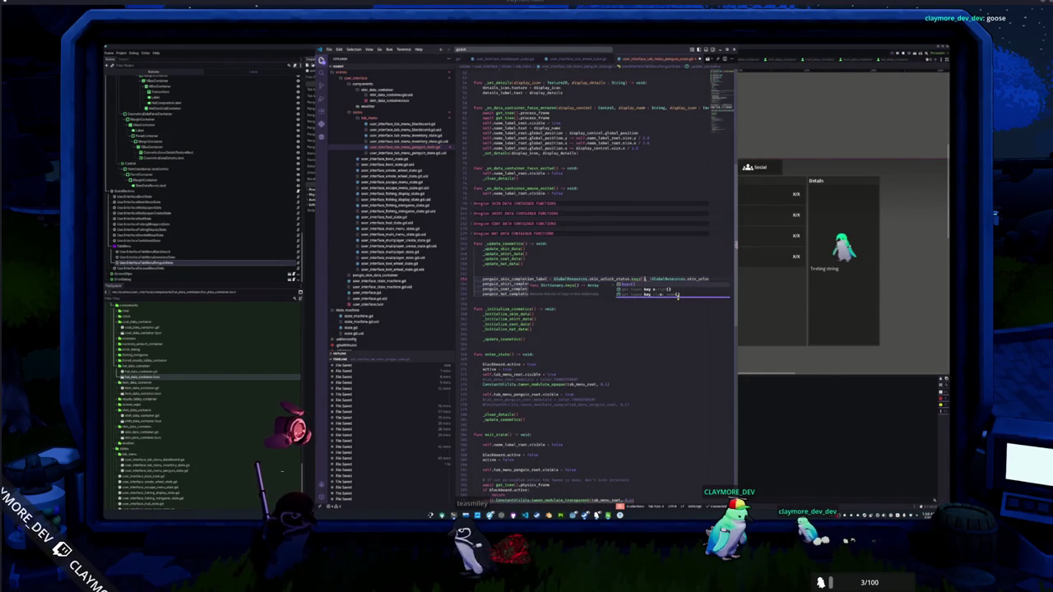
pyautogui.write('.filter(')
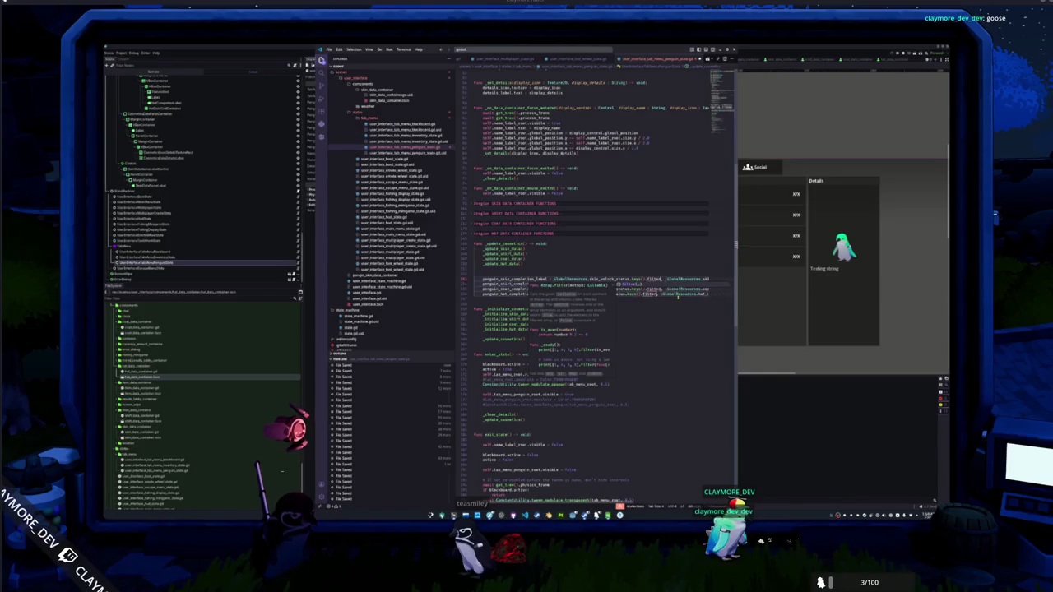
pyautogui.write('func')
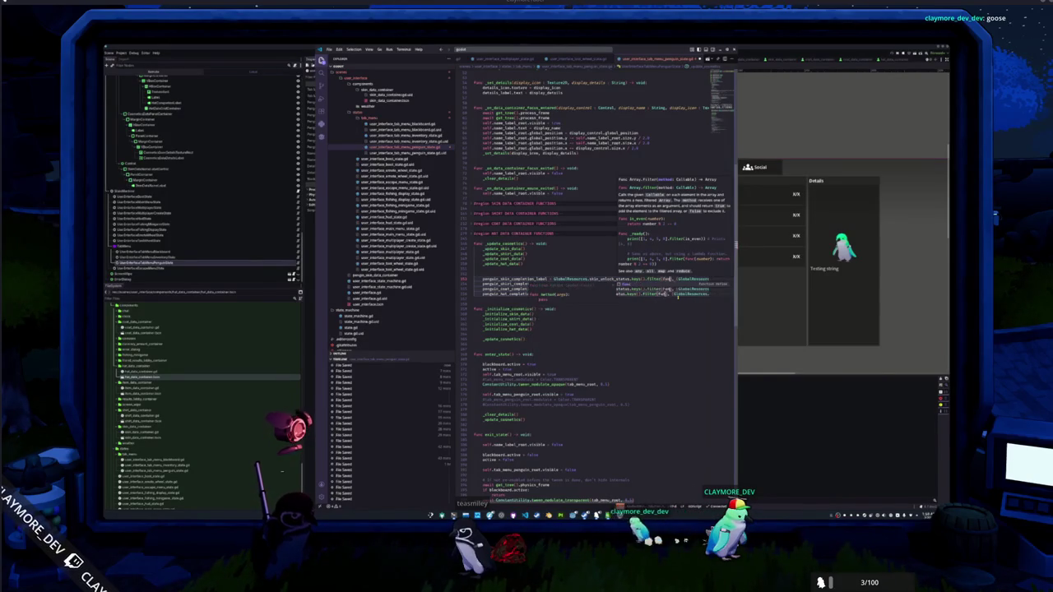
pyautogui.write('(')
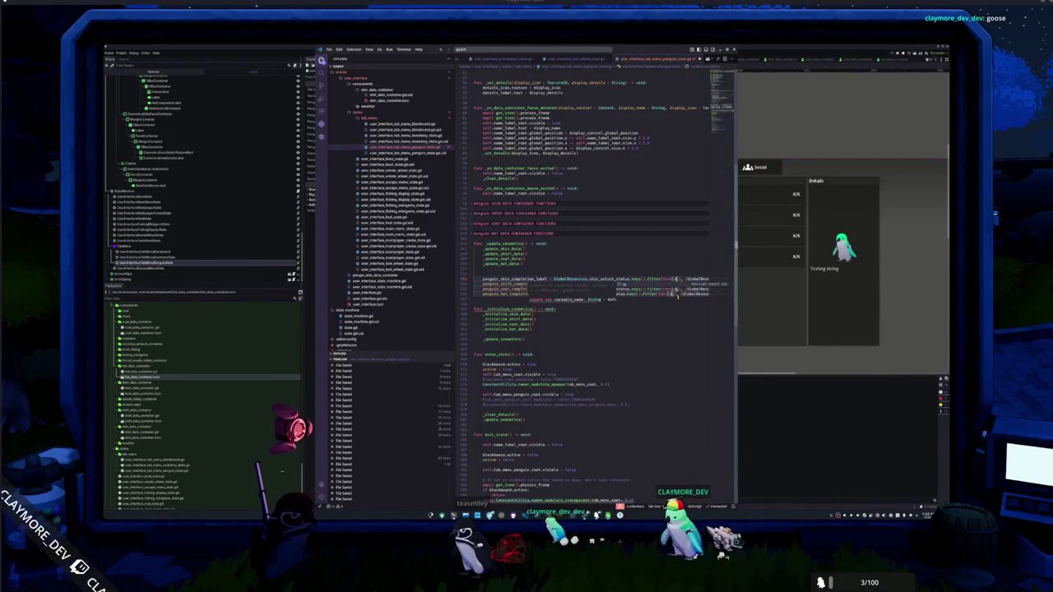
pyautogui.write('e: int')
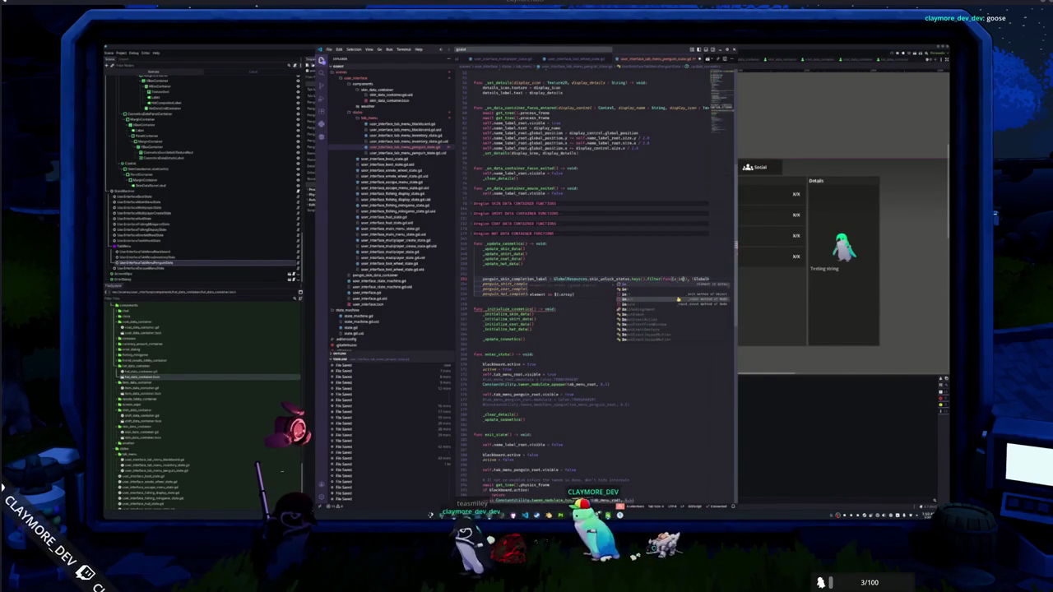
# - Finish each filter as '-> bool: return GlobalResources.<category>_unlock_status[i]).size()' on all four lines
pyautogui.press('Escape')
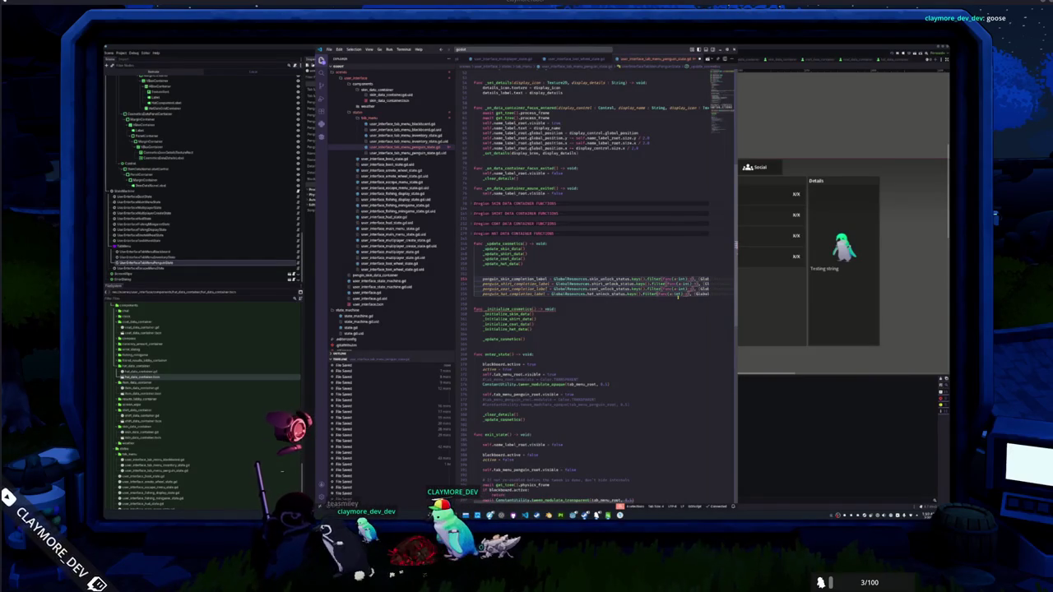
pyautogui.write('-> bool:')
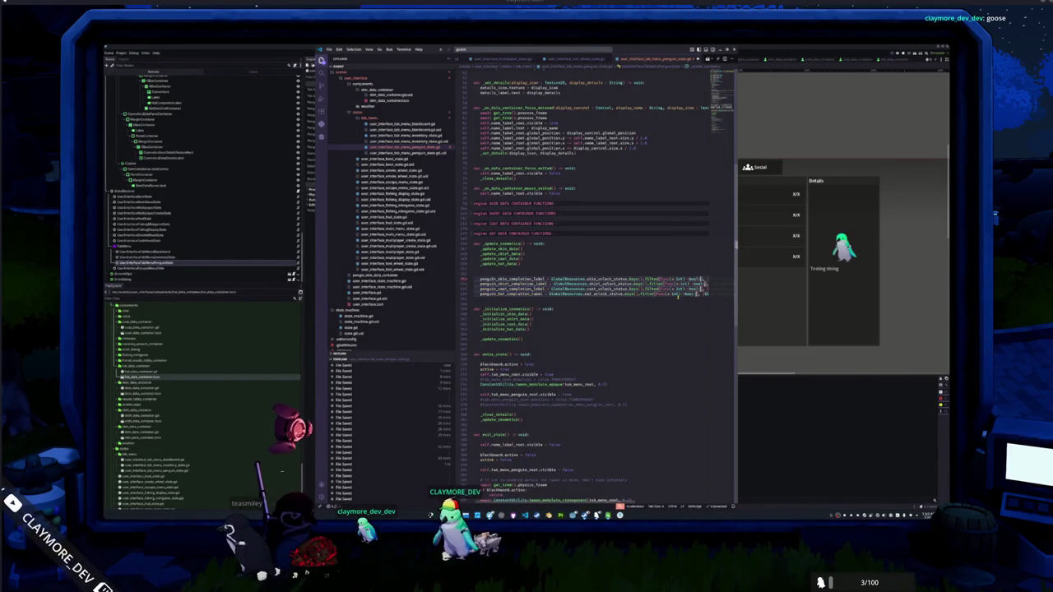
pyautogui.write(' return')
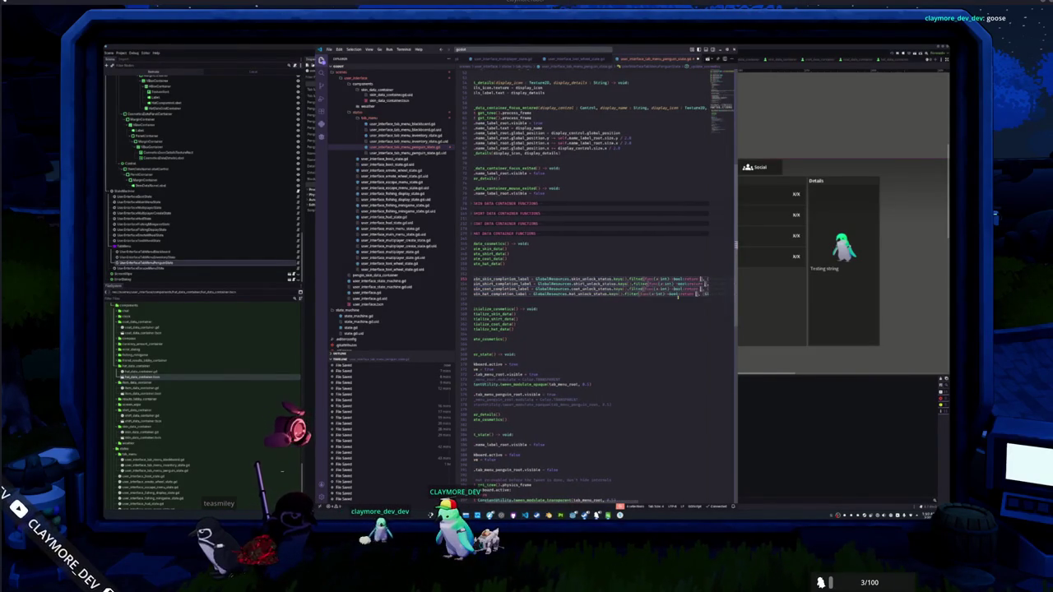
pyautogui.write(' GlobalResources.')
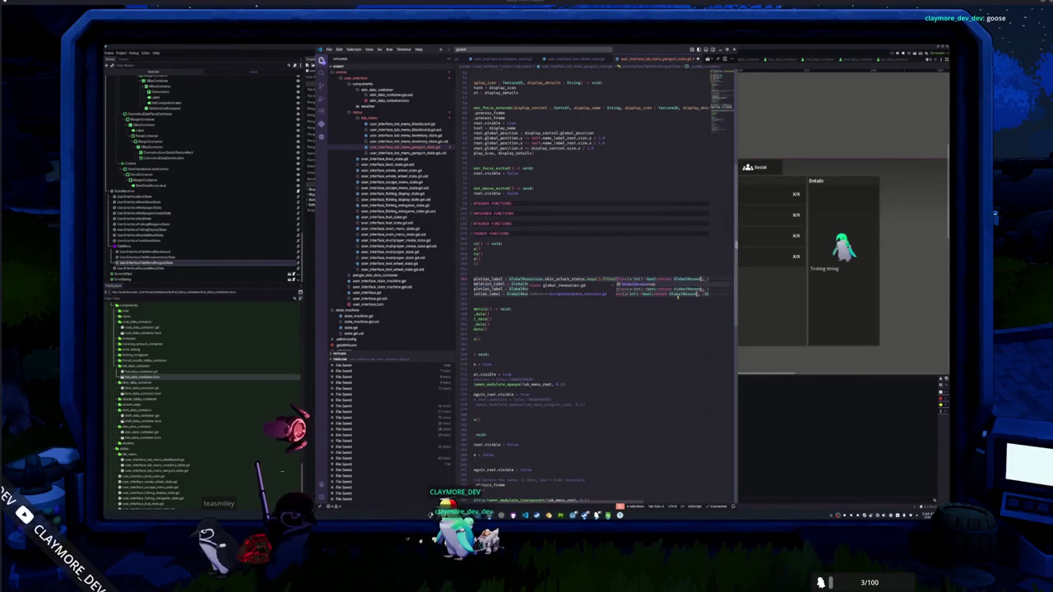
pyautogui.hotkey('ctrl', 'v')
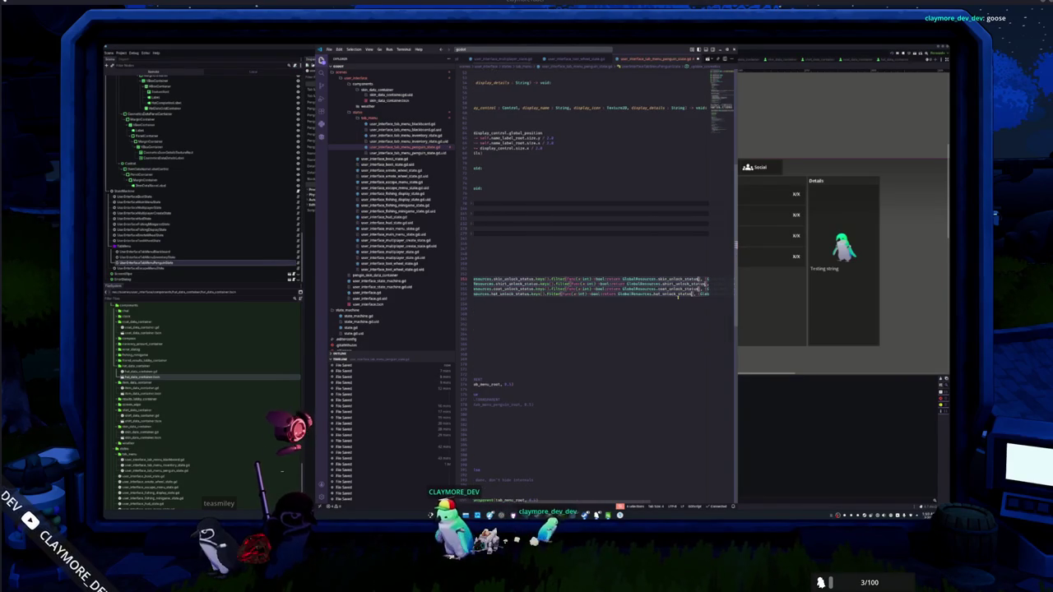
pyautogui.write('[i')
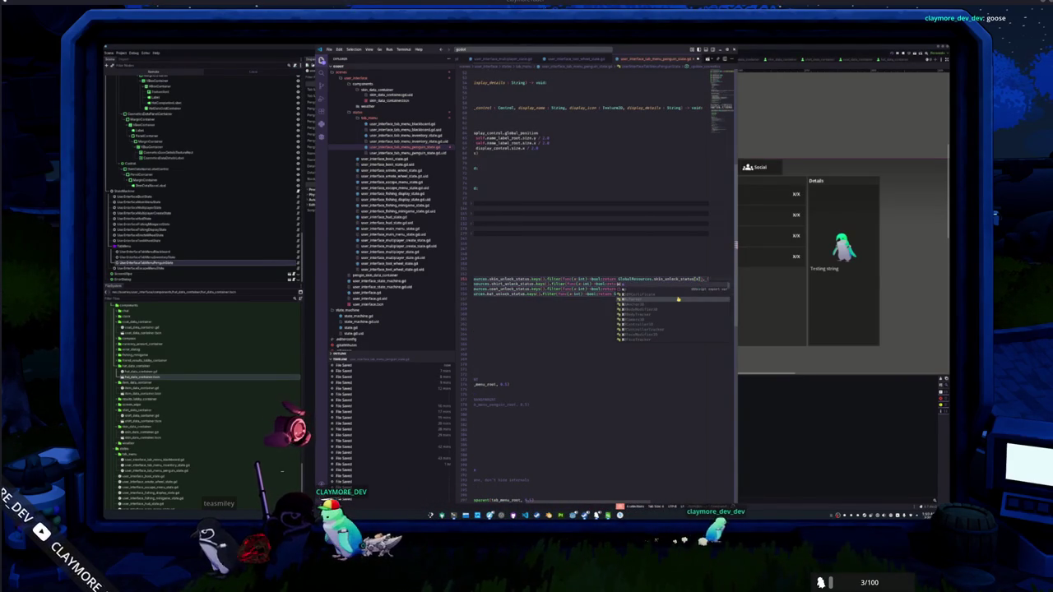
pyautogui.write('])')
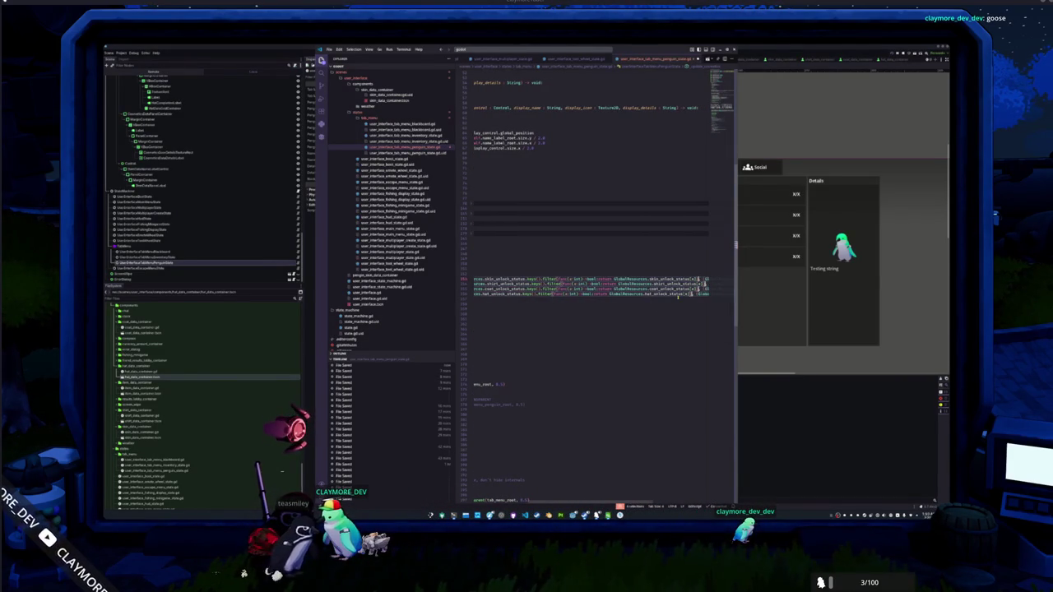
pyautogui.write('.size')
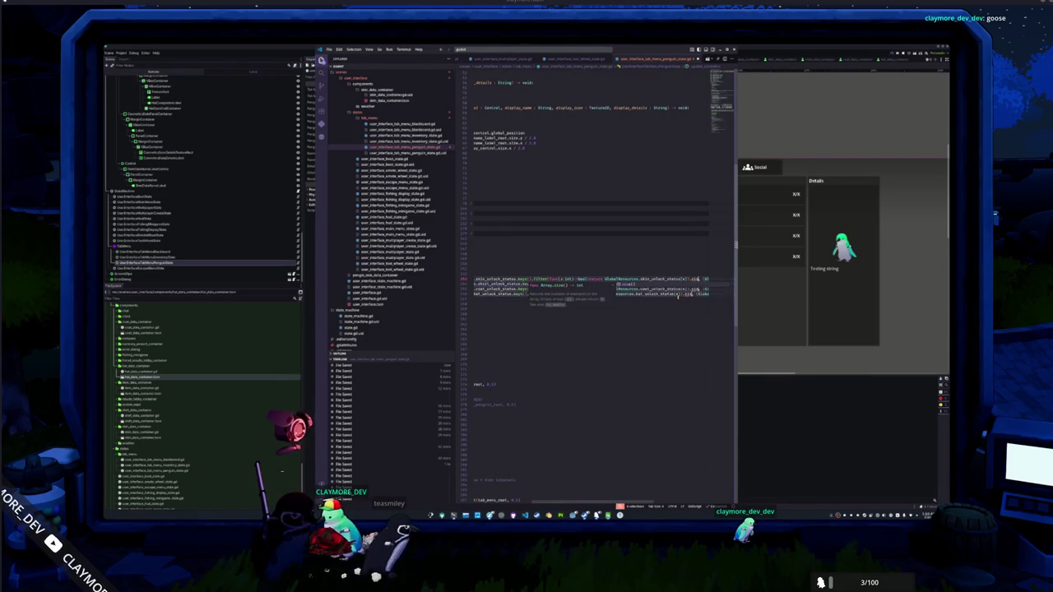
pyautogui.write('()')
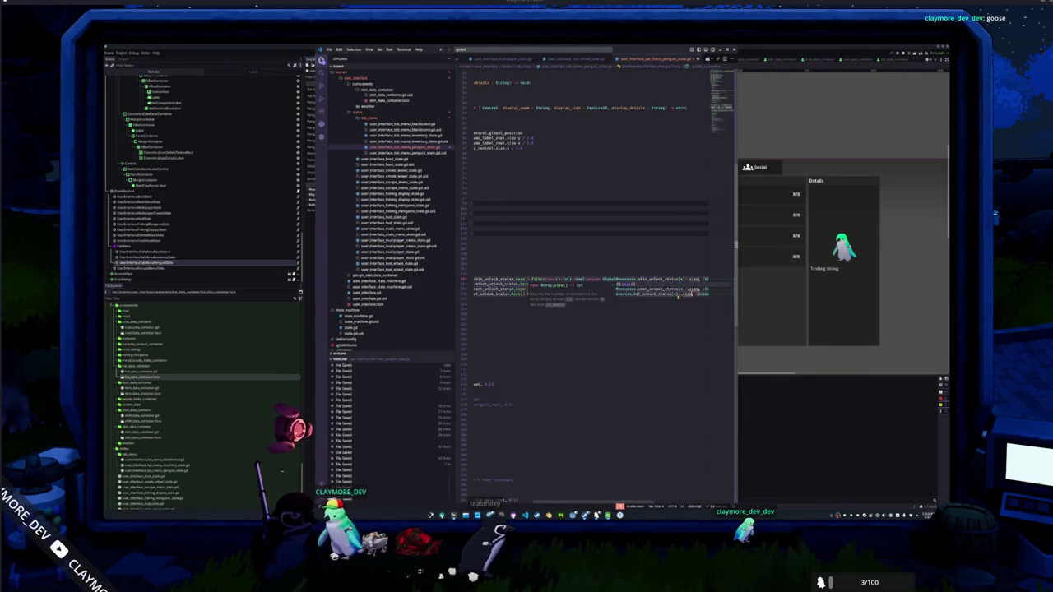
pyautogui.press('Escape')
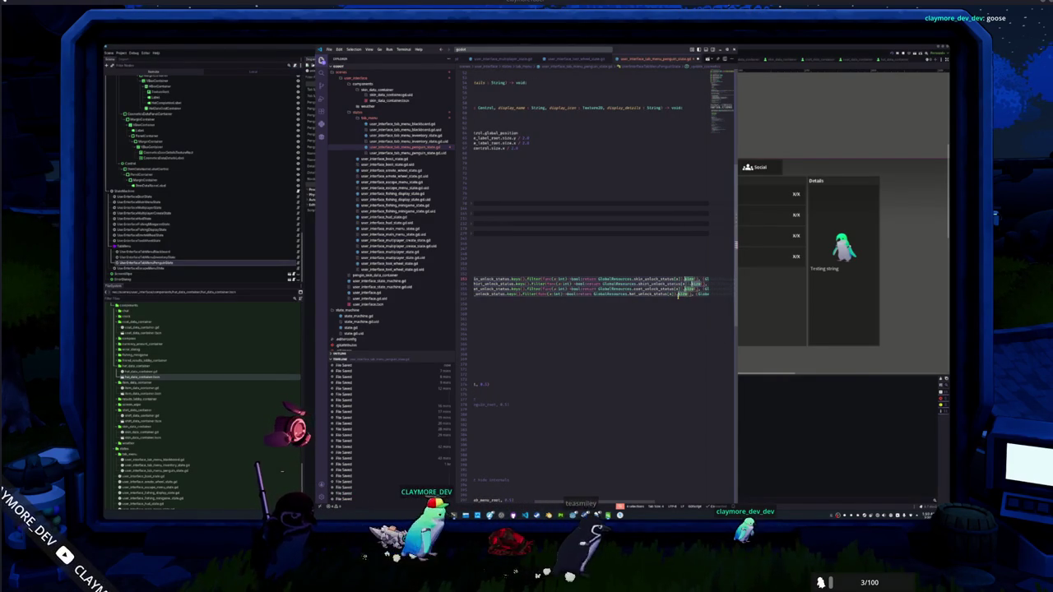
pyautogui.press('Escape')
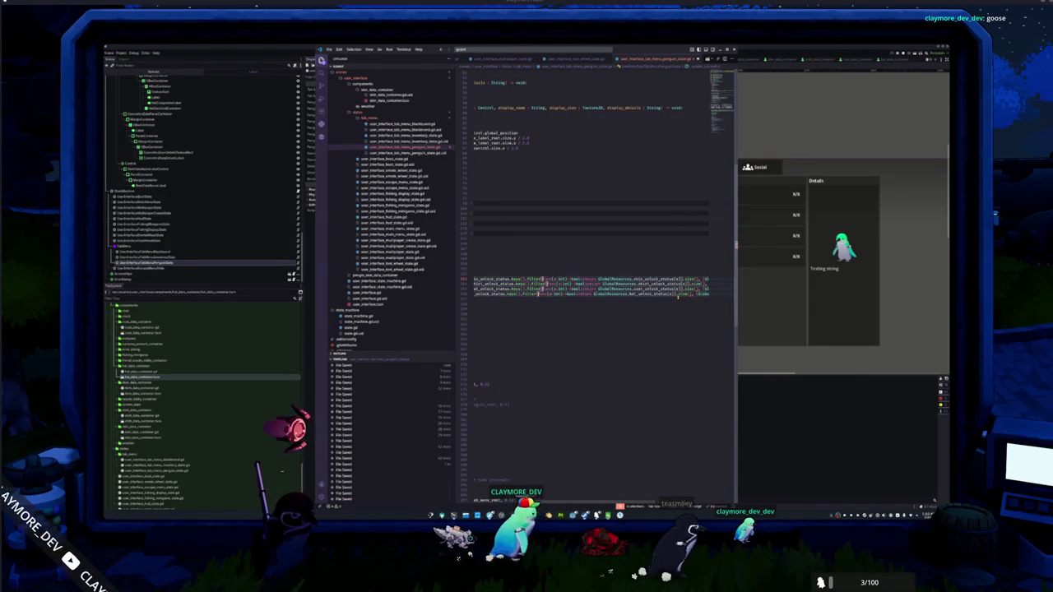
pyautogui.press('Home')
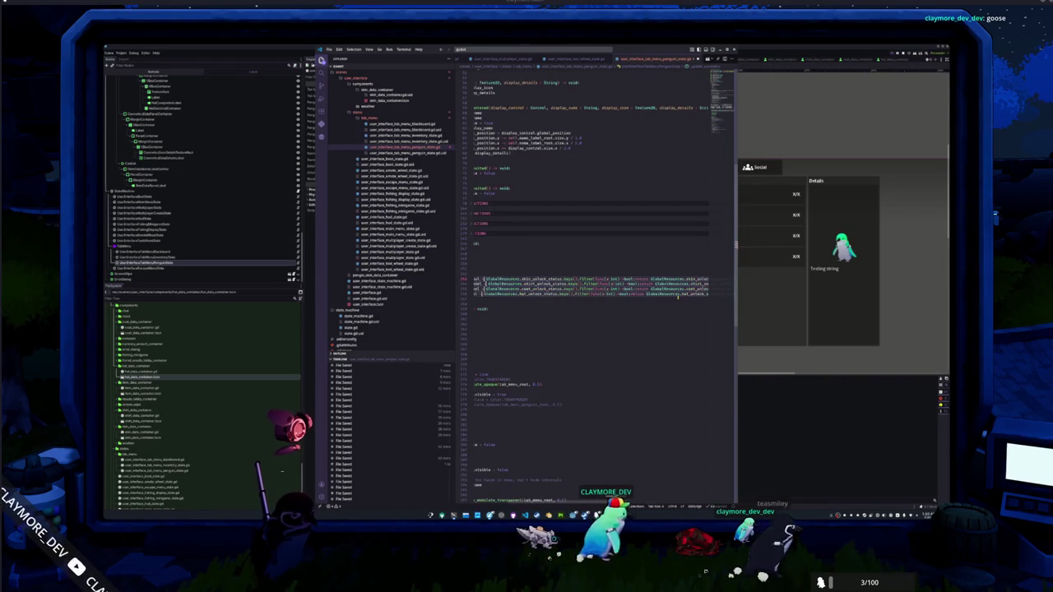
# - Wrap each count expression in a "%s/%s" format string of unlocked and total counts
pyautogui.hotkey('ctrl', 'Right')
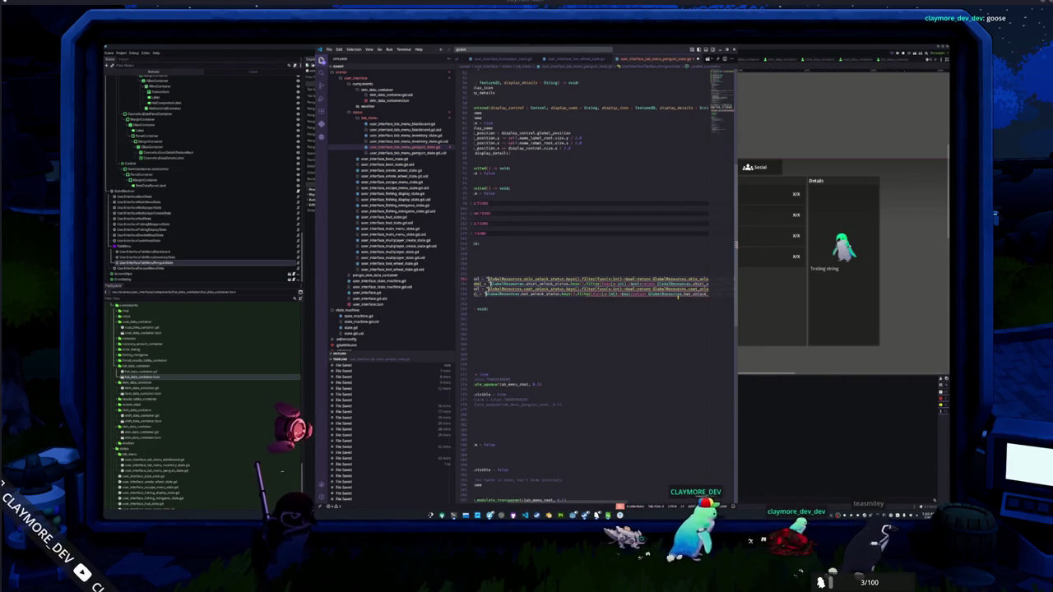
pyautogui.write('[[[')
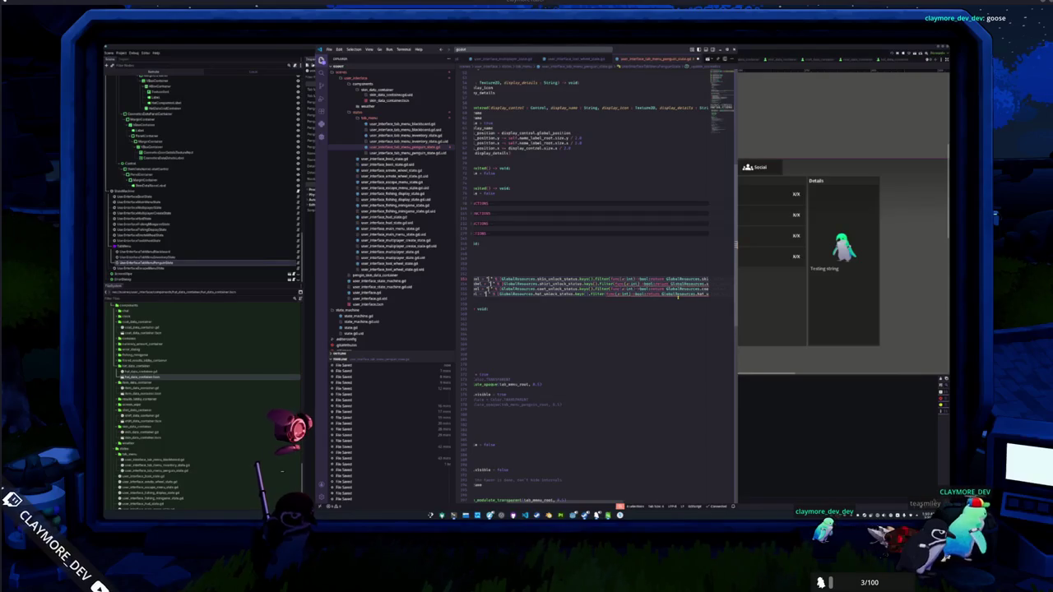
pyautogui.write('"')
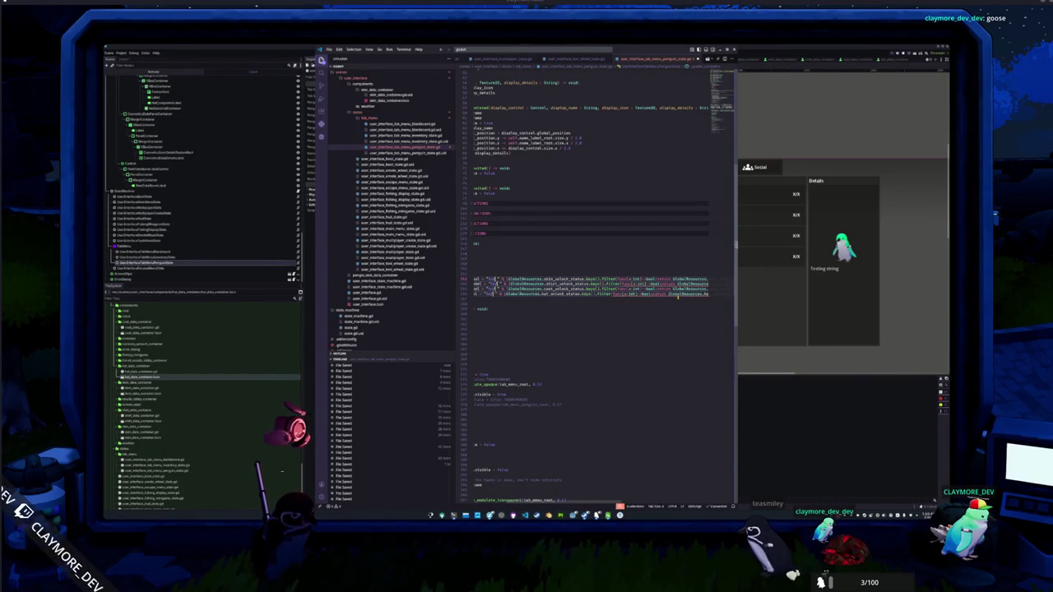
pyautogui.press('BackSpace')
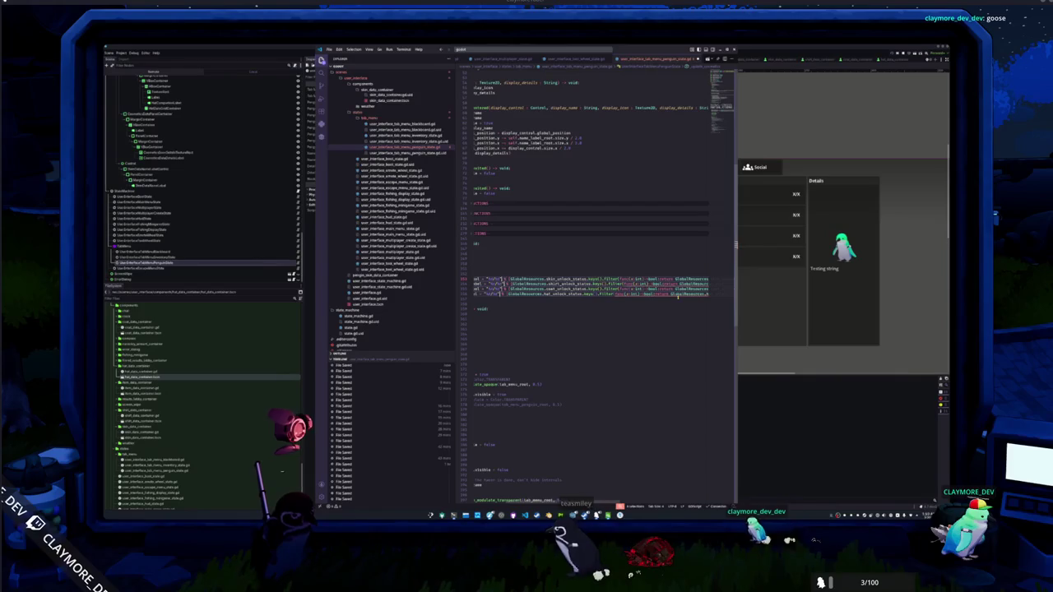
pyautogui.hotkey('ctrl', 'shift', 'Right')
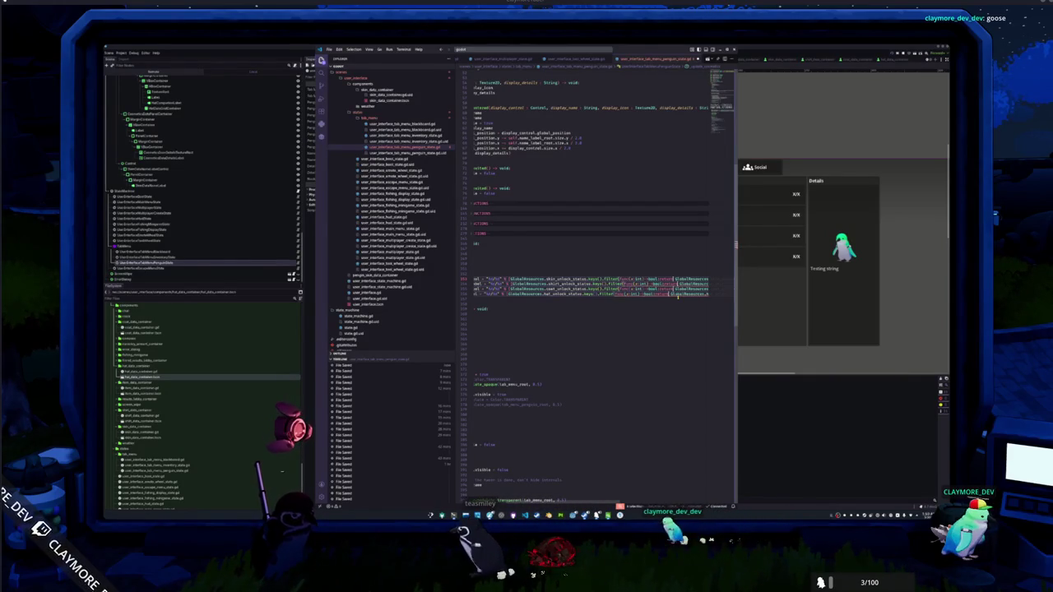
pyautogui.hotkey('ctrl', 'shift', 'Right')
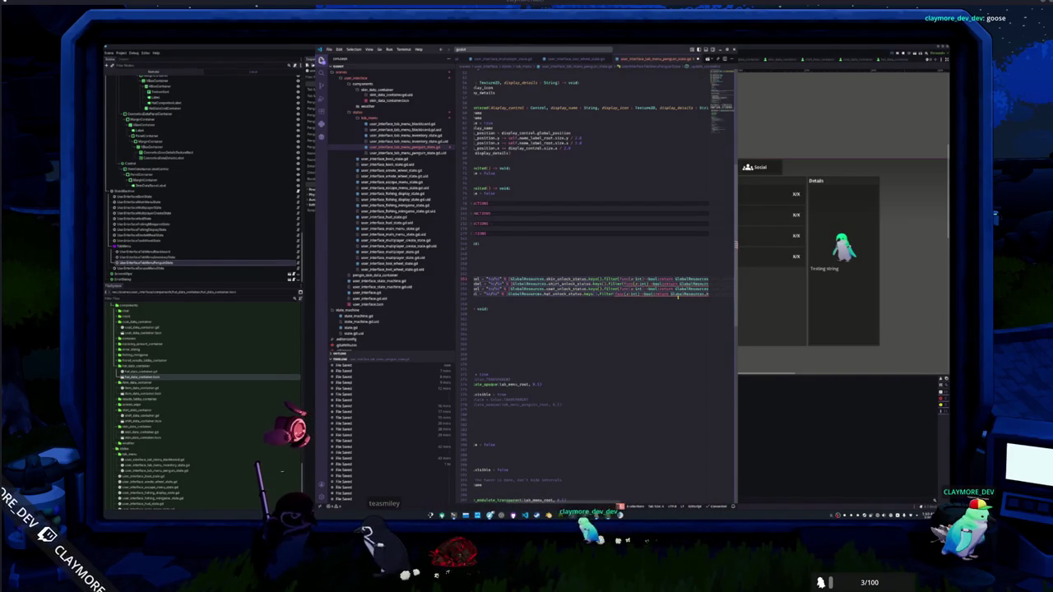
pyautogui.hotkey('ctrl', 'shift', 'Right')
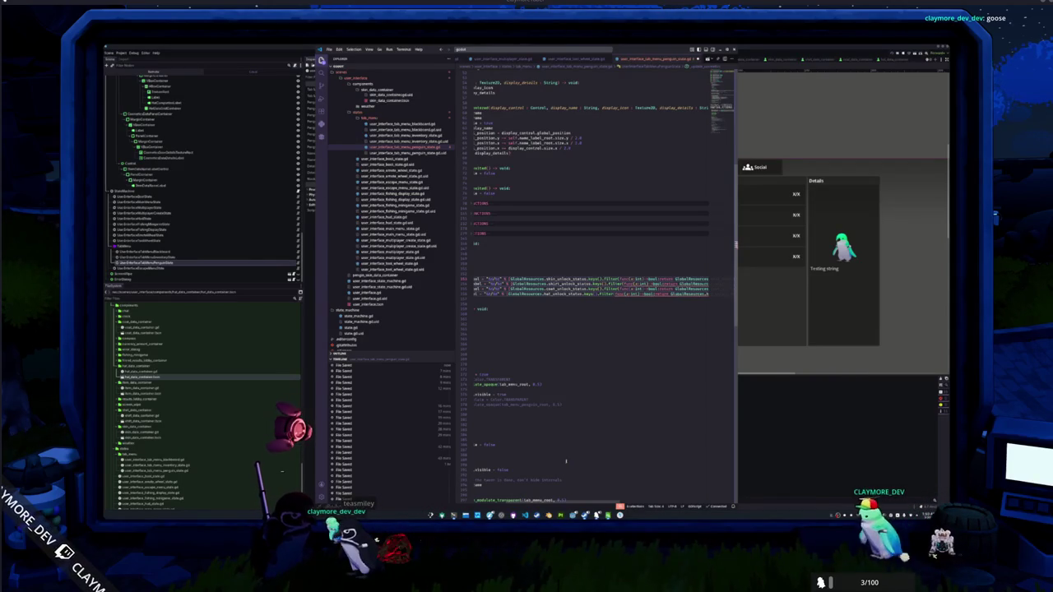
# - Scroll along the long lines to check the unlocked/total format expressions
pyautogui.hscroll(5, 653, 499)
pyautogui.hscroll(2, 653, 498)
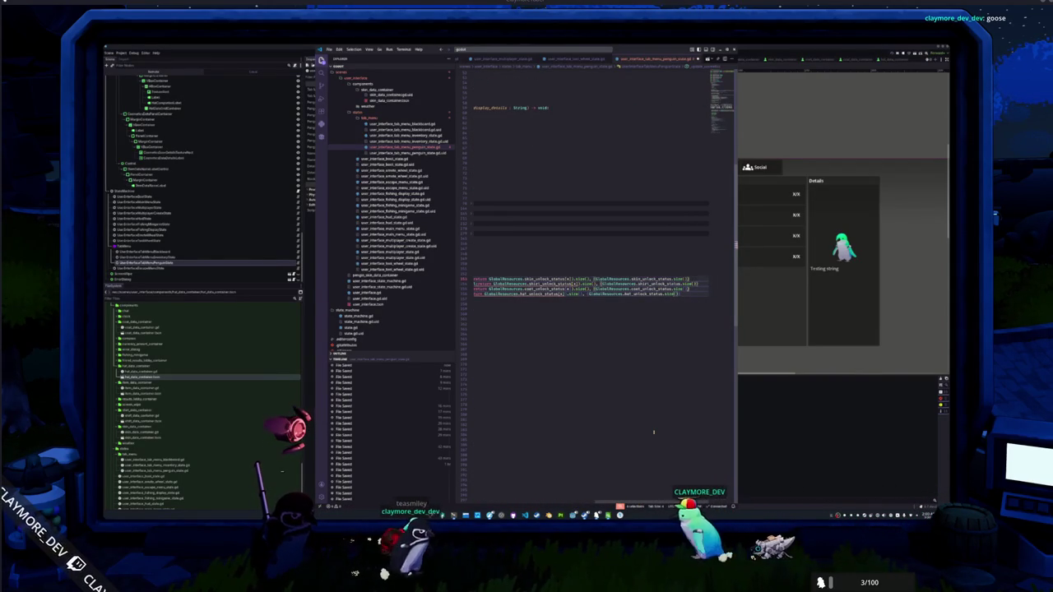
pyautogui.hscroll(-7, 653, 431)
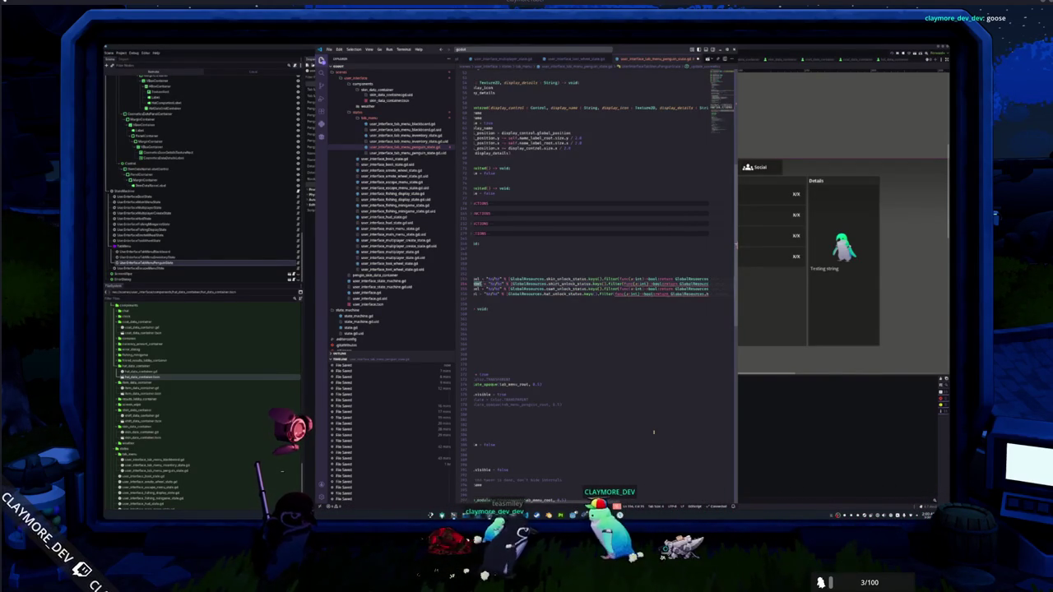
pyautogui.hscroll(6, 653, 431)
pyautogui.hscroll(2, 653, 431)
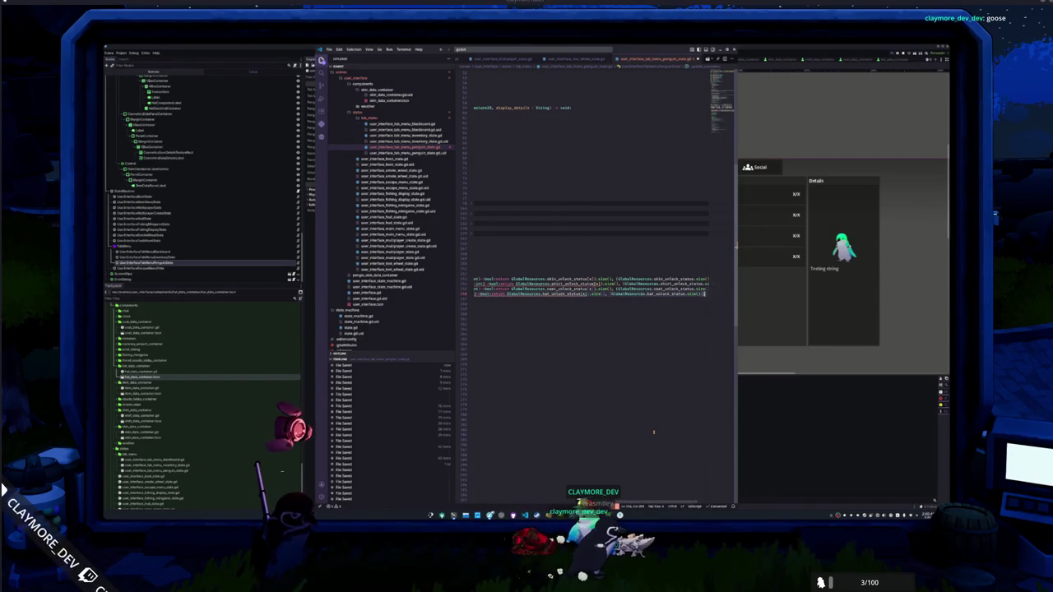
pyautogui.hscroll(1, 653, 431)
pyautogui.hscroll(2, 653, 431)
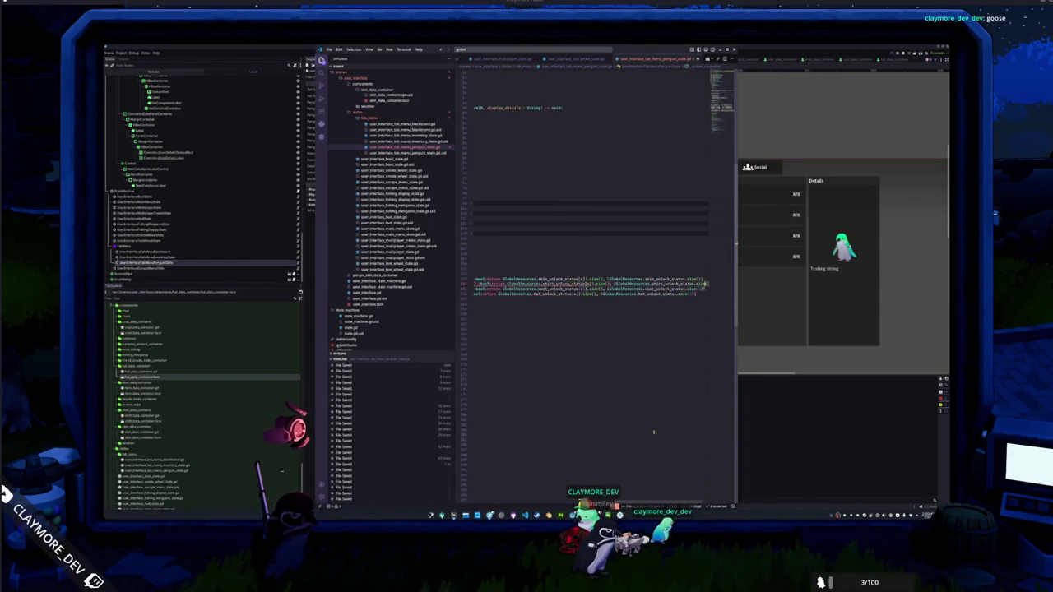
pyautogui.hscroll(1, 653, 431)
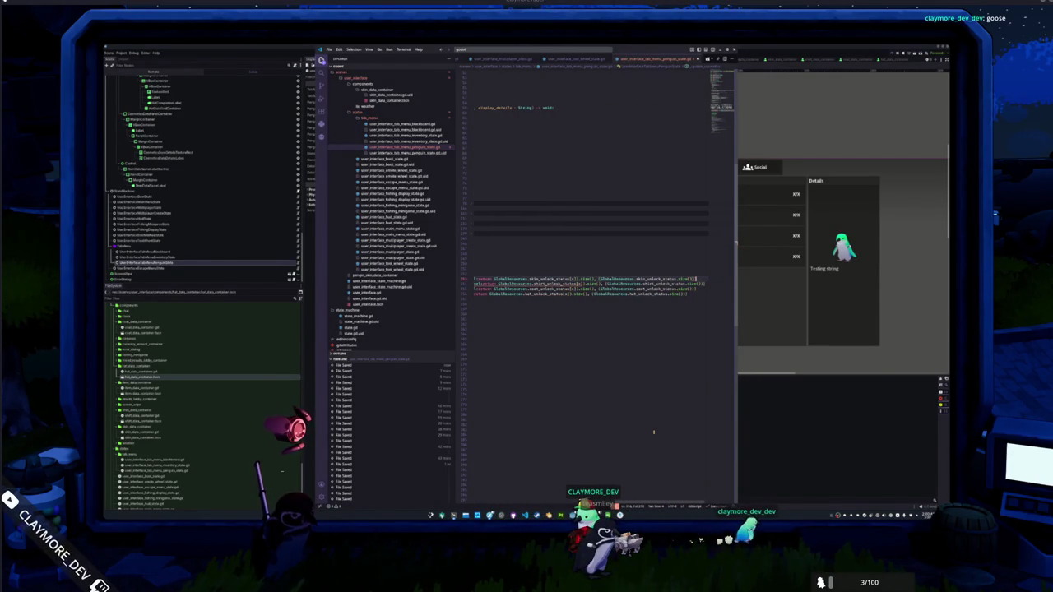
pyautogui.hscroll(-5, 653, 431)
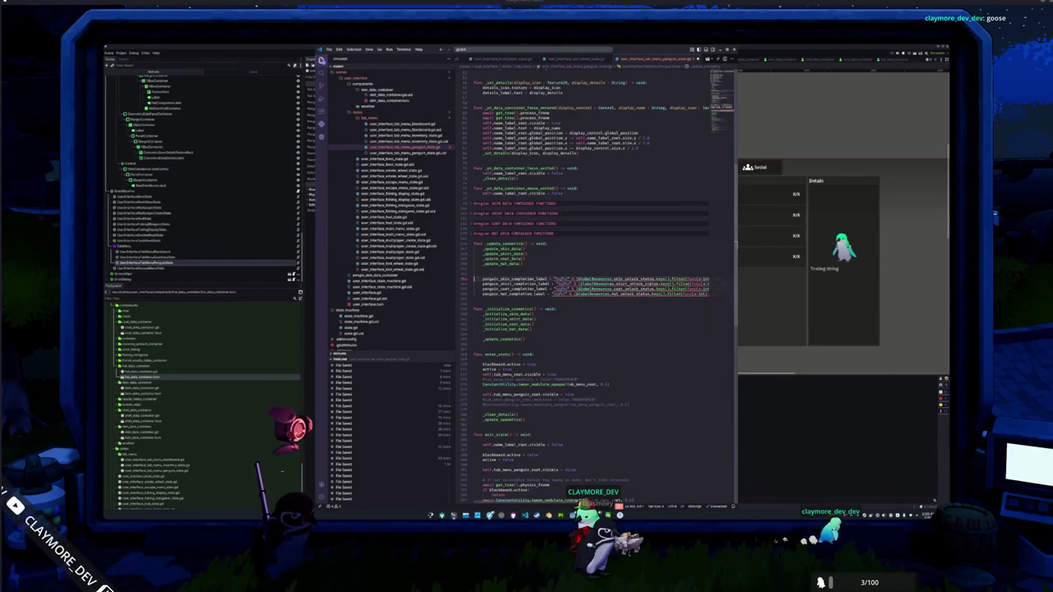
# - Make all four label lines assign their count string to each label's .text, then return to Godot
pyautogui.moveTo(608, 278)
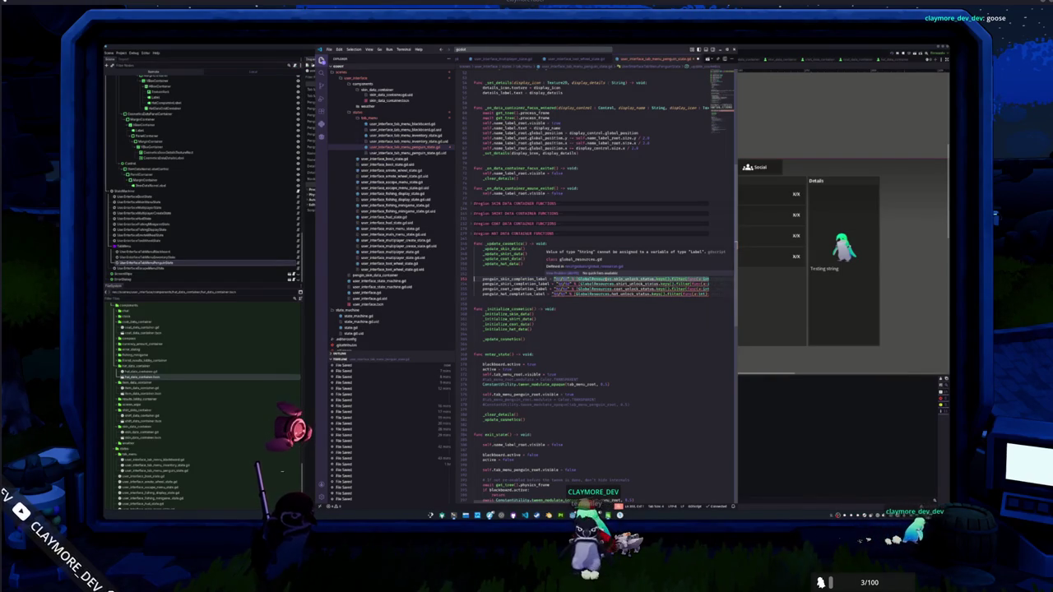
pyautogui.hotkey('ctrl', 'shift', 'Right')
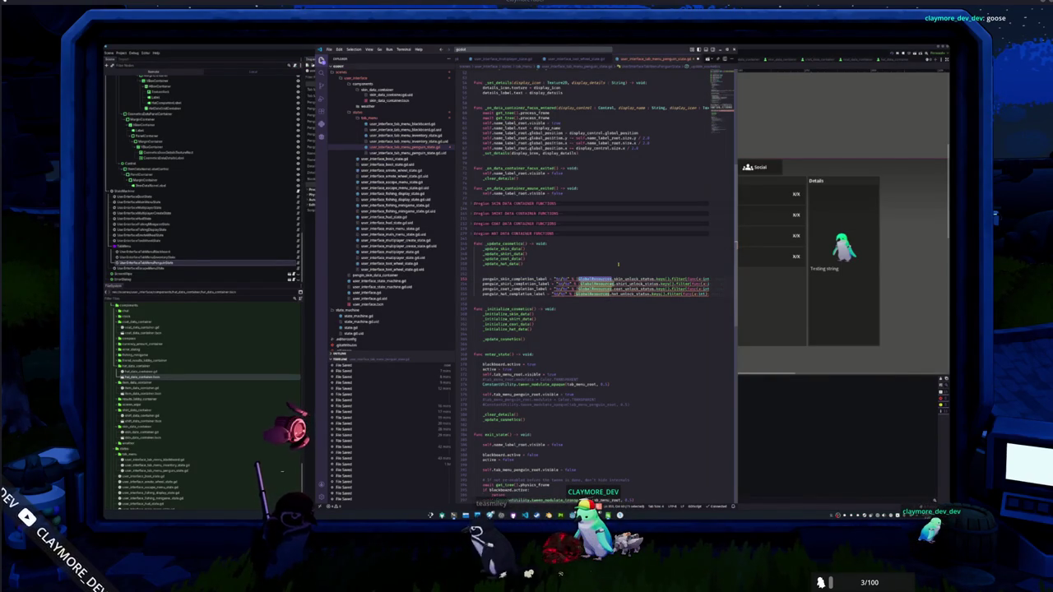
pyautogui.press('Left')
pyautogui.hotkey('ctrl', 'Left')
pyautogui.hotkey('ctrl', 'Left')
pyautogui.hotkey('ctrl', 'Left')
pyautogui.hotkey('shift', 'Left')
pyautogui.hotkey('shift', 'Left')
pyautogui.hotkey('shift', 'Left')
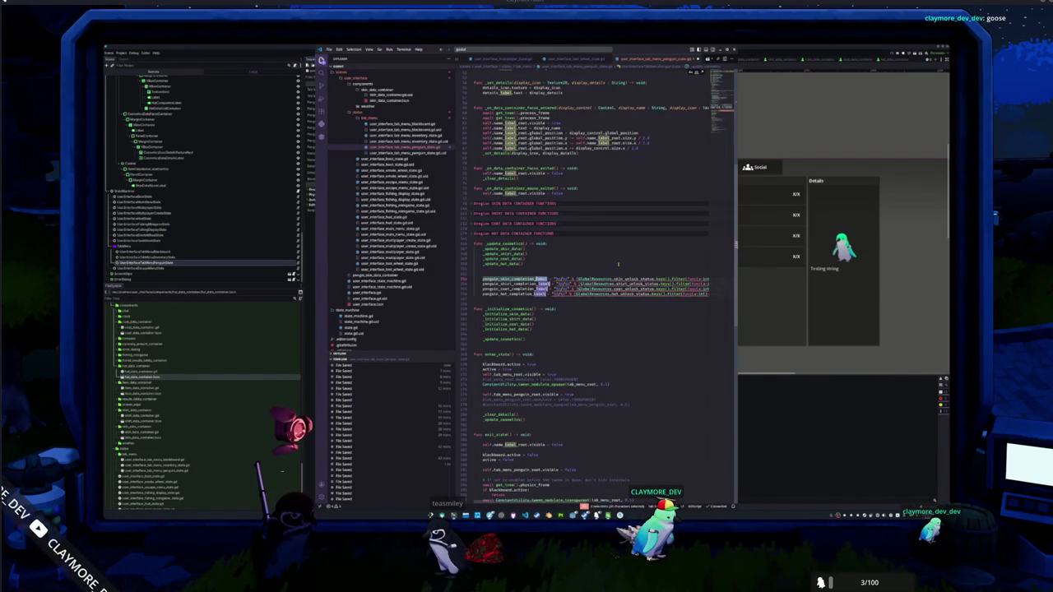
pyautogui.press('Right')
pyautogui.write('.text')
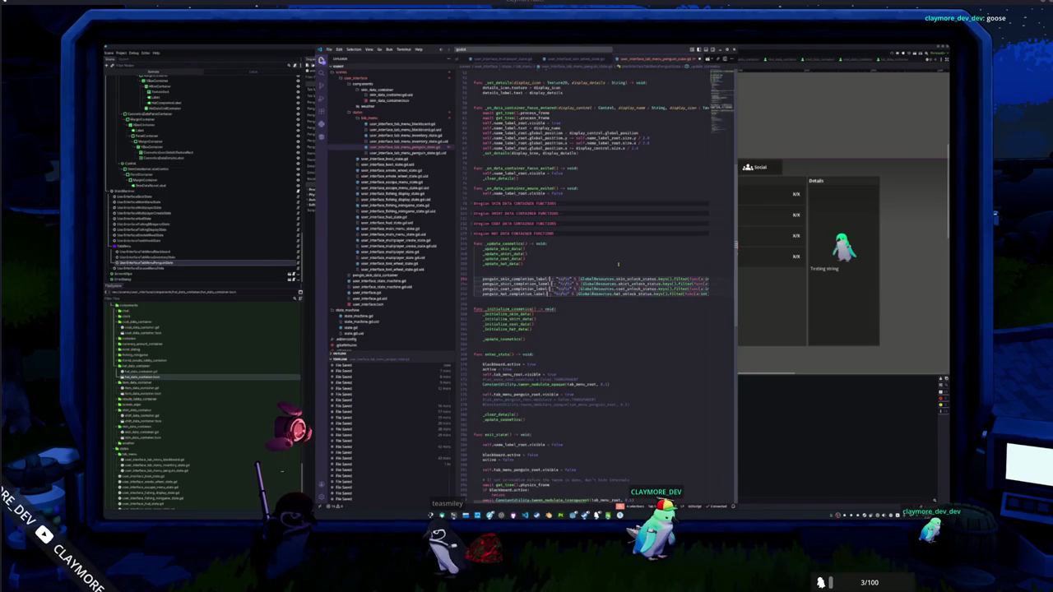
pyautogui.write('.text =')
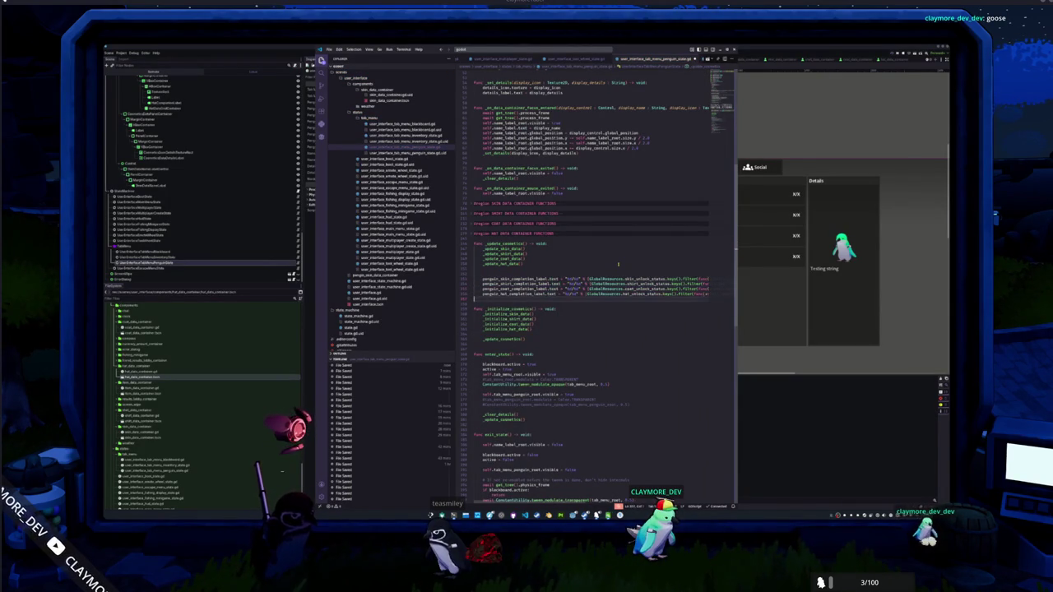
pyautogui.press('End')
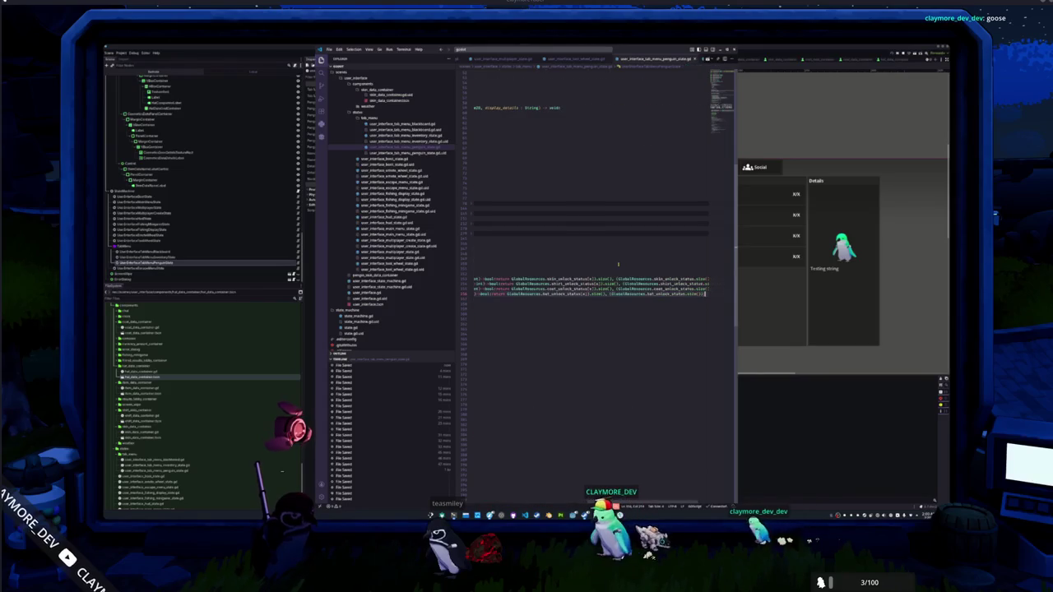
pyautogui.press('Home')
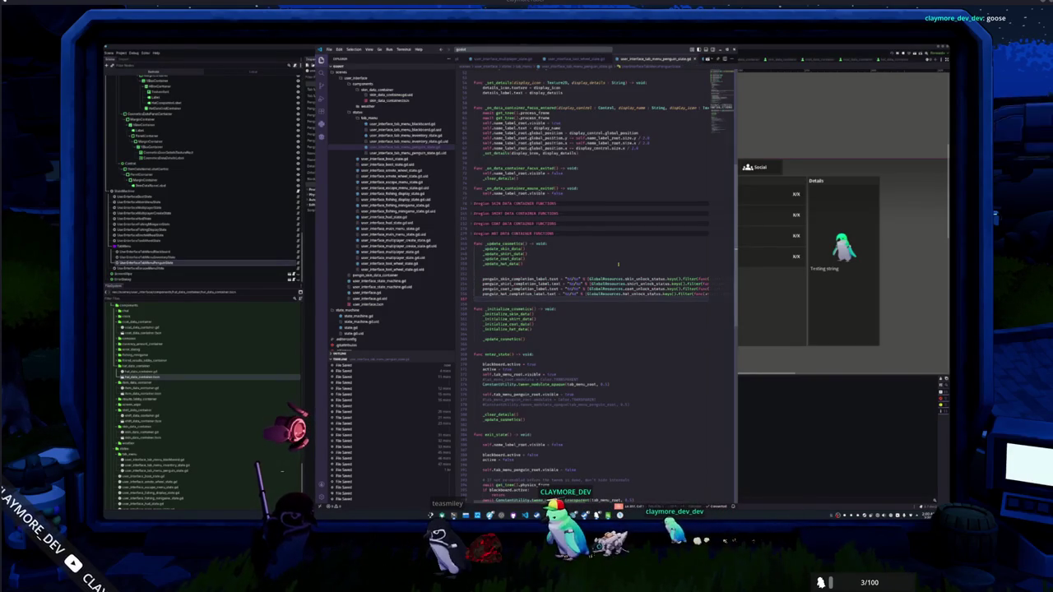
pyautogui.click(766, 451)
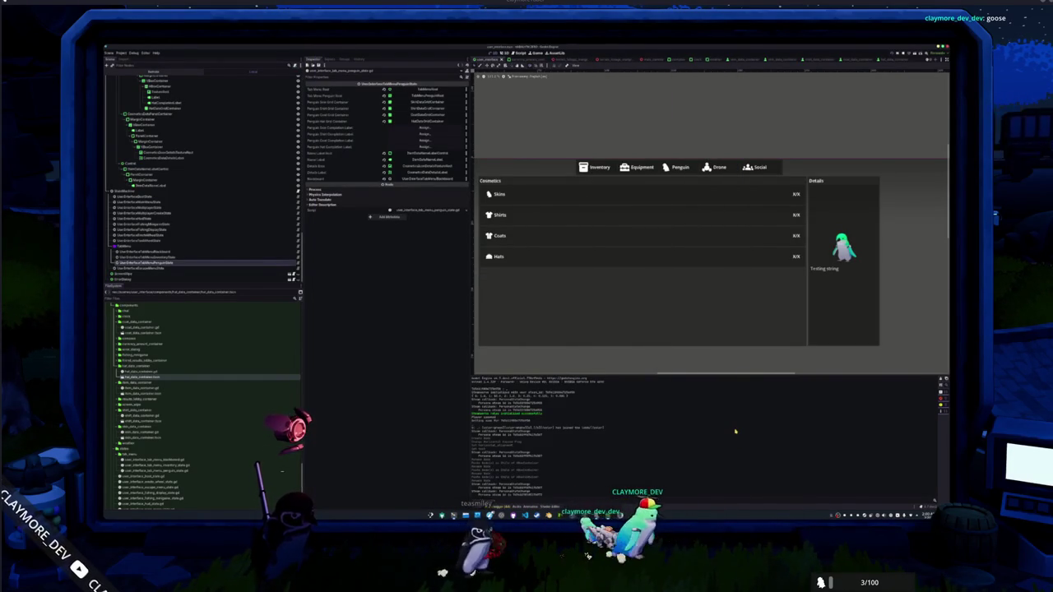
# - Test-run the scene with F6 and scroll through the debugger's error stack trace
pyautogui.press('F6')
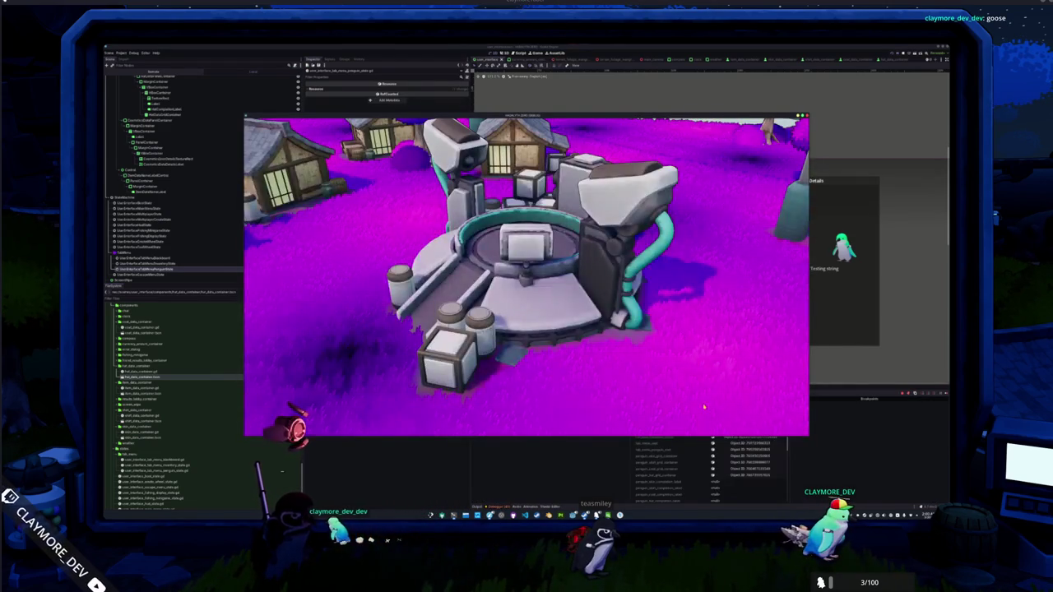
pyautogui.scroll(-1, 165, 225)
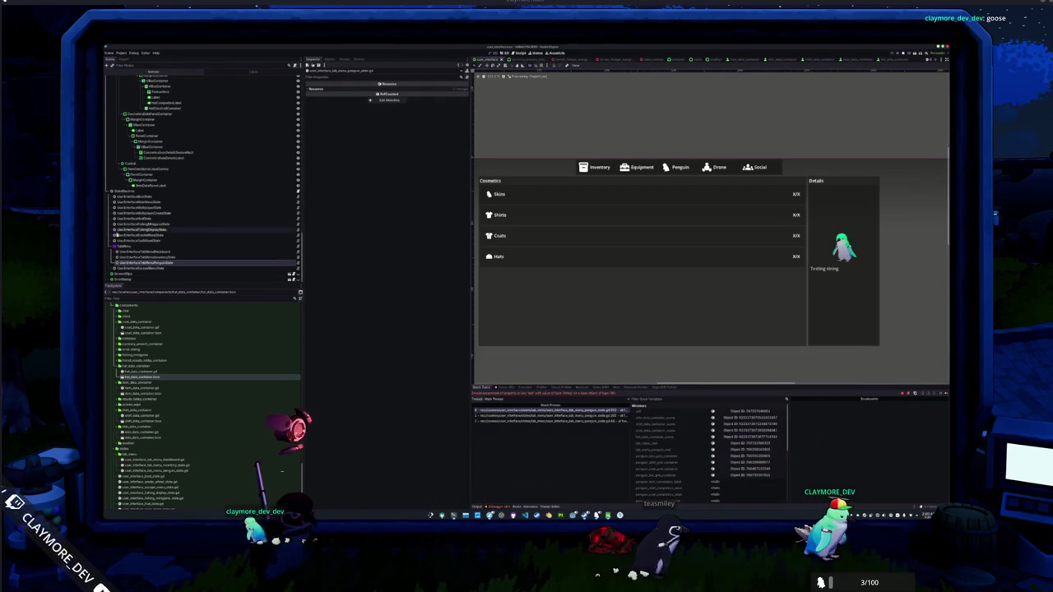